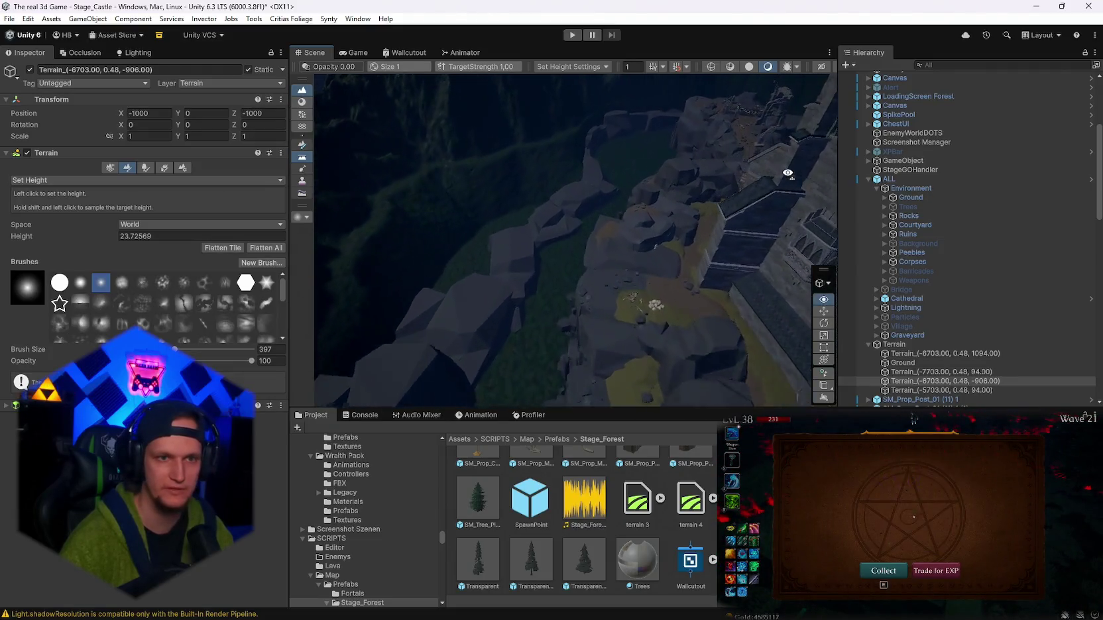
- Select the Ground terrain tile and orbit out to a wider view of the rocky castle area
mouse_move(660, 168)
mouse_down()
mouse_move(795, 168)
mouse_move(811, 134)
mouse_move(865, 135)
mouse_move(944, 176)
mouse_move(555, 298)
mouse_up()
scroll(556, 298, down, 3)
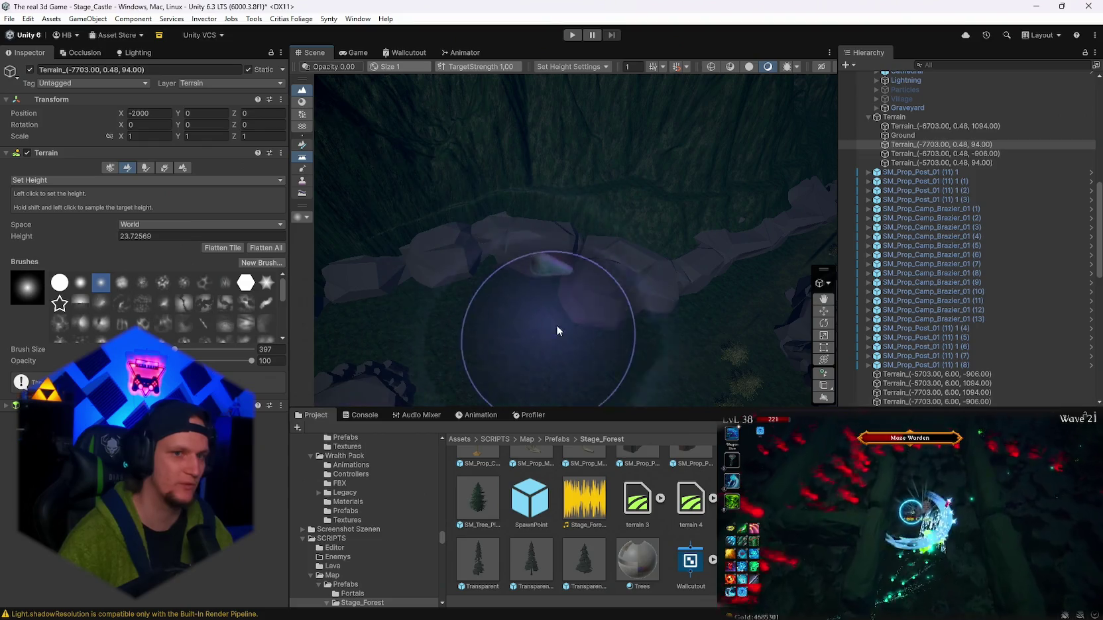
click(651, 260)
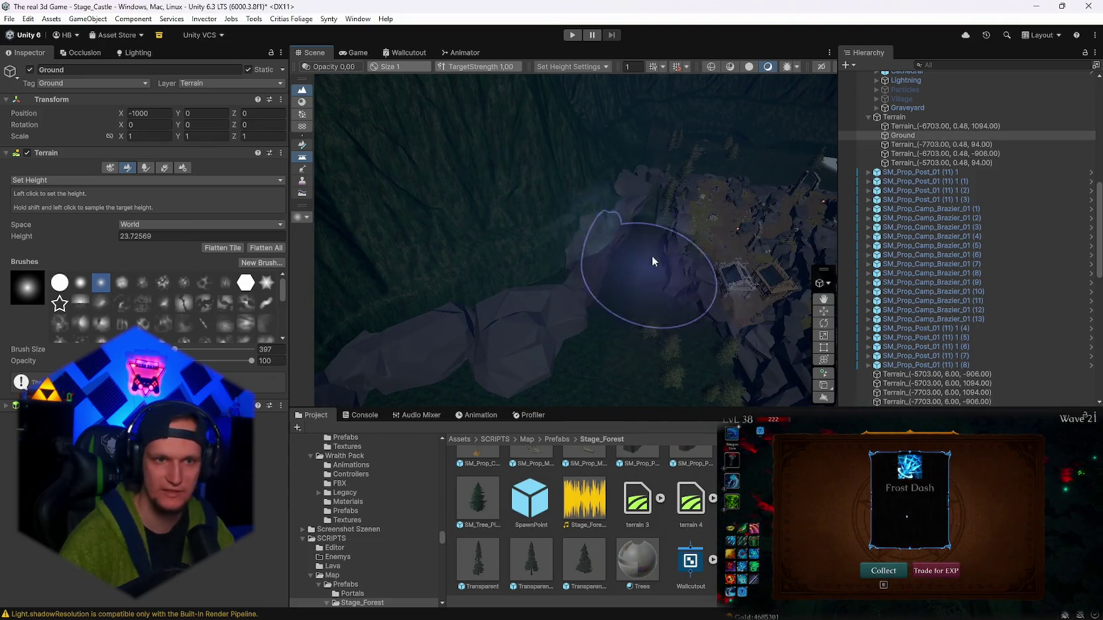
mouse_move(652, 261)
mouse_down()
mouse_move(769, 154)
mouse_move(820, 165)
mouse_up()
scroll(663, 268, up, 3)
mouse_move(590, 204)
mouse_down()
mouse_move(815, 111)
mouse_move(1077, 130)
mouse_move(1031, 97)
mouse_move(899, 97)
mouse_move(1009, 84)
mouse_move(71, 84)
mouse_move(99, 152)
mouse_move(780, 289)
mouse_move(759, 283)
mouse_move(761, 259)
mouse_move(571, 328)
mouse_move(567, 248)
mouse_move(645, 246)
mouse_move(616, 237)
mouse_move(304, 281)
mouse_up()
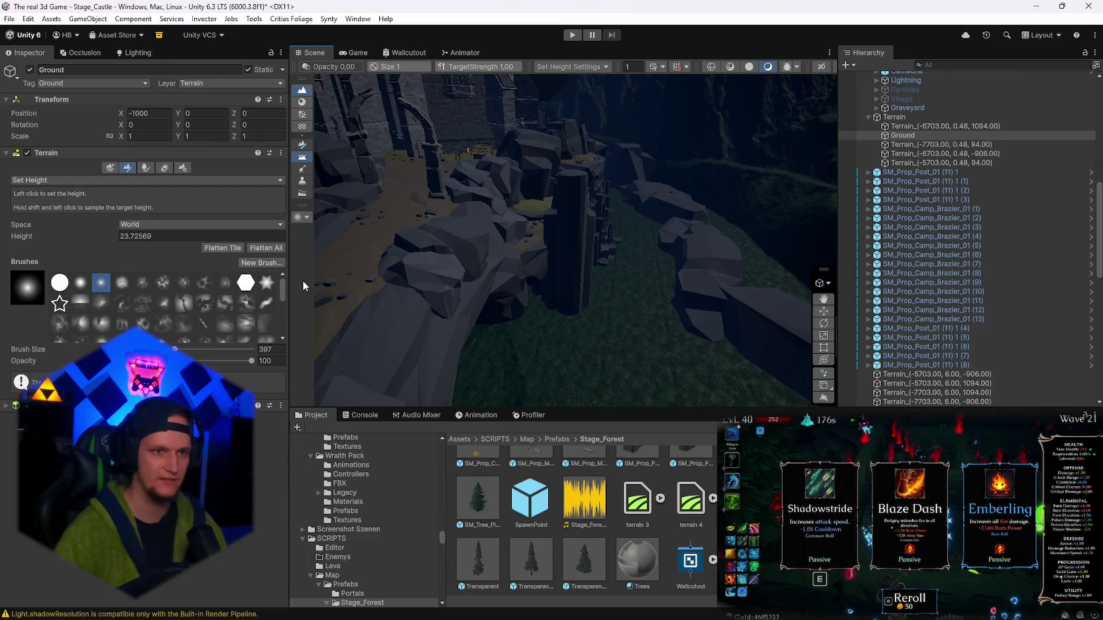
- Turn the view toward the rocky cliffs and forest
scroll(459, 267, down, 5)
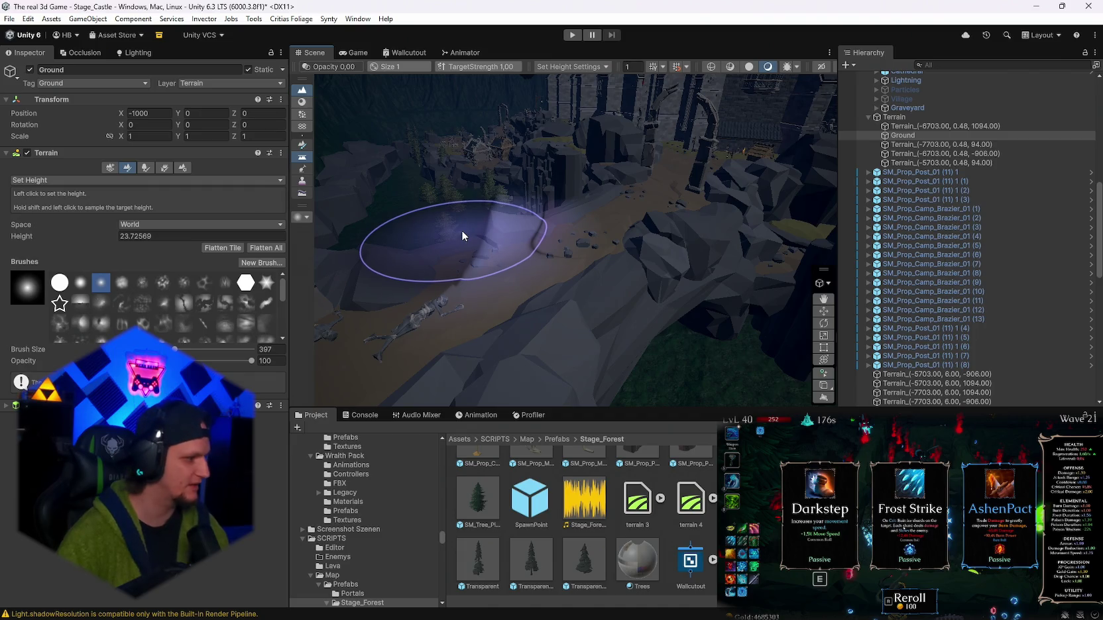
scroll(462, 230, down, 5)
mouse_move(584, 181)
mouse_down()
mouse_move(485, 224)
mouse_move(616, 244)
mouse_move(668, 267)
mouse_move(899, 273)
mouse_move(993, 252)
mouse_up()
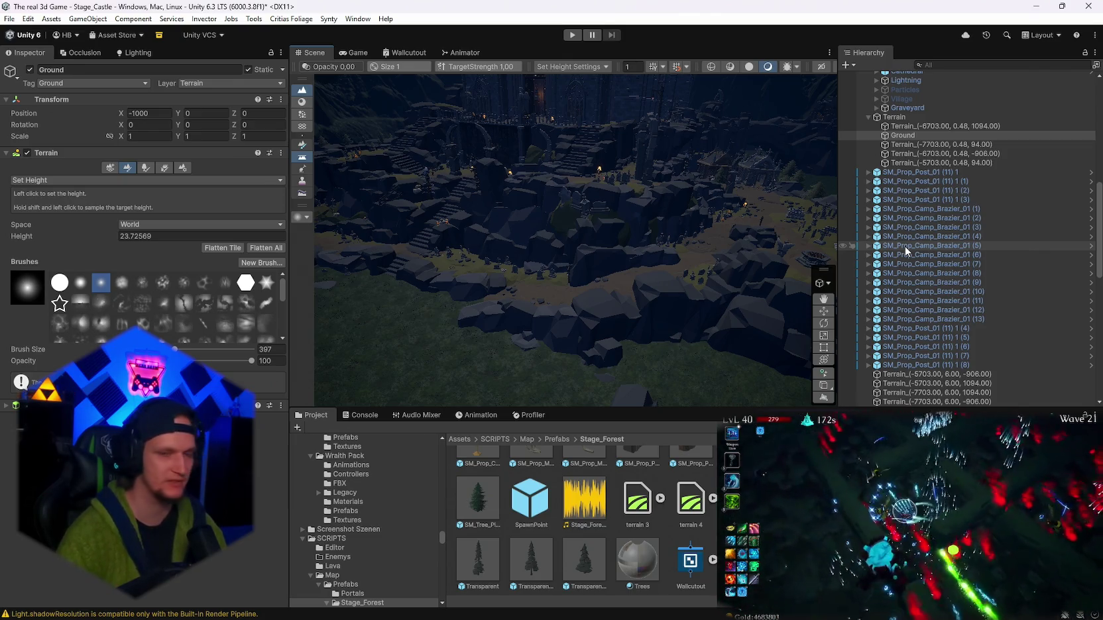
mouse_move(637, 317)
mouse_down()
mouse_move(675, 230)
mouse_move(615, 246)
mouse_up()
- Reselect the Ground terrain tile and swing the view back to the castle valley
click(524, 323)
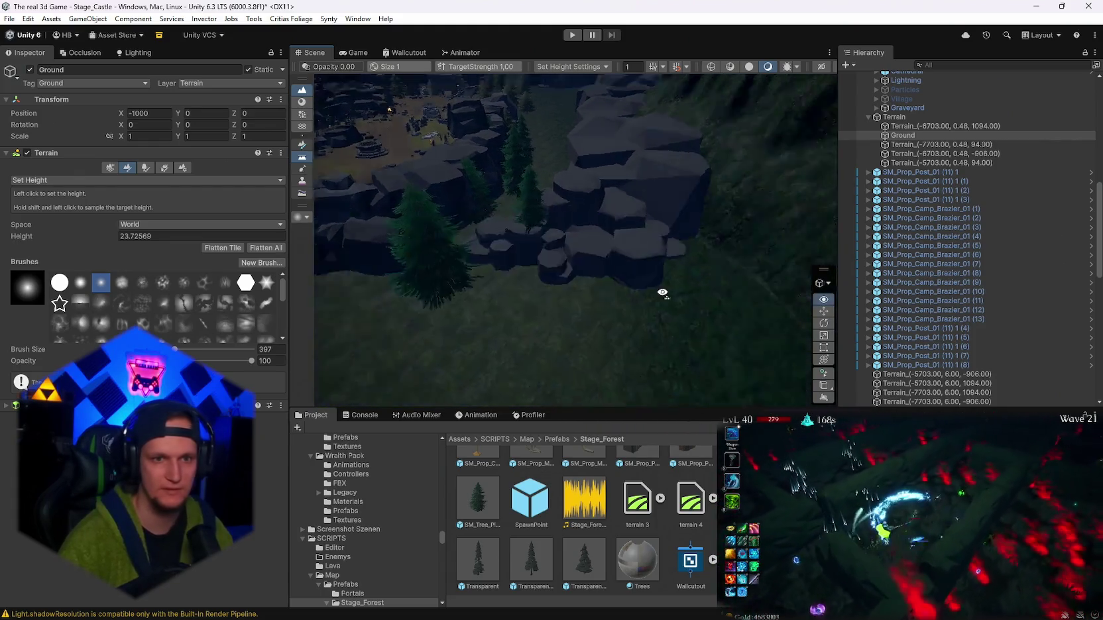
scroll(514, 298, up, 3)
click(514, 298)
scroll(516, 285, down, 5)
mouse_move(502, 198)
mouse_down()
mouse_move(265, 186)
mouse_move(238, 169)
mouse_move(468, 232)
mouse_move(269, 226)
mouse_move(594, 268)
mouse_up()
- Zoom in on the cliff and open the Ground terrain's tool list
scroll(676, 218, up, 2)
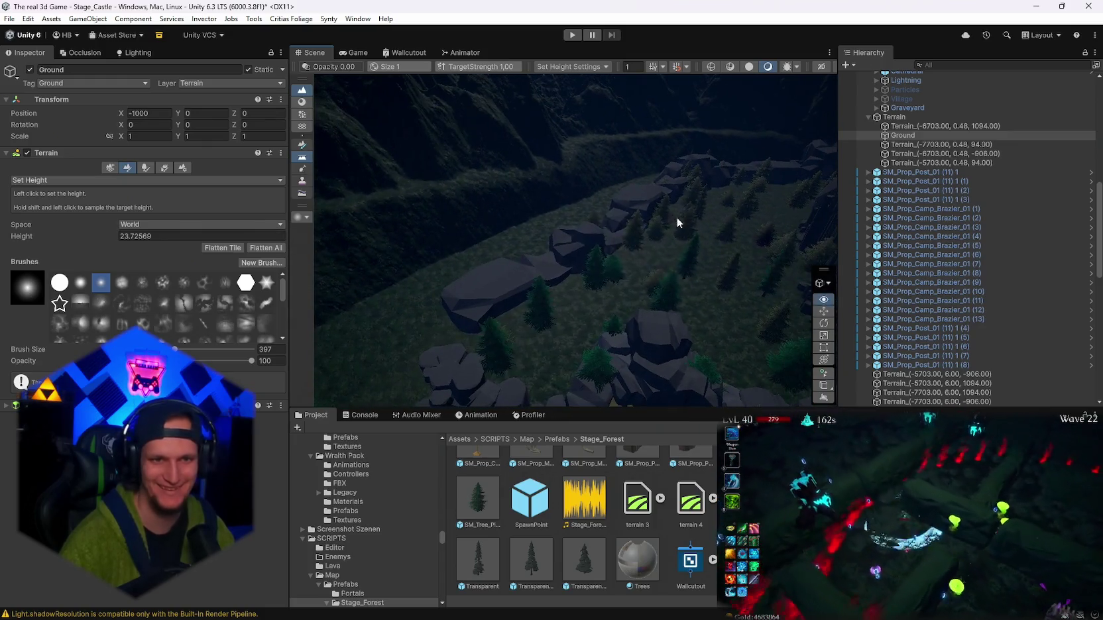
scroll(663, 205, up, 2)
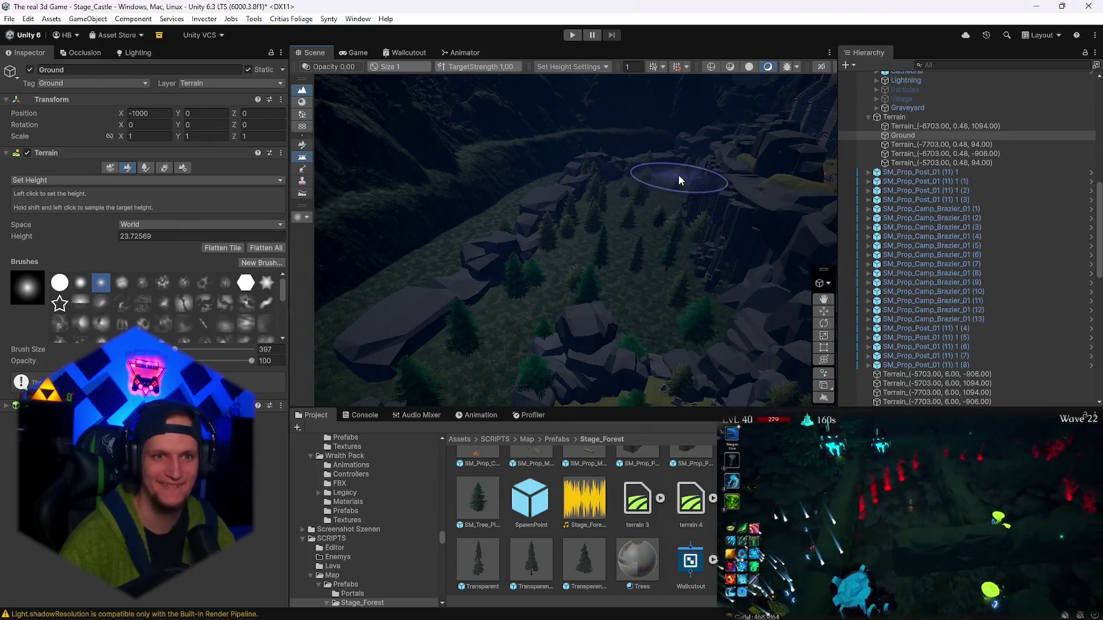
scroll(663, 199, up, 2)
mouse_move(644, 226)
mouse_down()
mouse_move(263, 182)
mouse_move(27, 117)
mouse_move(1052, 114)
mouse_move(461, 252)
mouse_up()
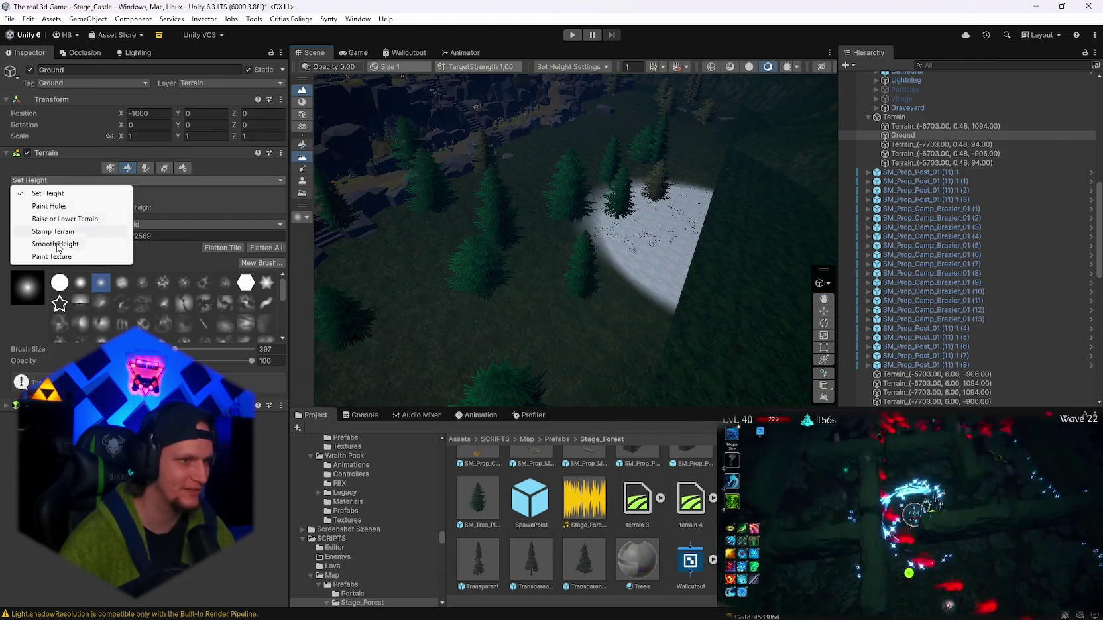
click(56, 255)
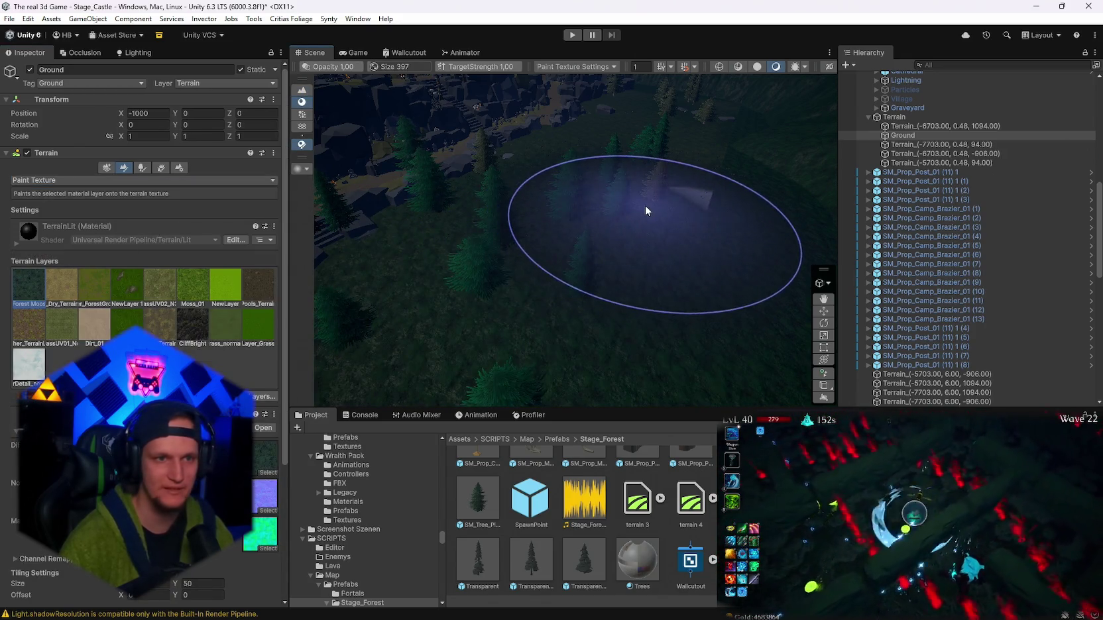
- With Paint Texture active, look over the stairs and cliffs, then reopen the terrain tool list
mouse_move(650, 196)
mouse_down()
mouse_move(586, 185)
mouse_move(505, 108)
mouse_move(599, 135)
mouse_move(635, 128)
mouse_move(489, 146)
mouse_up()
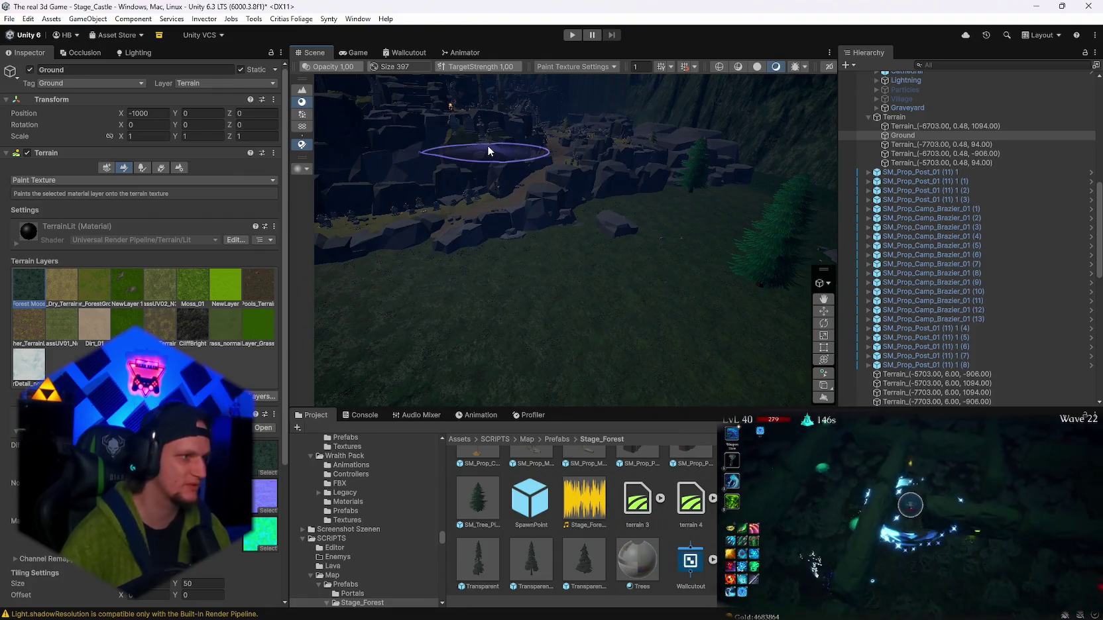
mouse_move(571, 153)
mouse_down()
mouse_move(583, 259)
mouse_move(504, 271)
mouse_move(524, 273)
mouse_move(532, 301)
mouse_move(514, 273)
mouse_move(473, 263)
mouse_move(424, 290)
mouse_move(391, 271)
mouse_up()
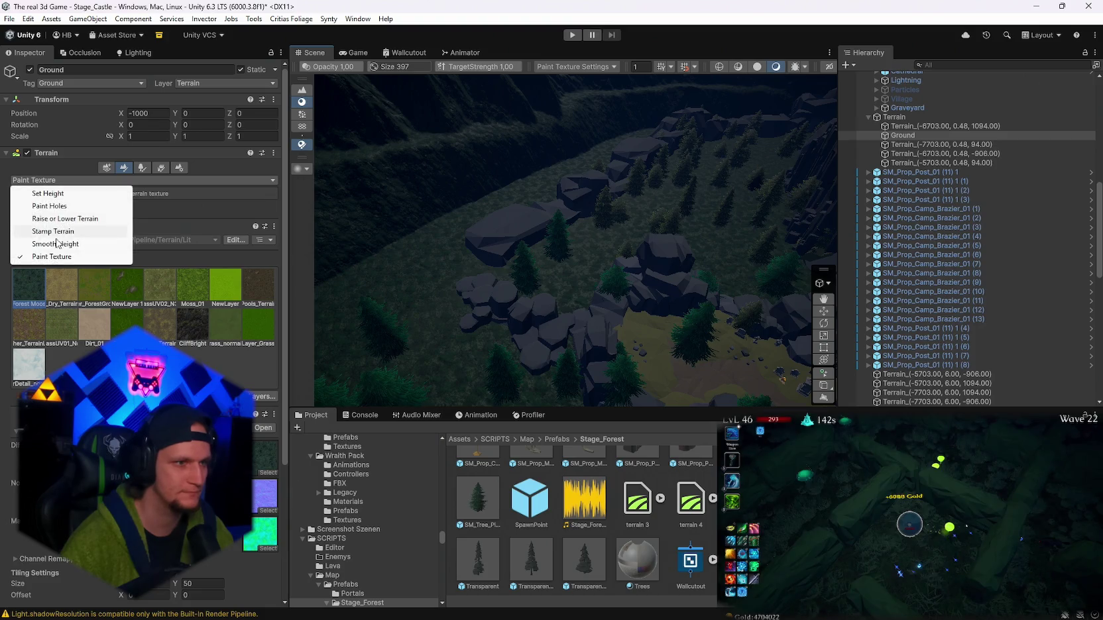
click(53, 195)
- Set the Set Height target to 0 and orbit in for a steep view of the cliff
click(140, 236)
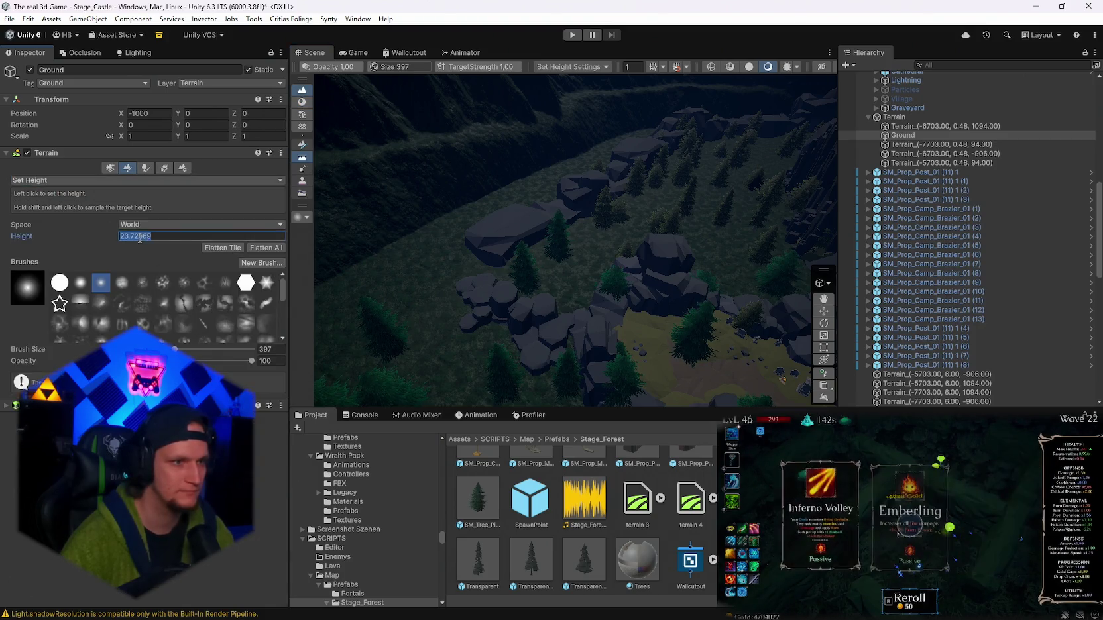
text(0)
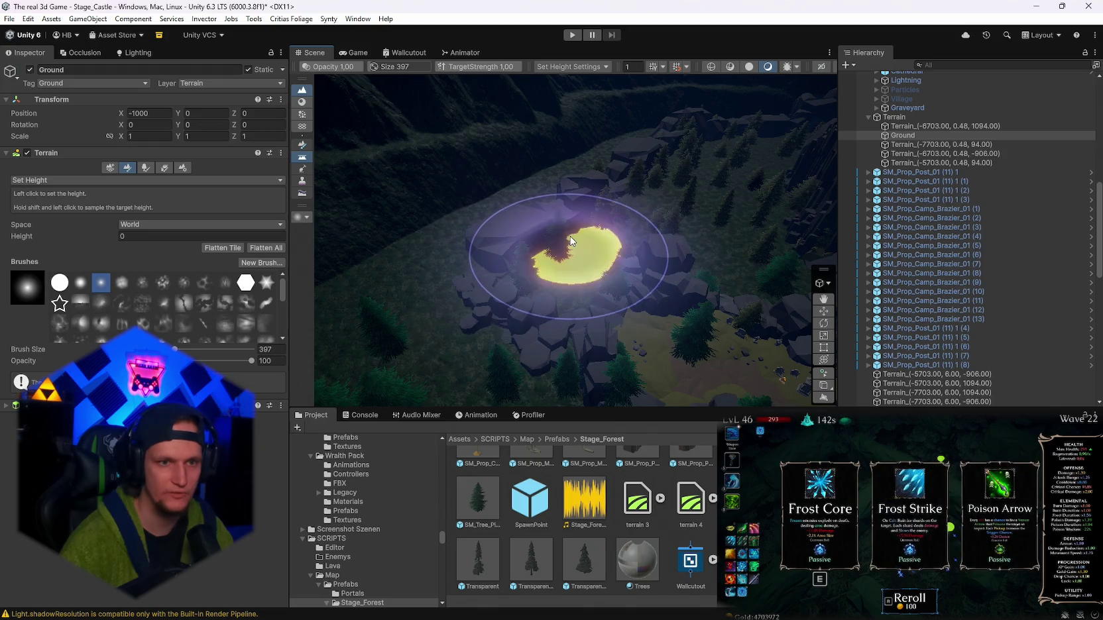
mouse_move(543, 216)
mouse_down()
mouse_move(613, 207)
mouse_move(645, 234)
mouse_move(765, 268)
mouse_move(505, 321)
mouse_move(468, 224)
mouse_move(402, 201)
mouse_move(551, 275)
mouse_up()
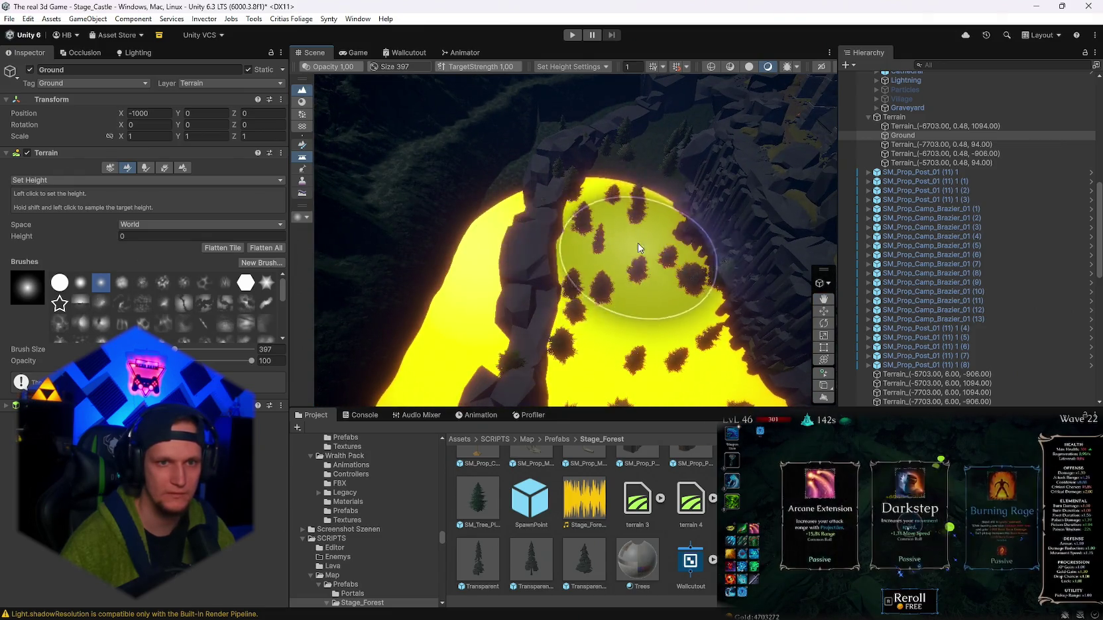
mouse_move(581, 197)
mouse_down()
mouse_move(677, 173)
mouse_move(689, 124)
mouse_move(721, 140)
mouse_move(716, 197)
mouse_move(588, 344)
mouse_up()
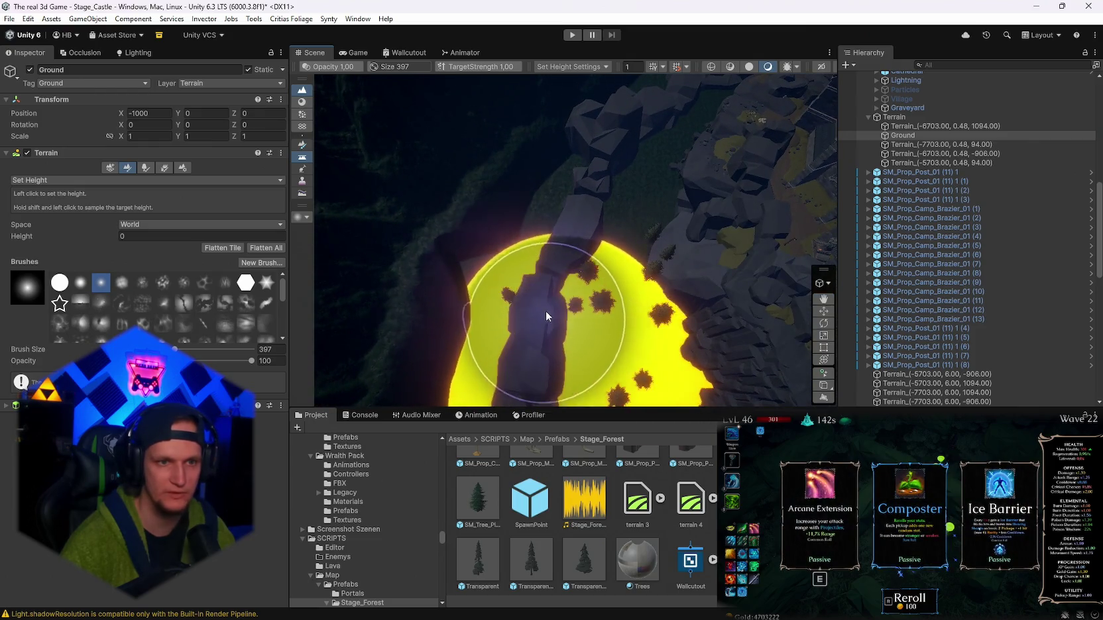
mouse_move(616, 218)
mouse_down()
mouse_move(800, 80)
mouse_move(575, 338)
mouse_up()
mouse_move(521, 112)
mouse_down()
mouse_move(480, 51)
mouse_move(555, 59)
mouse_move(652, 123)
mouse_move(652, 308)
mouse_up()
- Flatten the ground to height 0 toward and in a ring around the pentagram cliff
mouse_move(573, 296)
mouse_down()
mouse_move(505, 221)
mouse_move(525, 151)
mouse_up()
mouse_move(621, 139)
mouse_down()
mouse_move(679, 106)
mouse_move(763, 127)
mouse_move(767, 141)
mouse_up()
mouse_move(511, 338)
mouse_down()
mouse_move(534, 245)
mouse_move(594, 189)
mouse_move(661, 272)
mouse_up()
mouse_move(597, 310)
mouse_down()
mouse_move(783, 294)
mouse_move(594, 323)
mouse_move(544, 271)
mouse_move(562, 293)
mouse_move(462, 296)
mouse_move(564, 345)
mouse_up()
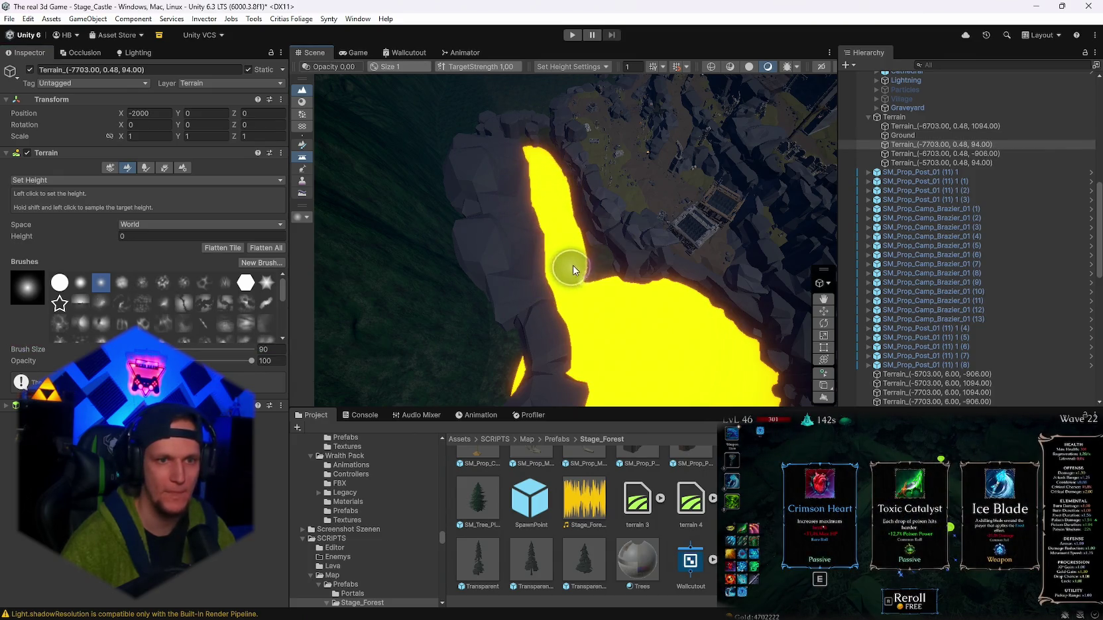
mouse_move(575, 244)
mouse_down()
mouse_move(564, 202)
mouse_move(652, 225)
mouse_move(662, 249)
mouse_move(714, 271)
mouse_move(620, 301)
mouse_move(763, 259)
mouse_move(1040, 227)
mouse_move(199, 199)
mouse_move(84, 172)
mouse_move(113, 157)
mouse_move(170, 166)
mouse_move(278, 220)
mouse_move(1062, 159)
mouse_move(1002, 184)
mouse_move(818, 198)
mouse_move(566, 172)
mouse_move(490, 189)
mouse_move(403, 194)
mouse_move(396, 182)
mouse_move(475, 173)
mouse_move(144, 207)
mouse_move(966, 224)
mouse_move(1017, 149)
mouse_move(51, 115)
mouse_move(1055, 118)
mouse_move(857, 172)
mouse_move(940, 142)
mouse_up()
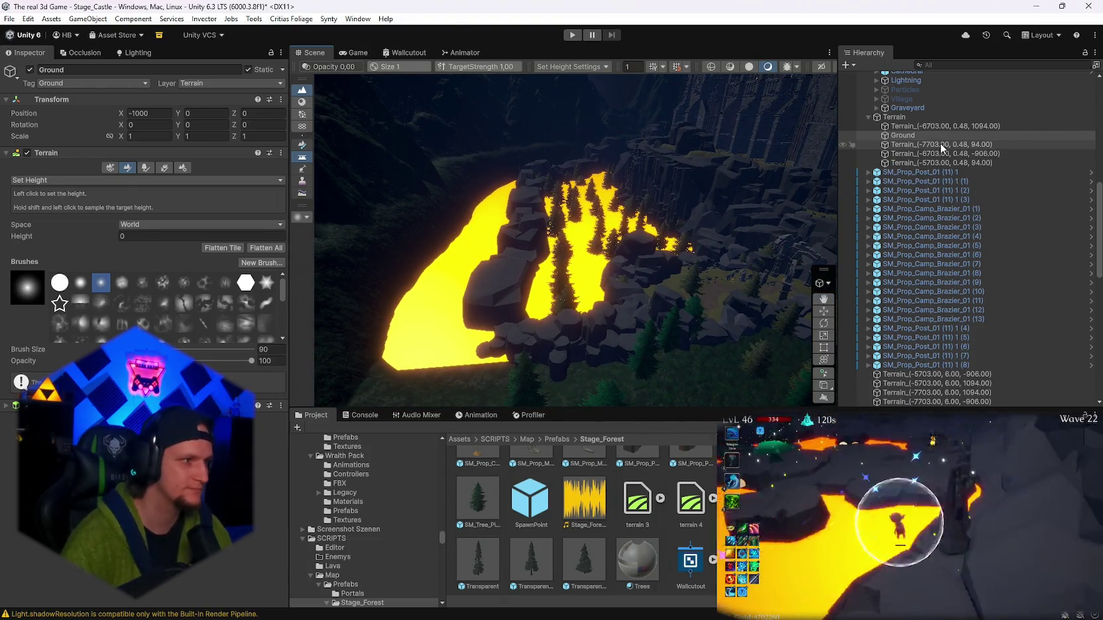
mouse_move(564, 278)
mouse_down()
mouse_move(510, 370)
mouse_move(590, 265)
mouse_move(813, 301)
mouse_move(480, 315)
mouse_move(577, 306)
mouse_up()
- Put away the terrain tool and select rocks and terrain tiles along the lava edge
key(q)
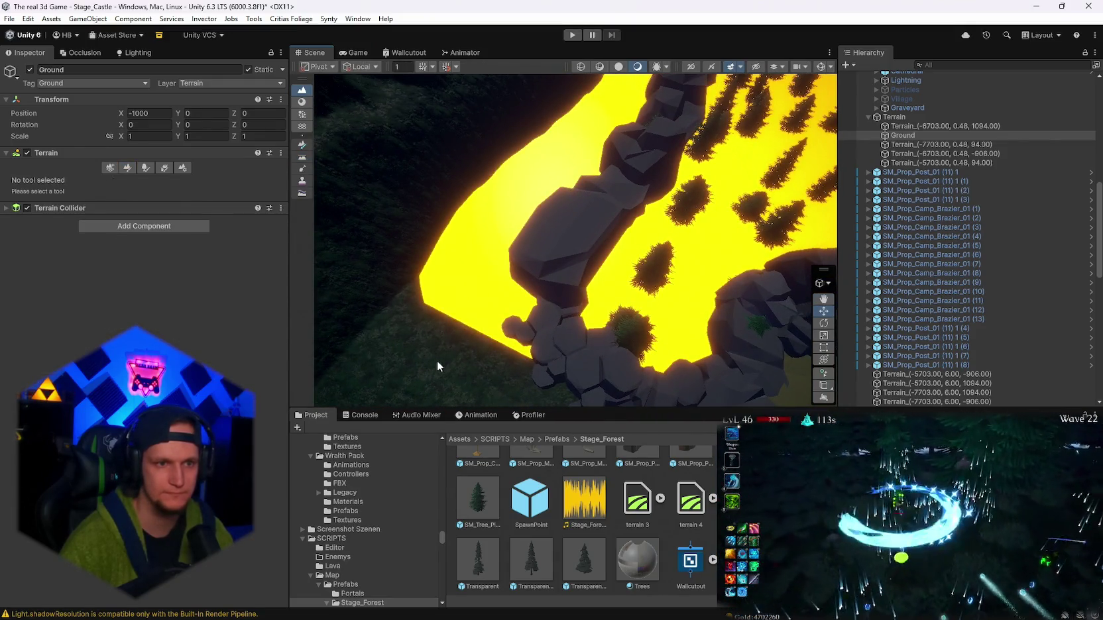
click(438, 348)
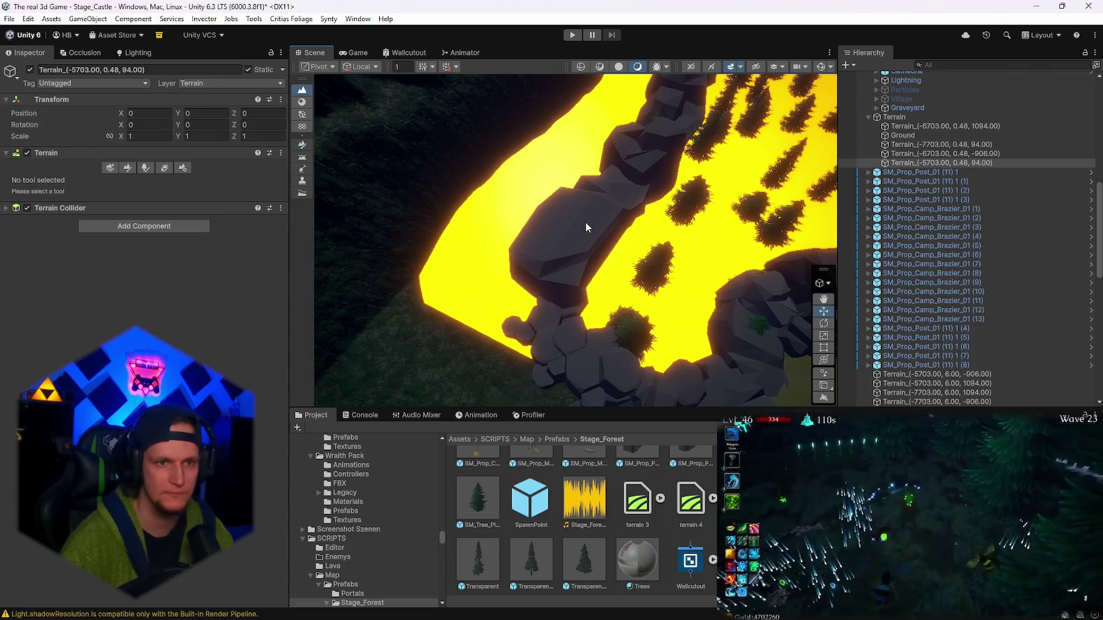
click(586, 226)
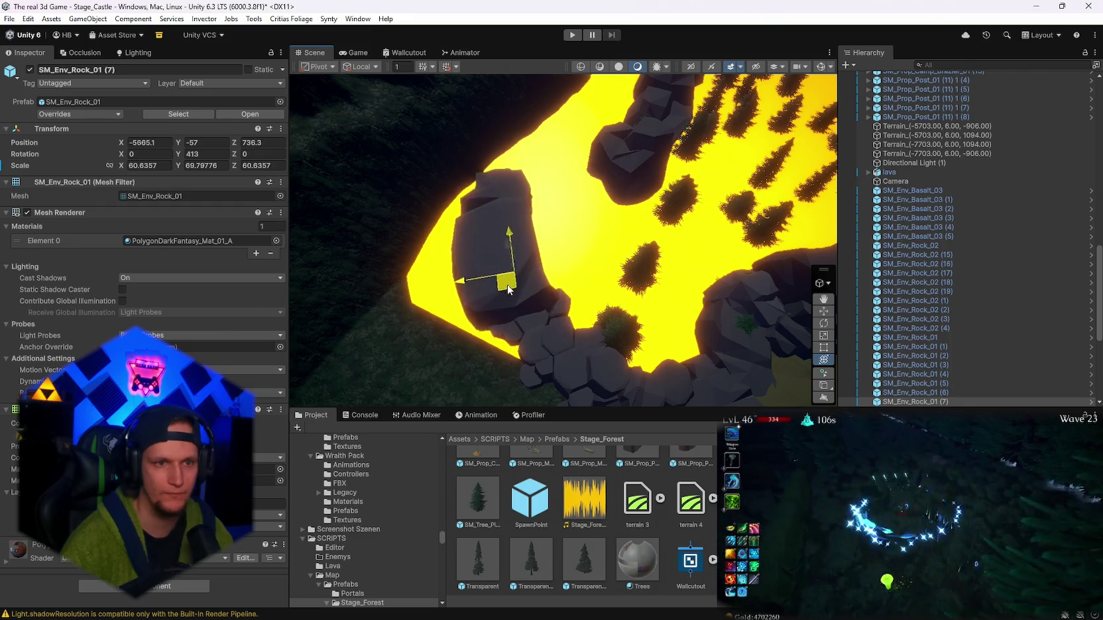
mouse_move(528, 332)
mouse_down()
mouse_move(444, 281)
mouse_move(502, 258)
mouse_up()
click(437, 344)
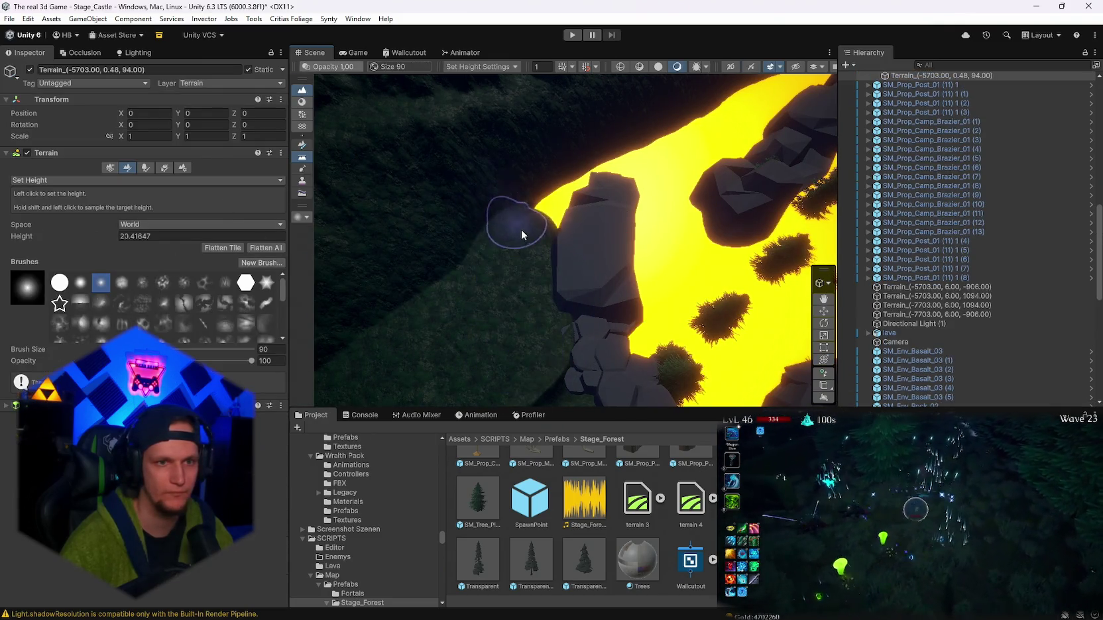
mouse_move(572, 183)
mouse_down()
mouse_move(705, 138)
mouse_move(540, 237)
mouse_up()
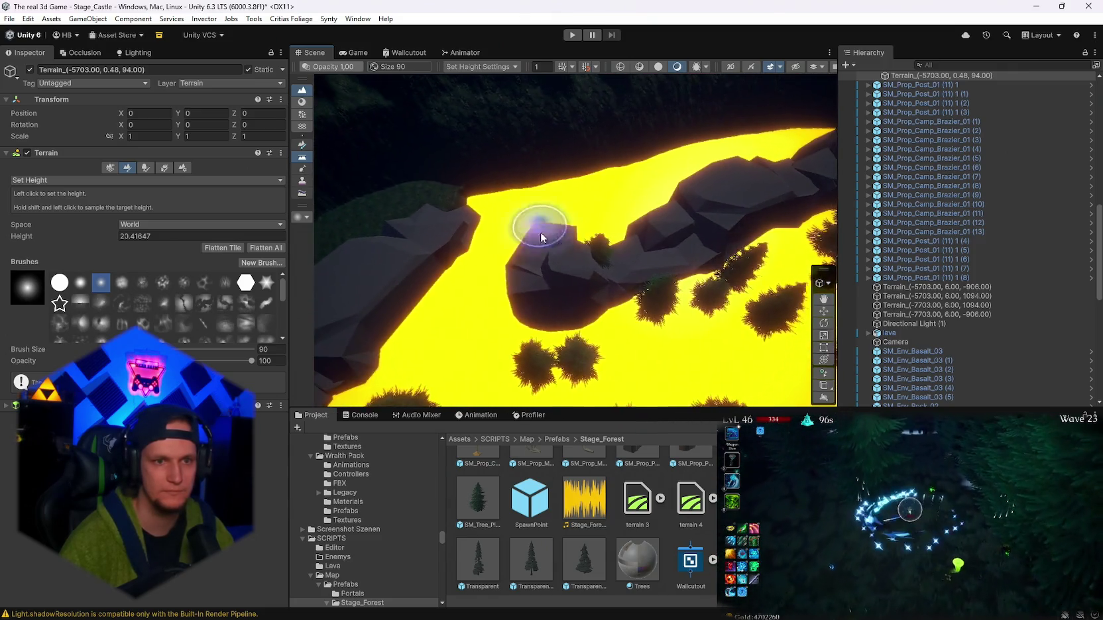
- Select and frame SM_Env_Rock_02 (9), then slide it to a new spot by the lava
click(539, 285)
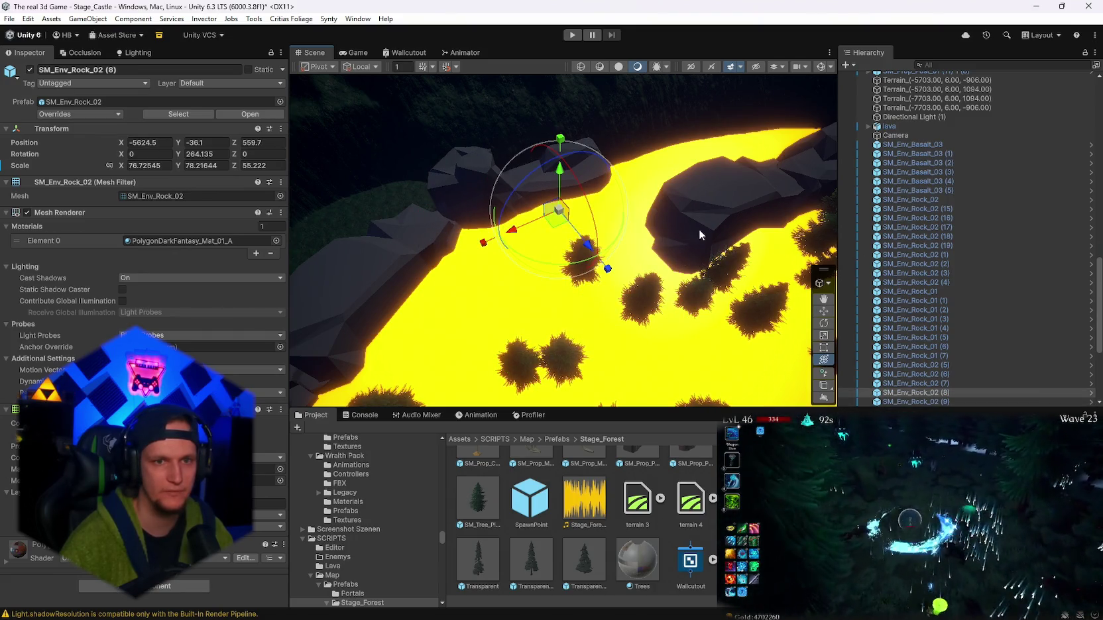
key(f)
mouse_move(643, 195)
mouse_down()
mouse_move(610, 151)
mouse_move(539, 251)
mouse_up()
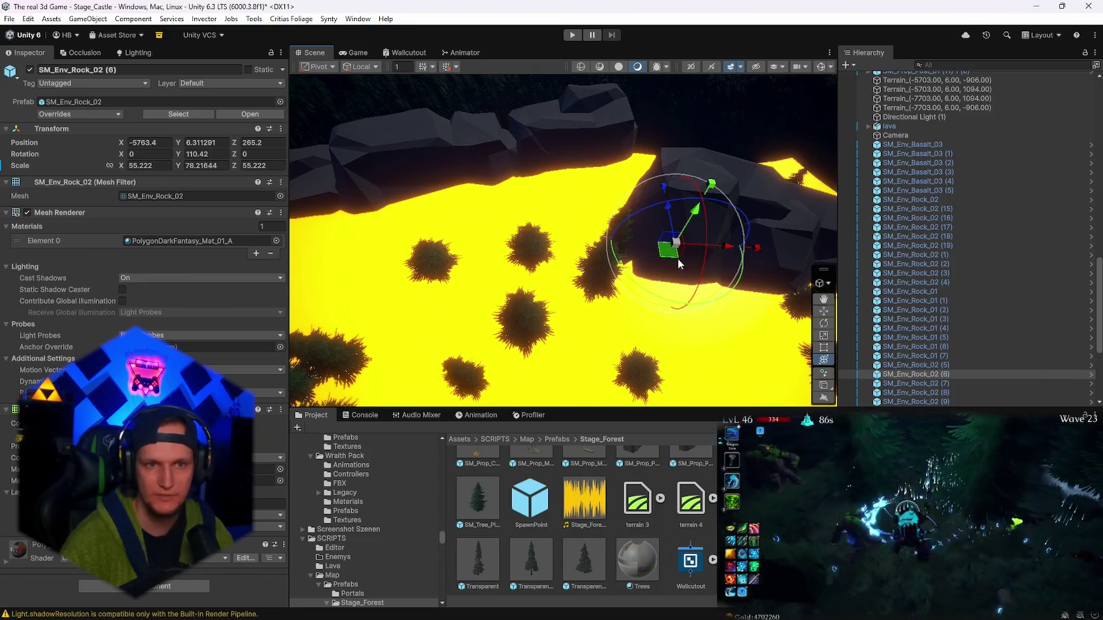
drag(661, 166, 632, 252)
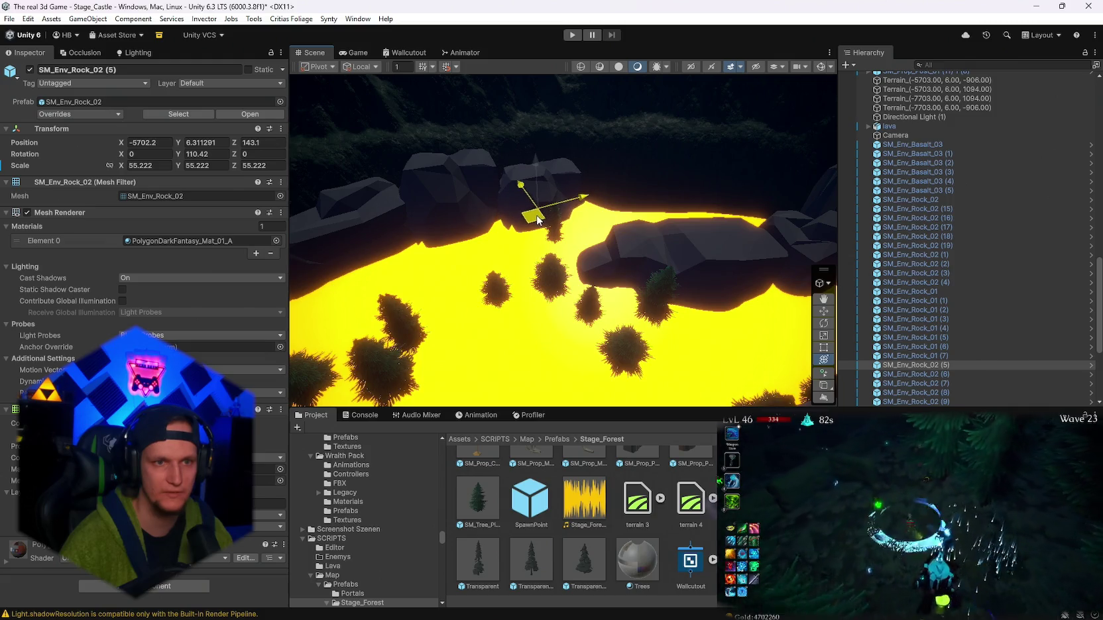
mouse_move(655, 318)
mouse_down()
mouse_move(622, 243)
mouse_move(665, 227)
mouse_move(599, 296)
mouse_up()
drag(599, 342, 538, 254)
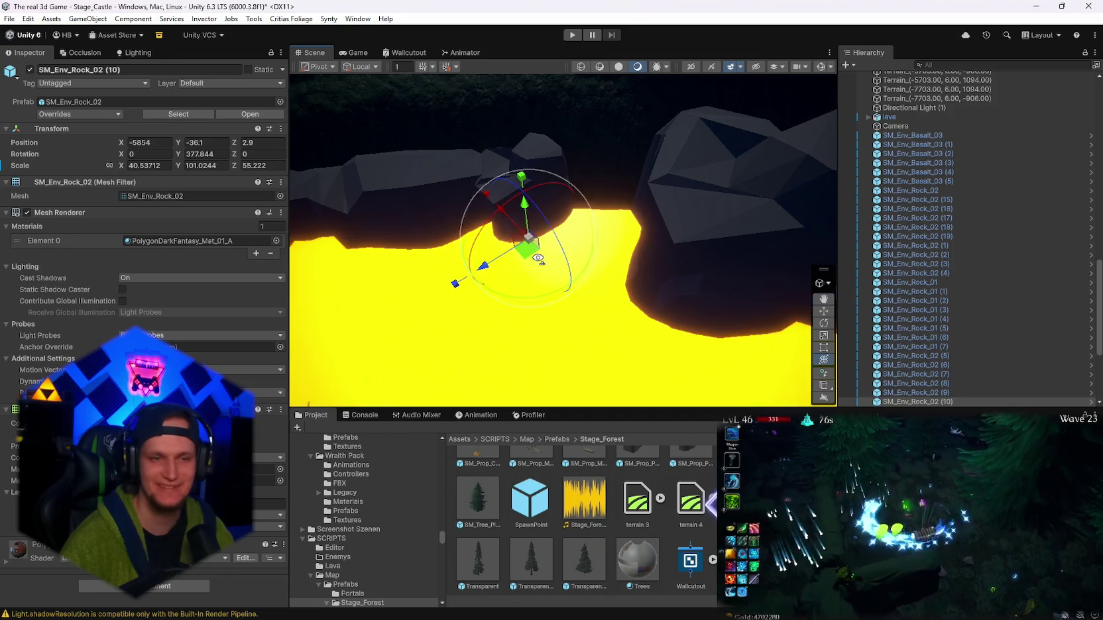
- Duplicate the rock and position the copy, SM_Env_Rock_02 (13), along the lava edge
key(ctrl+d)
mouse_move(577, 296)
mouse_down()
mouse_move(492, 273)
mouse_move(693, 221)
mouse_move(563, 272)
mouse_up()
mouse_move(592, 331)
mouse_down()
mouse_move(529, 264)
mouse_move(670, 234)
mouse_move(591, 270)
mouse_move(614, 233)
mouse_up()
mouse_move(531, 340)
mouse_down()
mouse_move(503, 249)
mouse_move(653, 209)
mouse_move(545, 234)
mouse_move(548, 305)
mouse_move(486, 233)
mouse_up()
click(548, 305)
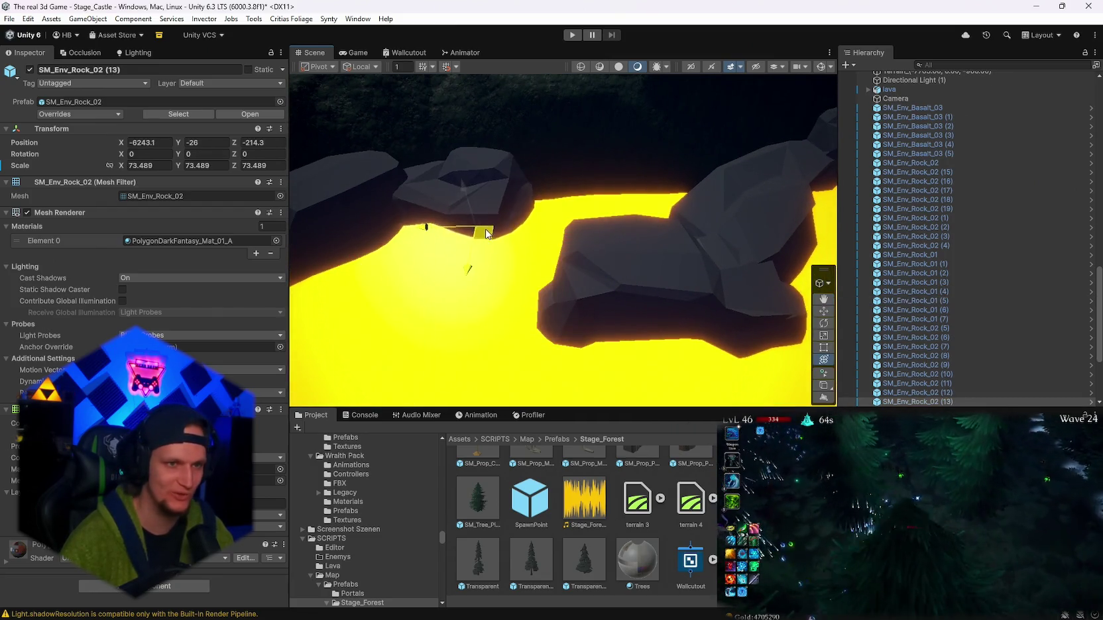
mouse_move(651, 334)
mouse_down()
mouse_move(595, 263)
mouse_move(638, 249)
mouse_move(609, 251)
mouse_up()
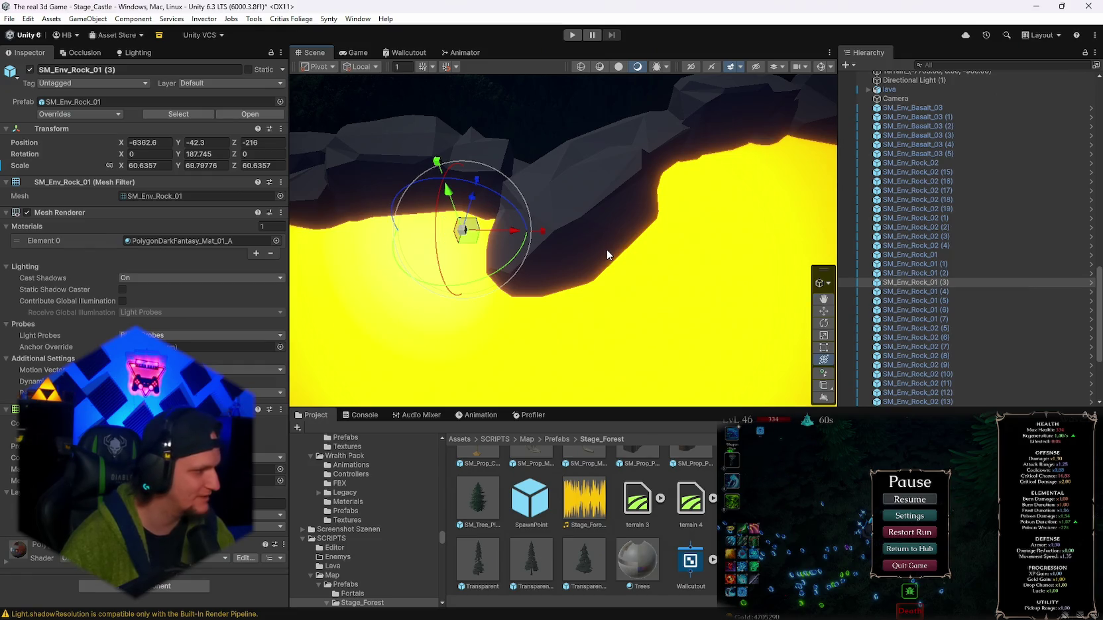
mouse_move(608, 254)
mouse_down()
mouse_move(628, 279)
mouse_move(622, 271)
mouse_up()
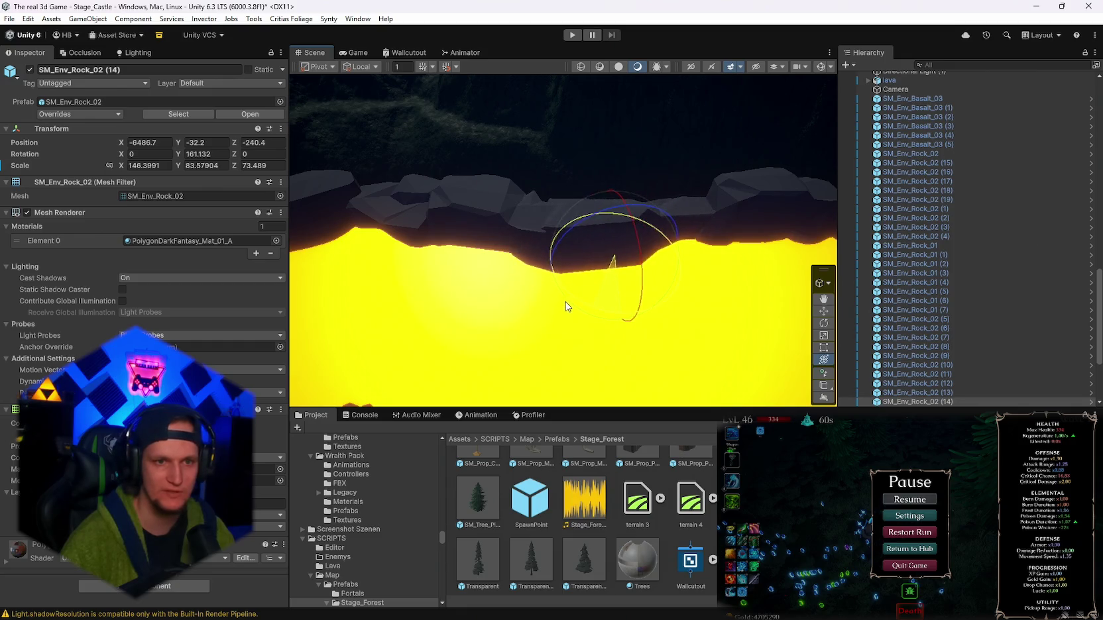
mouse_move(616, 262)
mouse_down()
mouse_move(633, 242)
mouse_move(728, 234)
mouse_move(691, 213)
mouse_move(59, 299)
mouse_move(1061, 302)
mouse_move(860, 295)
mouse_move(579, 188)
mouse_up()
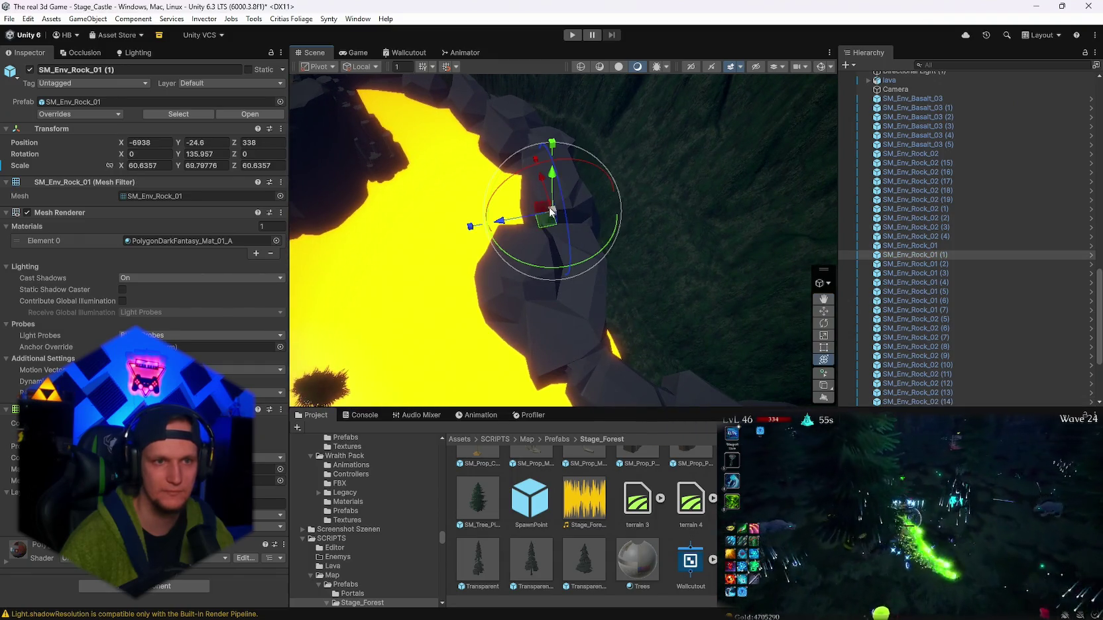
mouse_move(545, 325)
mouse_down()
mouse_move(563, 308)
mouse_move(592, 307)
mouse_move(530, 335)
mouse_move(623, 340)
mouse_move(648, 330)
mouse_up()
click(534, 337)
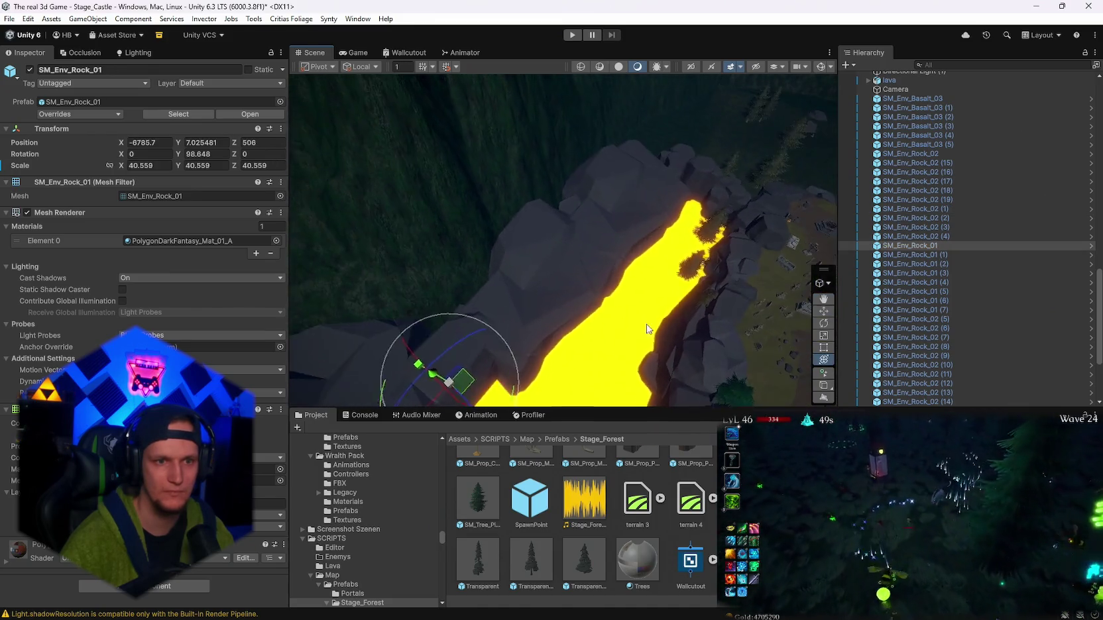
drag(539, 316, 538, 316)
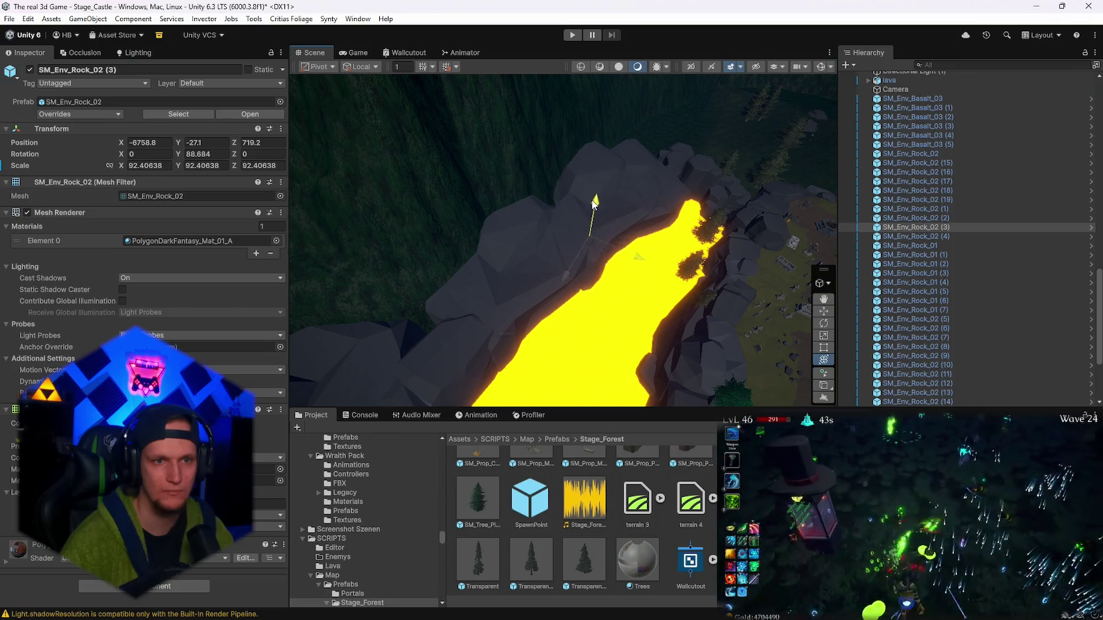
mouse_move(590, 197)
mouse_down()
mouse_move(668, 209)
mouse_move(586, 313)
mouse_move(641, 148)
mouse_move(605, 227)
mouse_move(537, 227)
mouse_move(504, 91)
mouse_move(1036, 222)
mouse_up()
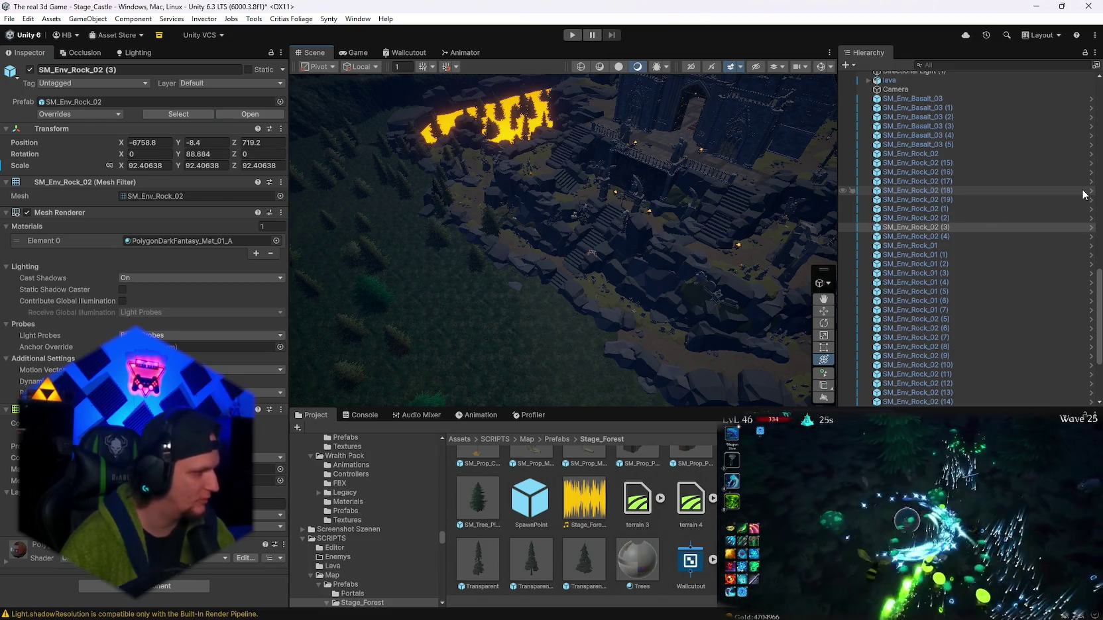
mouse_move(774, 183)
mouse_down()
mouse_move(626, 182)
mouse_move(856, 149)
mouse_move(1007, 110)
mouse_move(635, 172)
mouse_move(704, 203)
mouse_move(535, 217)
mouse_up()
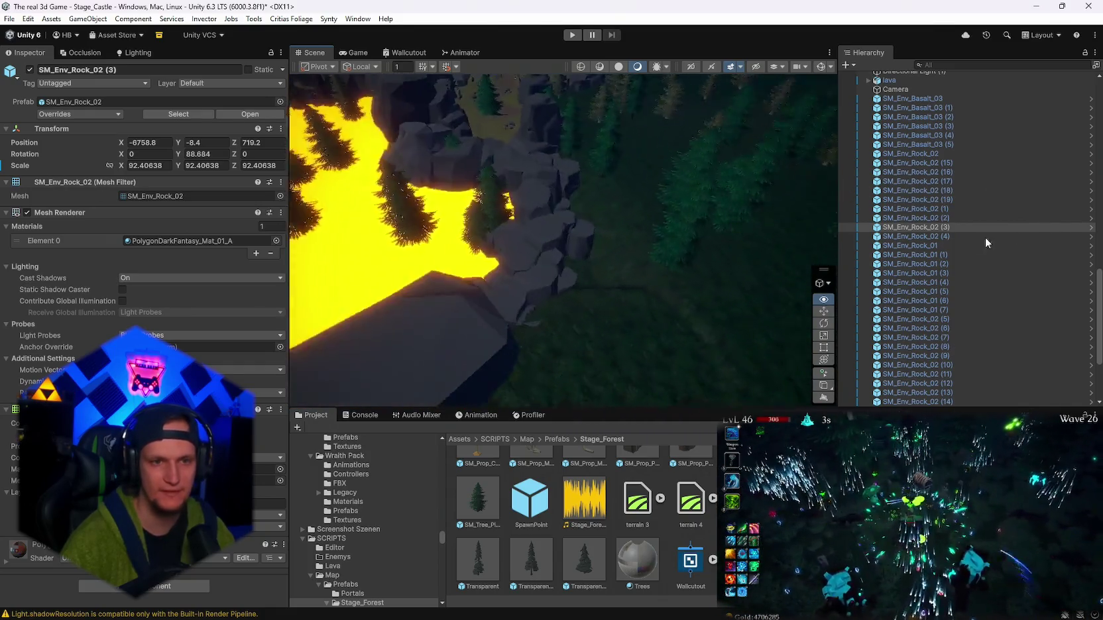
drag(708, 288, 541, 296)
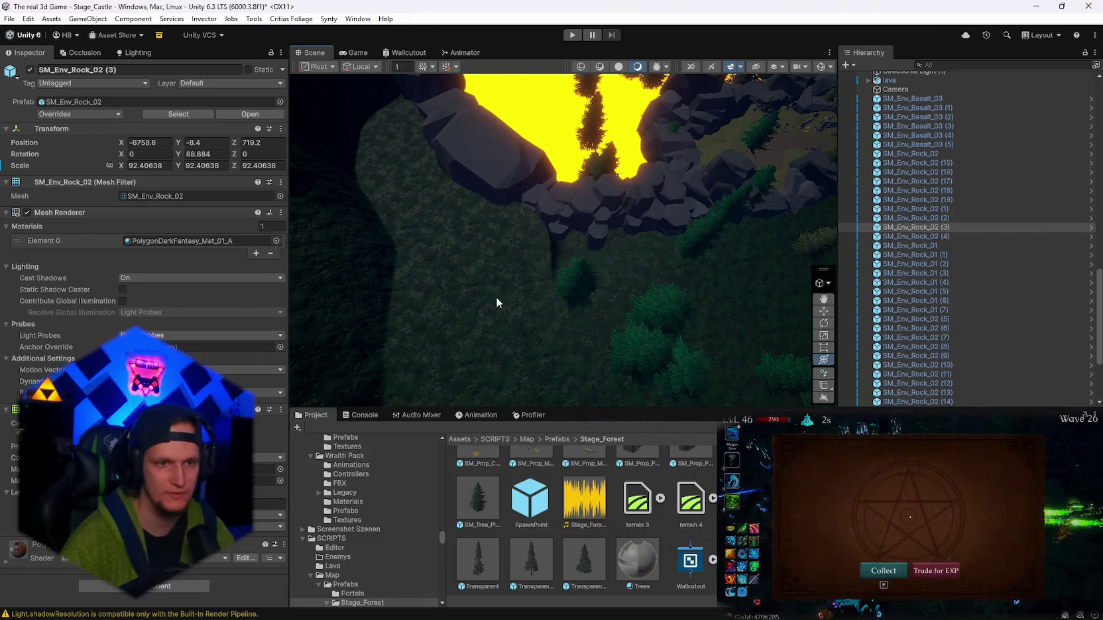
- Select the Ground terrain and raise the Paint Trees brush size to 1000
click(497, 300)
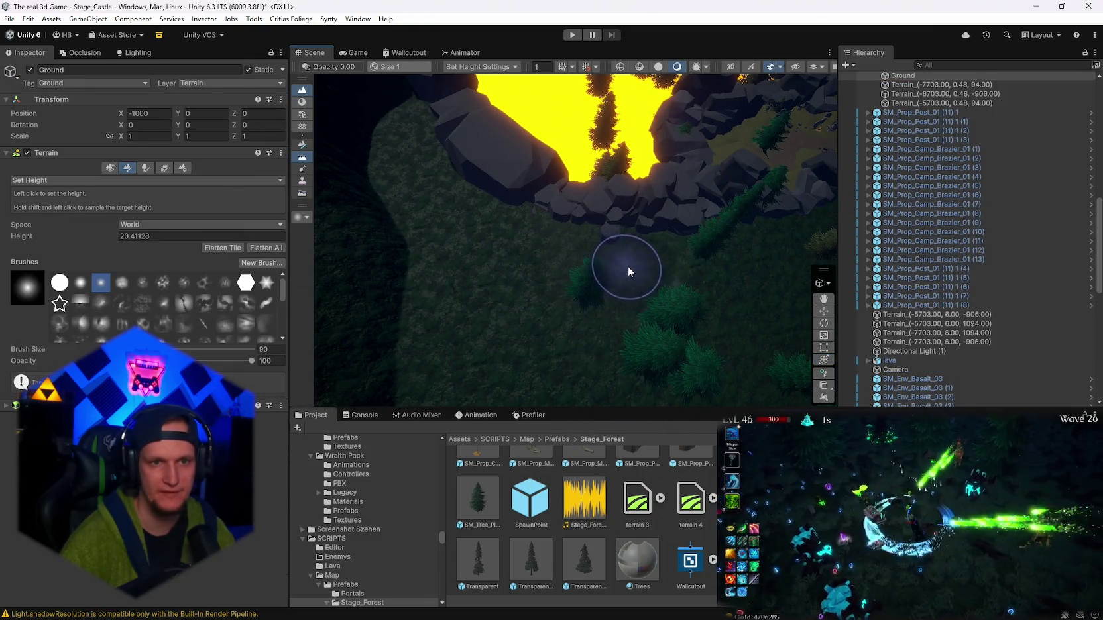
mouse_move(691, 252)
mouse_down()
mouse_move(787, 175)
mouse_move(696, 145)
mouse_up()
click(144, 168)
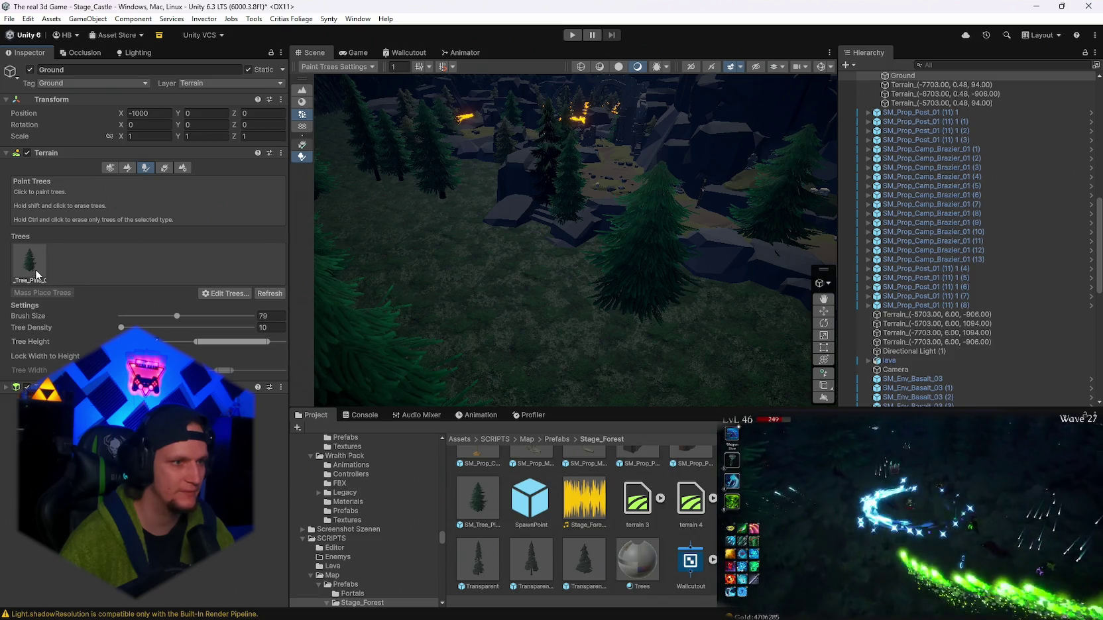
mouse_move(599, 217)
mouse_down()
mouse_move(502, 210)
mouse_move(615, 206)
mouse_move(504, 285)
mouse_move(424, 318)
mouse_up()
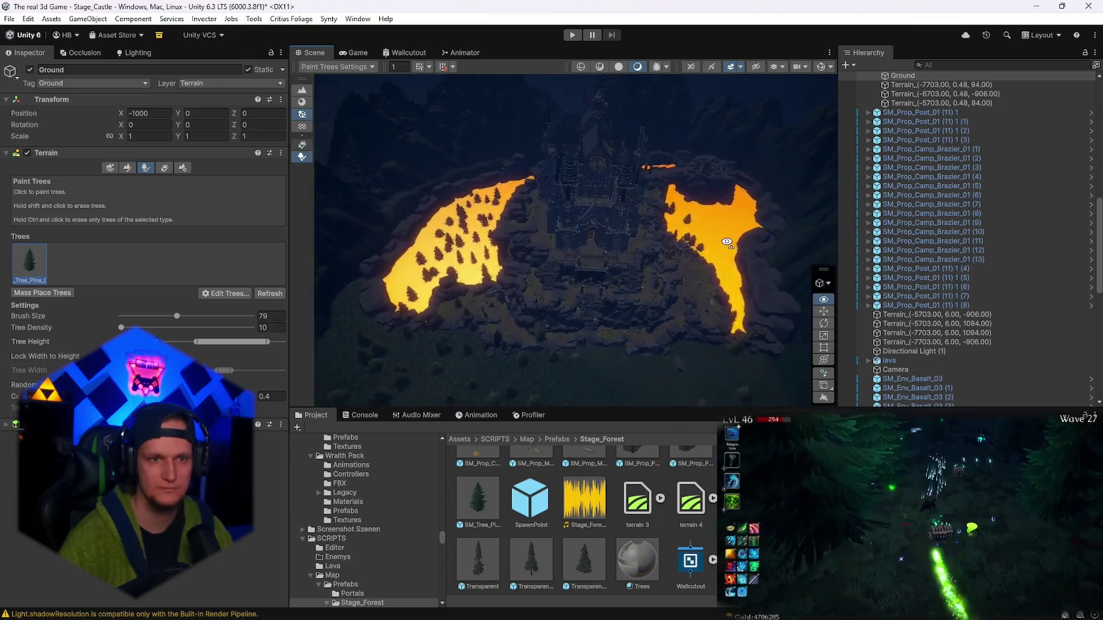
drag(177, 316, 285, 317)
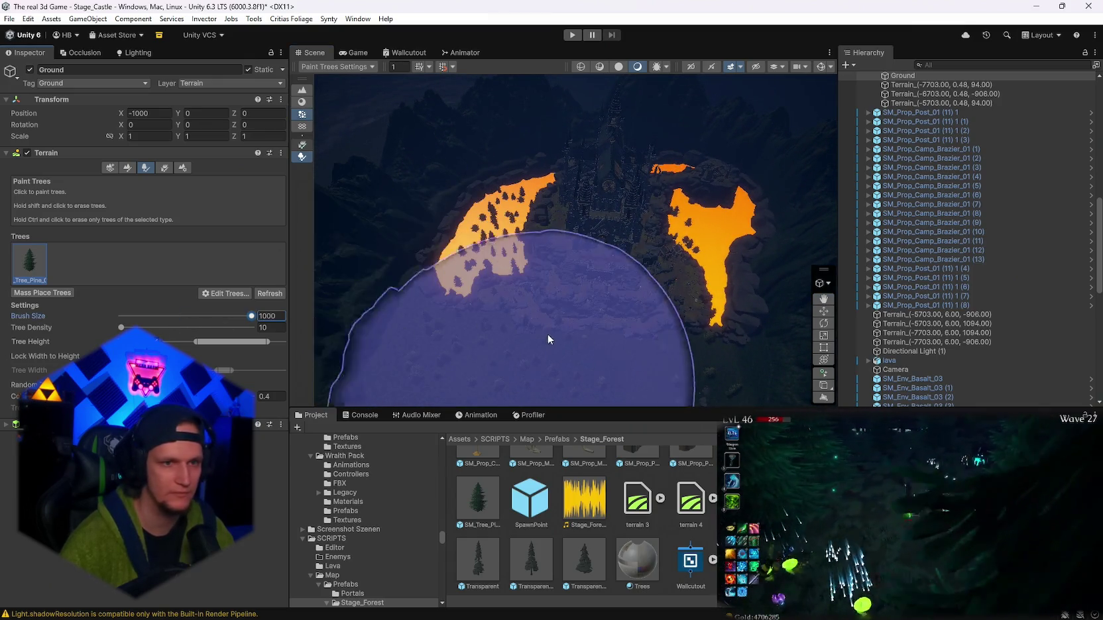
mouse_move(697, 337)
mouse_down()
mouse_move(677, 377)
mouse_move(616, 377)
mouse_move(620, 402)
mouse_move(633, 396)
mouse_move(517, 261)
mouse_move(581, 275)
mouse_move(455, 254)
mouse_move(527, 271)
mouse_move(491, 262)
mouse_up()
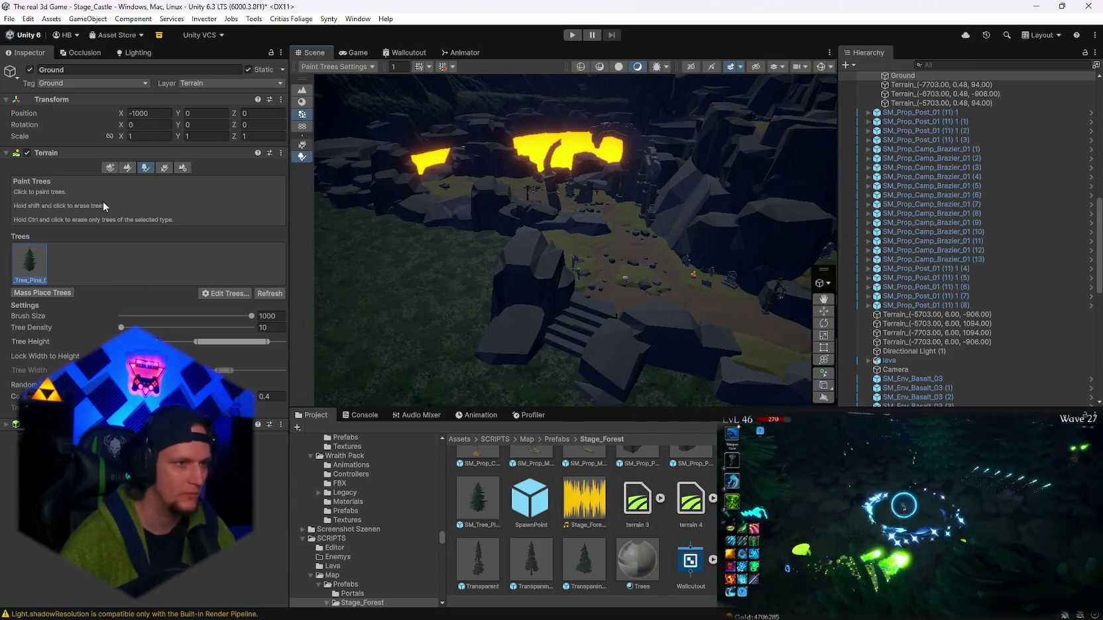
- Switch back to Paint Terrain and check that Set Height is the sculpting tool
click(123, 169)
click(37, 180)
mouse_move(398, 259)
mouse_down()
mouse_move(374, 256)
mouse_move(600, 293)
mouse_move(669, 291)
mouse_up()
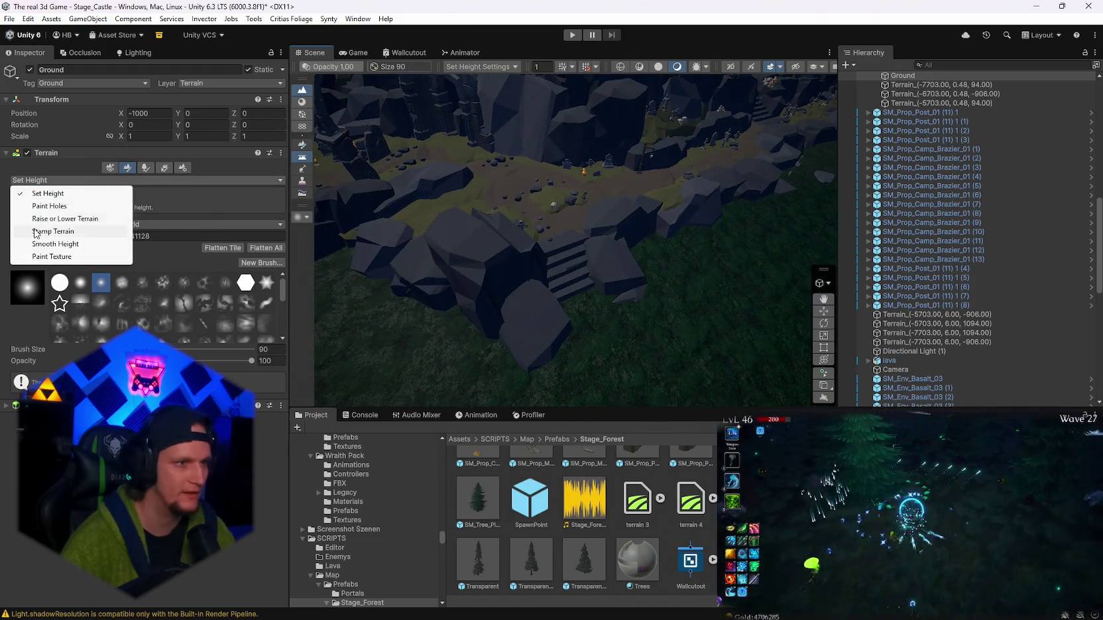
- Keep Set Height and level patches along the rocky ridge and stairs at a sampled 36.3 target
click(49, 193)
drag(650, 296, 570, 279)
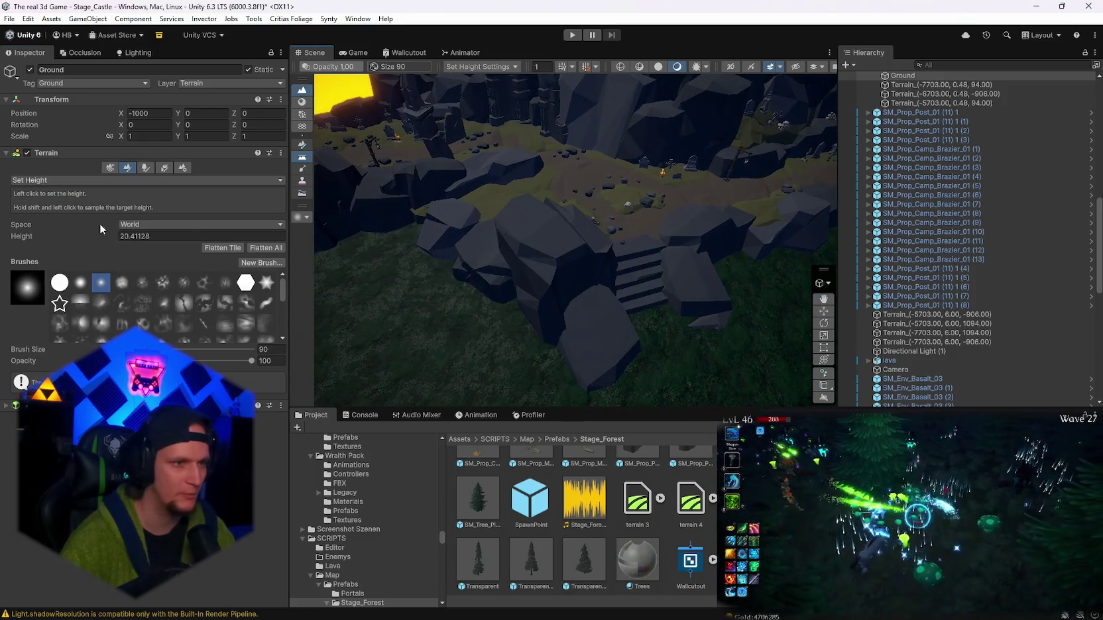
mouse_move(376, 230)
mouse_down()
mouse_move(569, 225)
mouse_move(494, 287)
mouse_up()
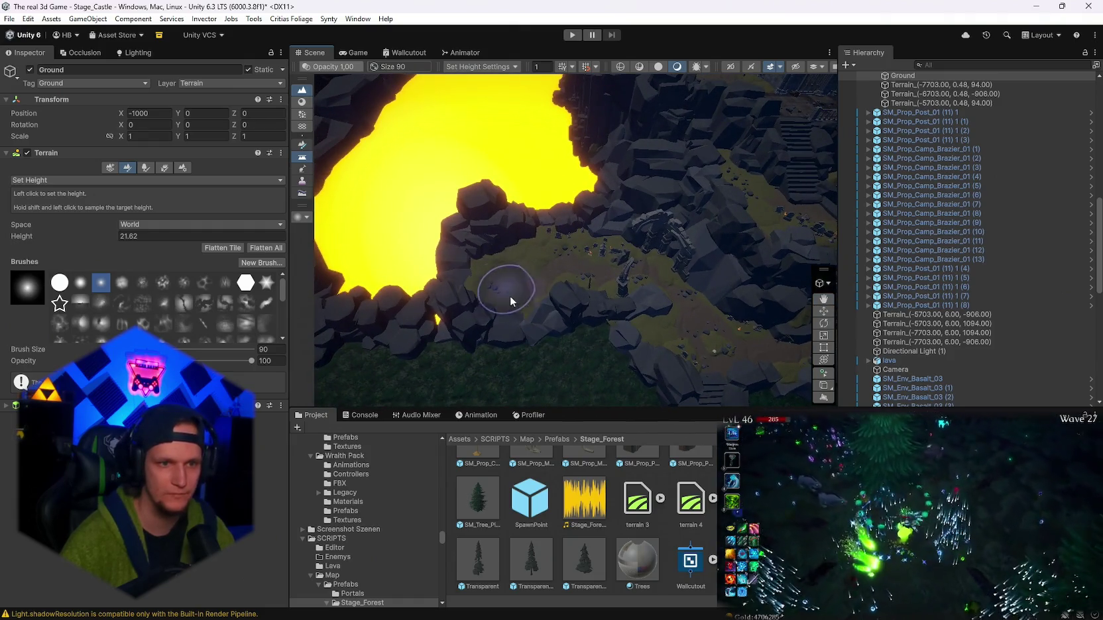
drag(666, 307, 521, 263)
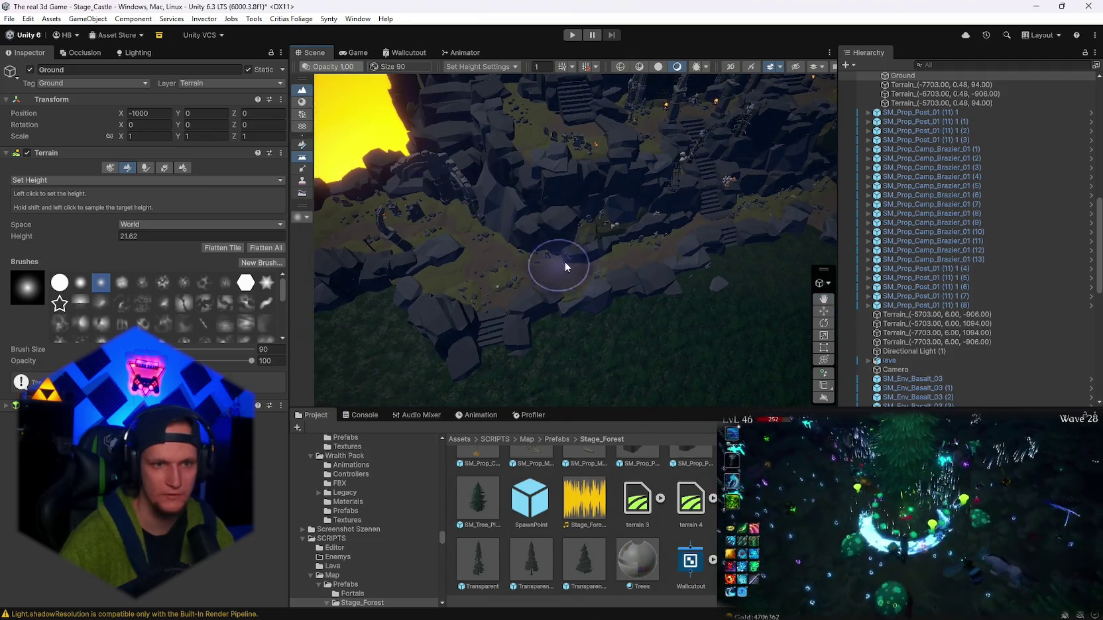
mouse_move(651, 236)
mouse_down()
mouse_move(532, 211)
mouse_move(471, 249)
mouse_up()
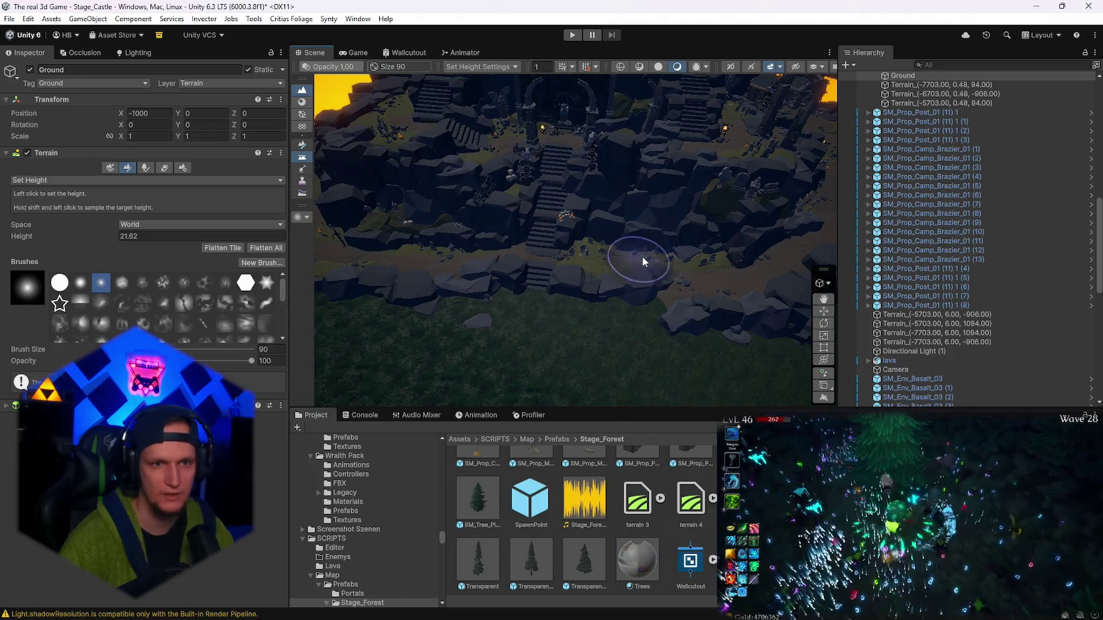
mouse_move(703, 260)
mouse_down()
mouse_move(783, 236)
mouse_move(677, 256)
mouse_move(546, 246)
mouse_up()
mouse_move(641, 277)
mouse_down()
mouse_move(754, 229)
mouse_move(579, 147)
mouse_up()
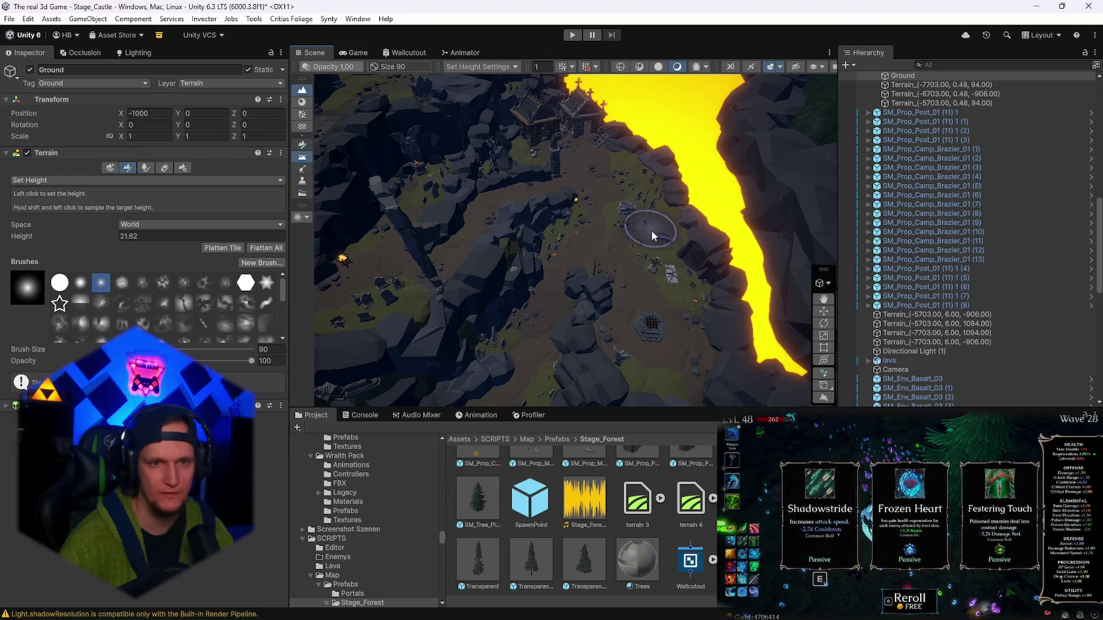
mouse_move(664, 289)
mouse_down()
mouse_move(652, 307)
mouse_move(613, 216)
mouse_up()
mouse_move(601, 326)
mouse_down()
mouse_move(632, 269)
mouse_move(463, 320)
mouse_move(451, 303)
mouse_move(517, 279)
mouse_move(525, 291)
mouse_move(571, 276)
mouse_move(593, 283)
mouse_move(704, 234)
mouse_move(616, 246)
mouse_up()
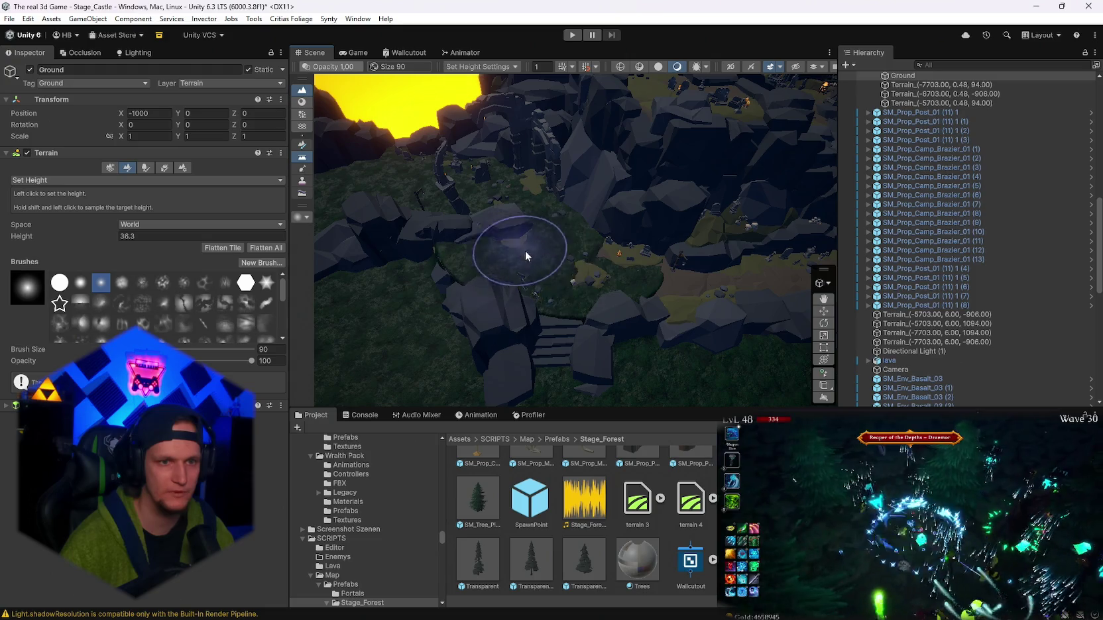
scroll(587, 224, up, 3)
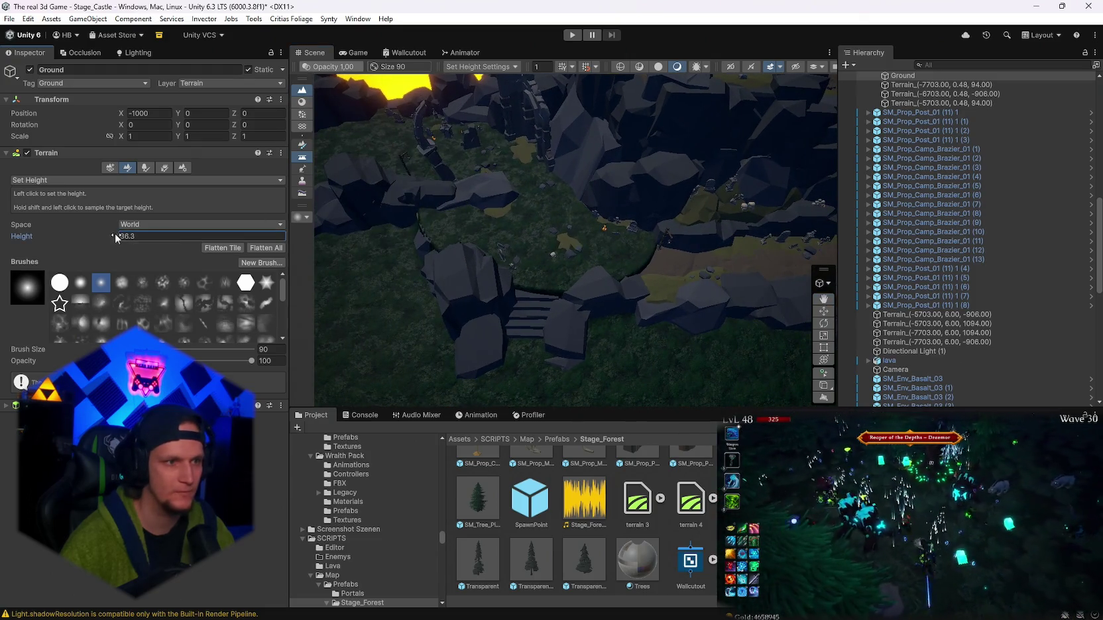
- Adjust the Height target to about 36.7 and level the cliff path to it
mouse_move(494, 209)
mouse_down()
mouse_move(676, 221)
mouse_move(511, 205)
mouse_move(604, 218)
mouse_move(524, 222)
mouse_move(537, 212)
mouse_up()
drag(110, 235, 80, 243)
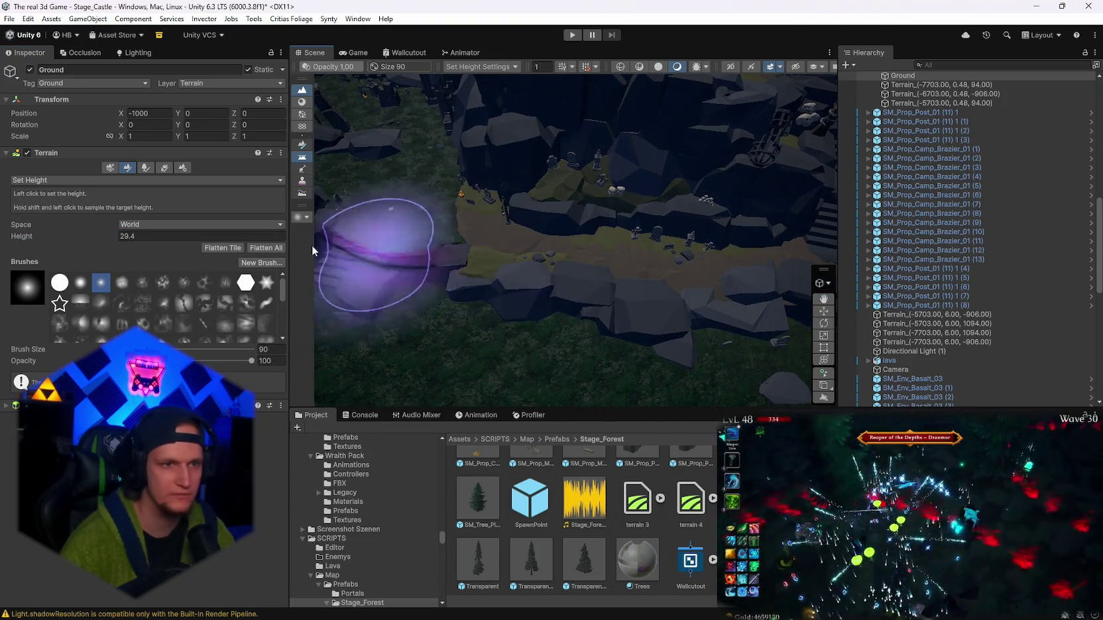
drag(105, 241, 120, 241)
click(510, 210)
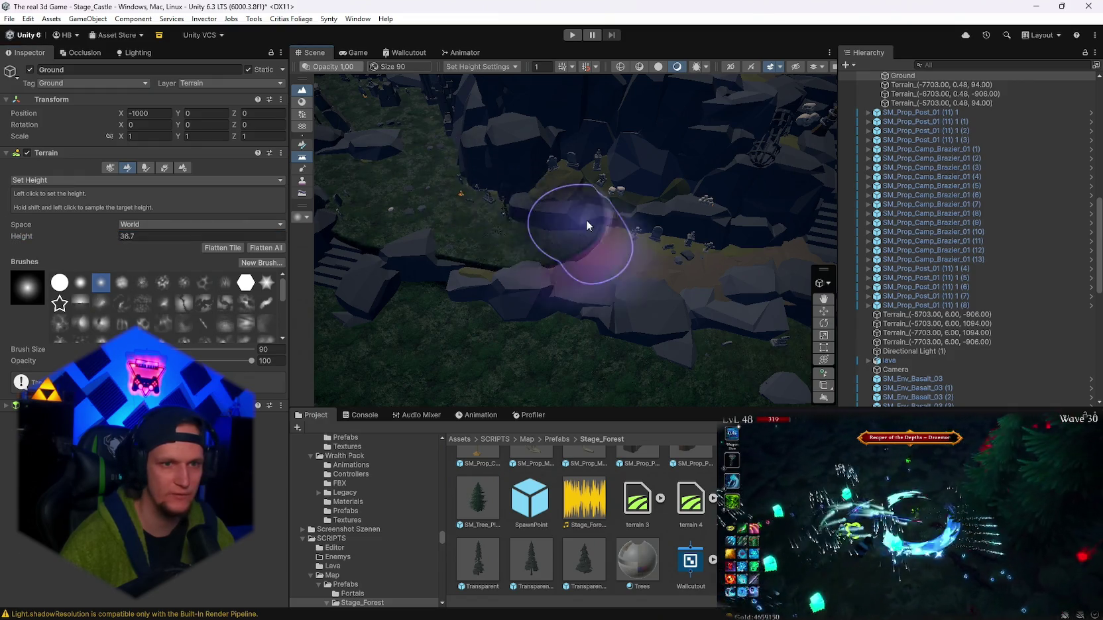
- Move along the stone stairs to the graveyard ledge and open the Space choices, World still selected
drag(582, 211, 466, 212)
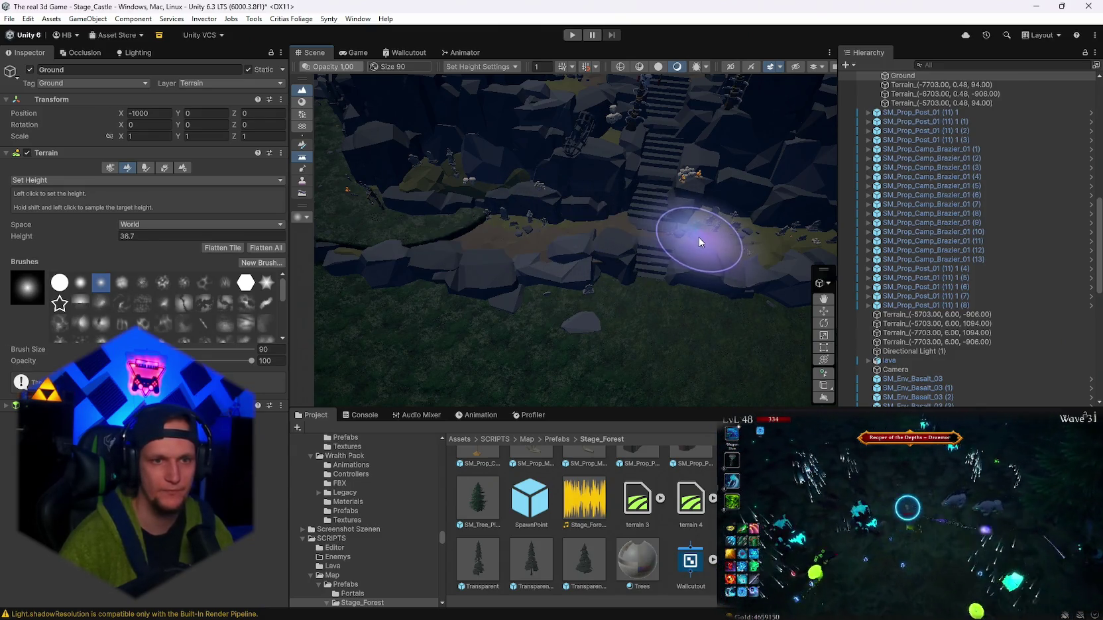
drag(699, 238, 500, 215)
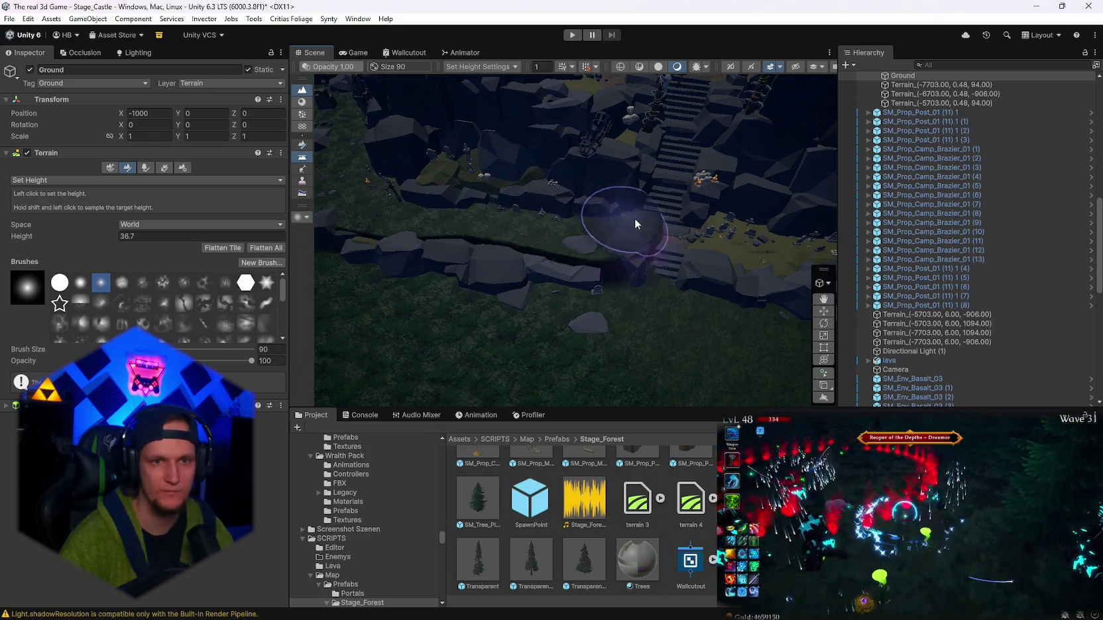
mouse_move(746, 264)
mouse_down()
mouse_move(514, 224)
mouse_move(586, 251)
mouse_move(714, 246)
mouse_move(628, 252)
mouse_move(510, 235)
mouse_move(598, 250)
mouse_move(789, 251)
mouse_move(553, 269)
mouse_move(506, 234)
mouse_up()
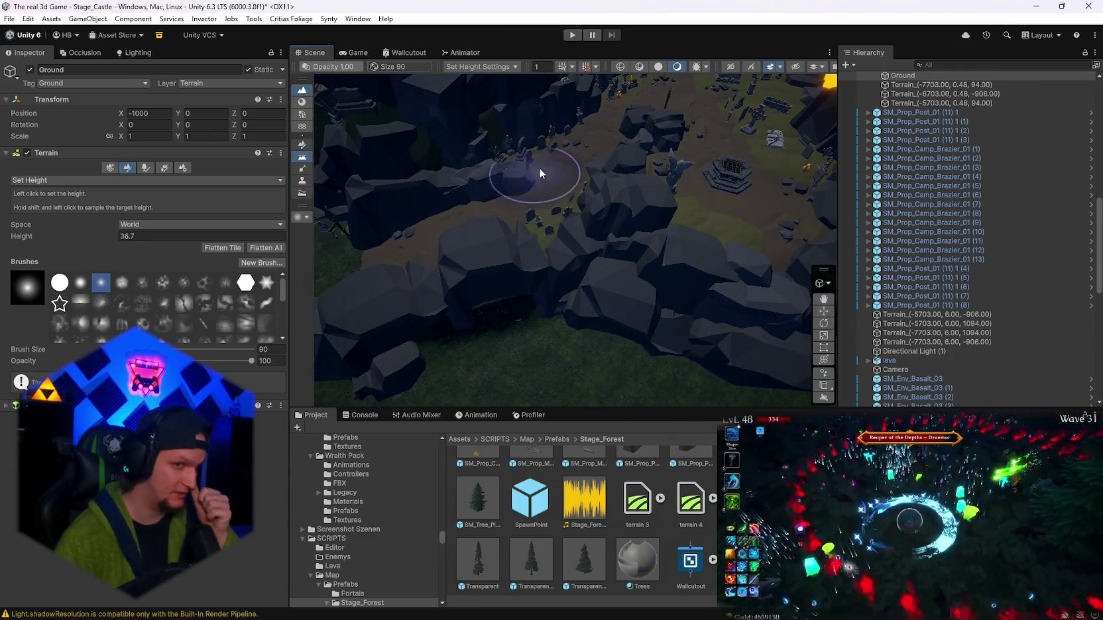
scroll(568, 193, down, 5)
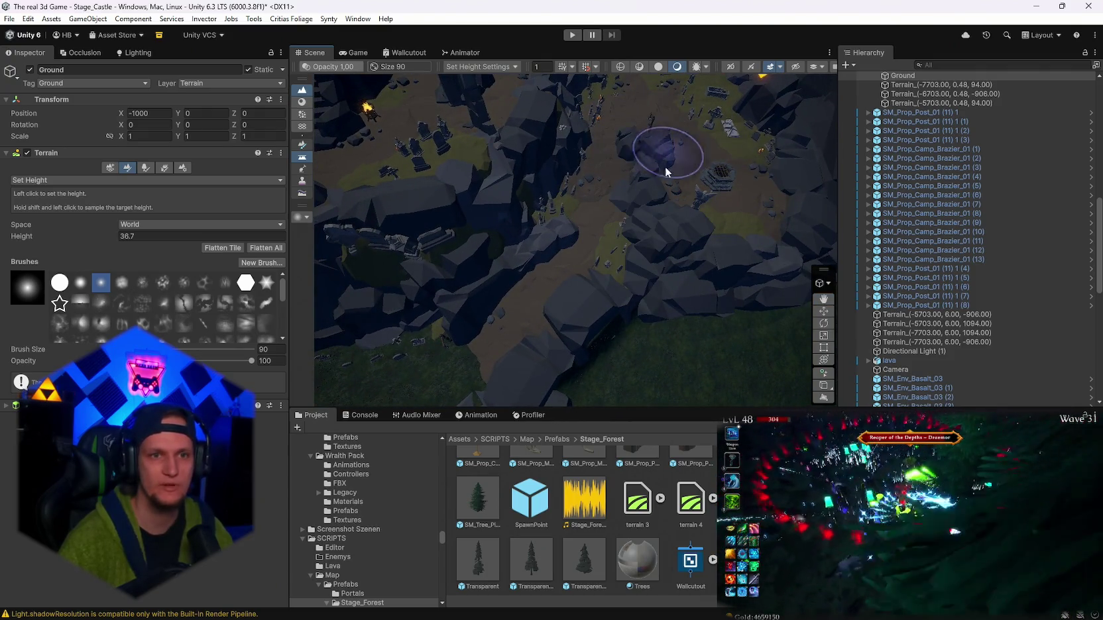
scroll(666, 167, down, 3)
click(133, 225)
click(538, 297)
click(134, 225)
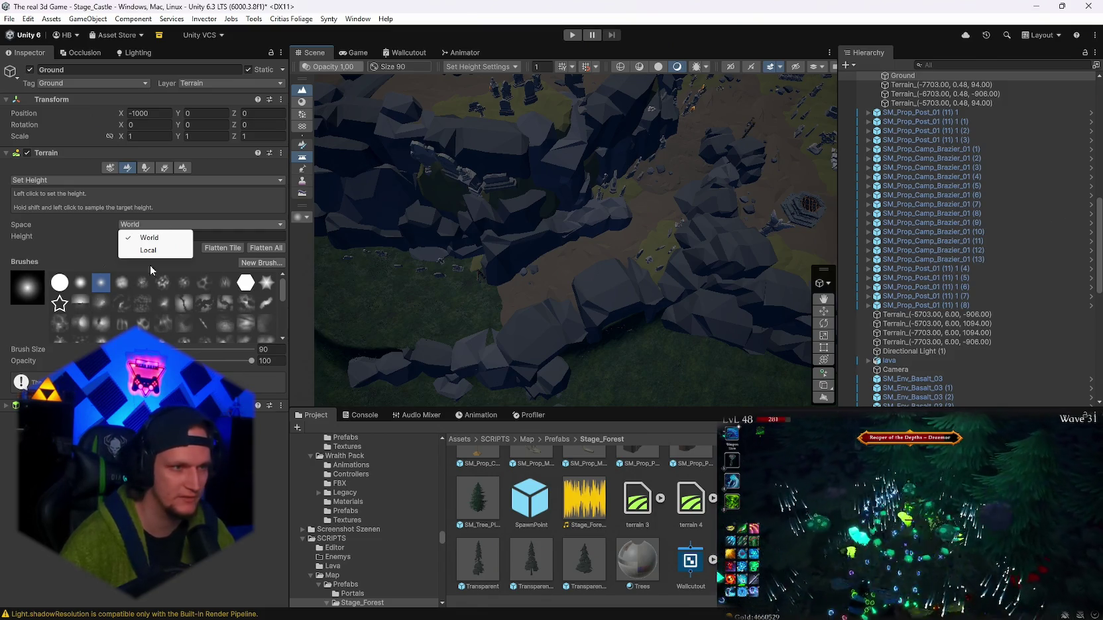
- Keep Space at World and step the target height from 40.5 up to 53.7 by sampling the ledge
click(90, 250)
drag(87, 239, 102, 242)
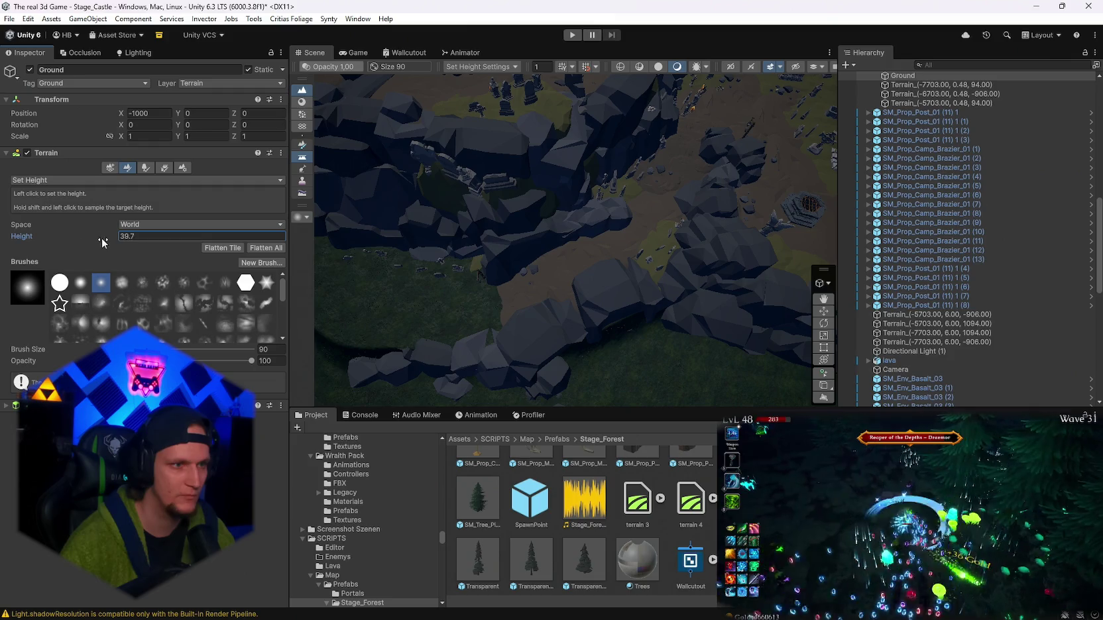
drag(562, 265, 546, 272)
drag(96, 239, 101, 238)
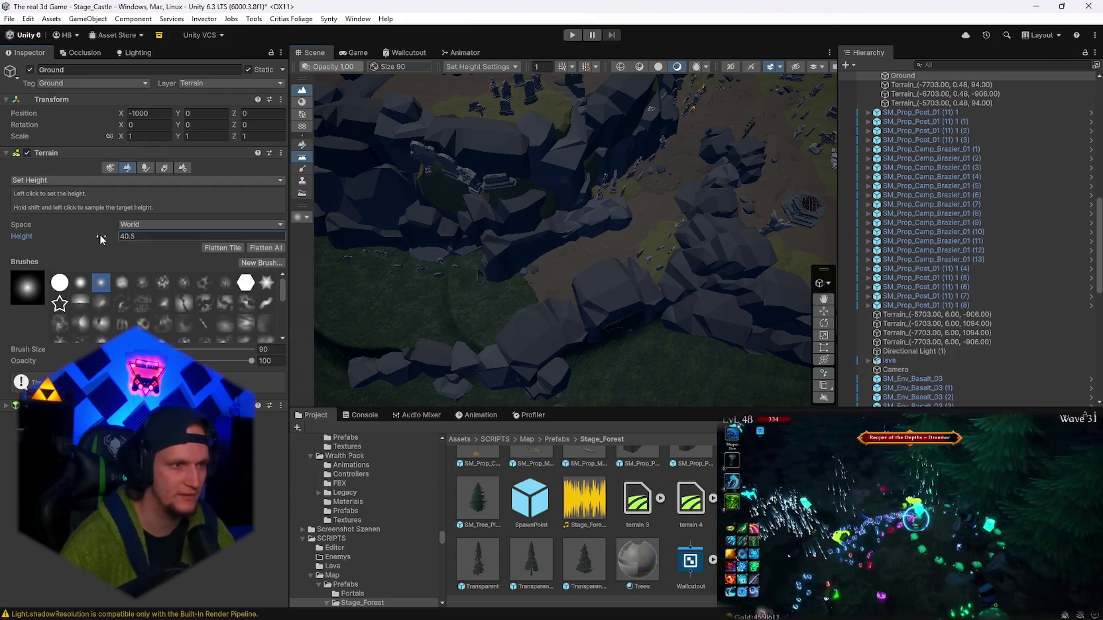
click(564, 251)
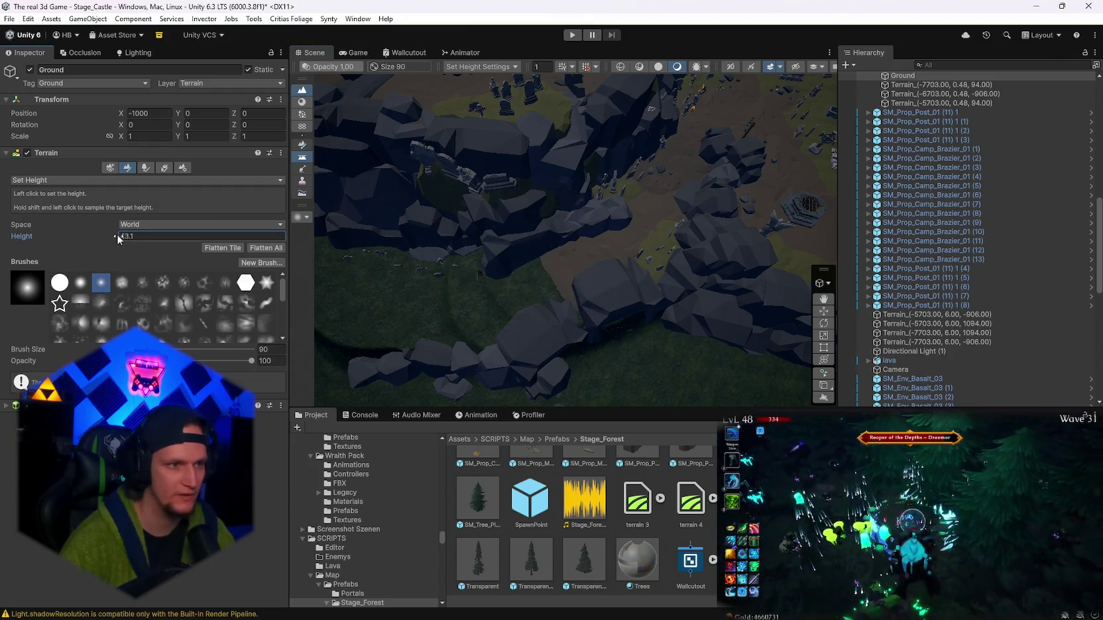
shift+click(574, 250)
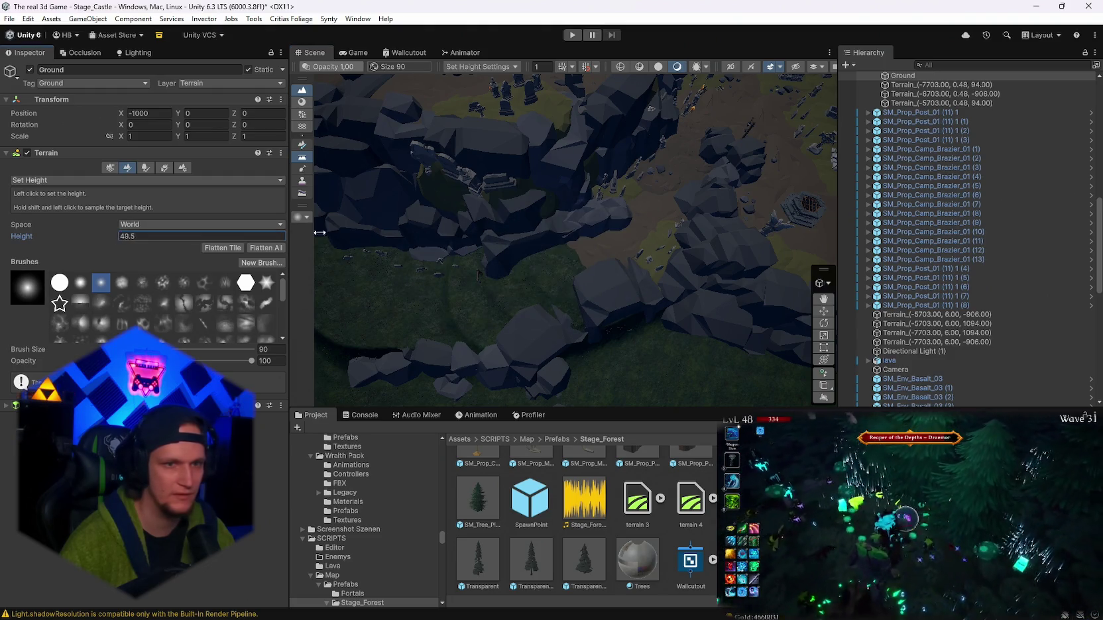
click(608, 238)
shift+click(617, 236)
shift+click(634, 228)
- Sample heights up to 58.7 and flatten the graveyard ground around the grate and statue
drag(647, 220, 660, 163)
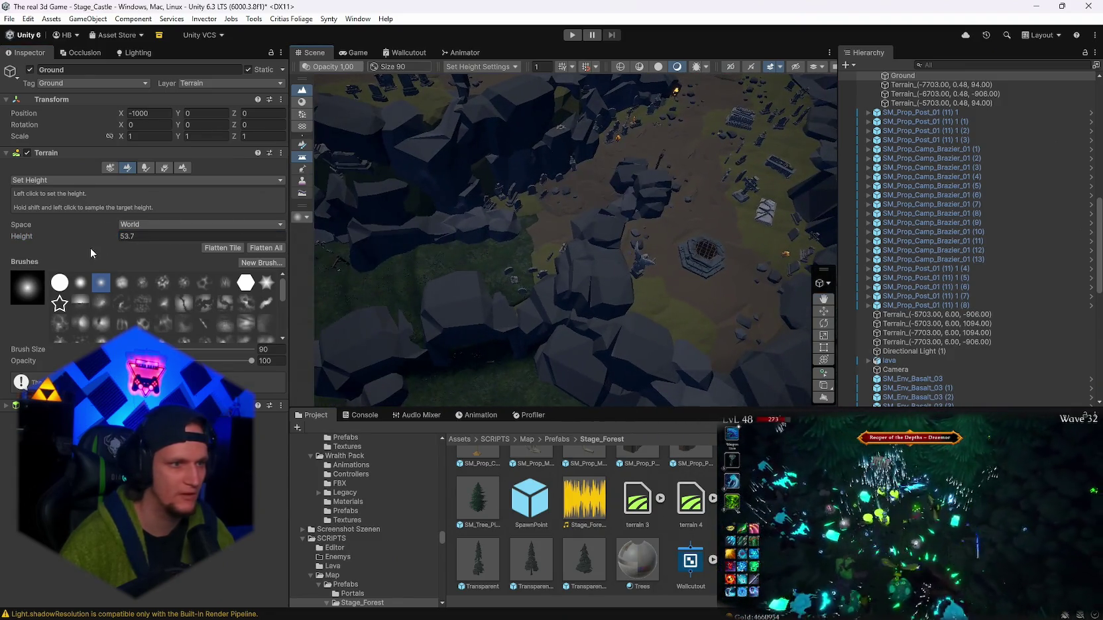
shift+click(576, 232)
drag(584, 229, 597, 199)
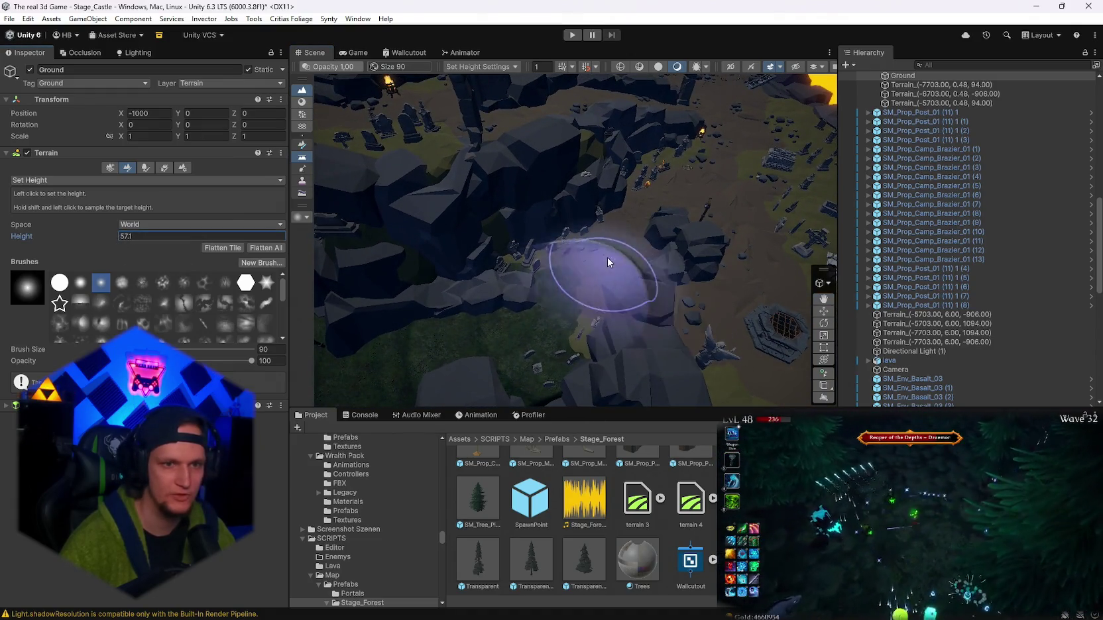
shift+click(582, 261)
drag(626, 299, 736, 285)
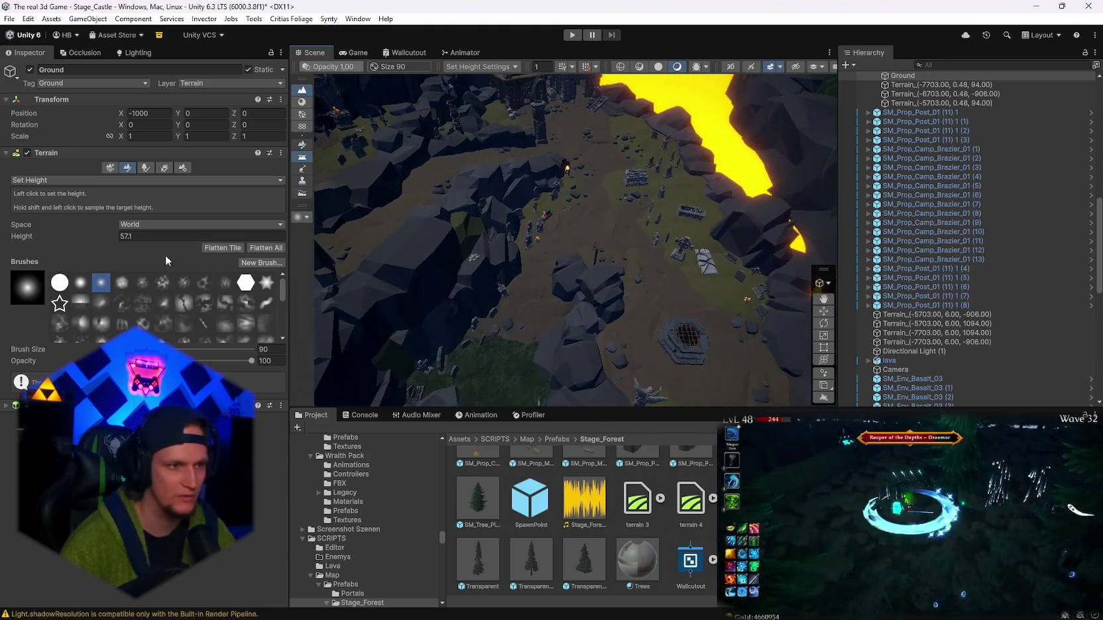
shift+click(534, 312)
drag(535, 326, 590, 318)
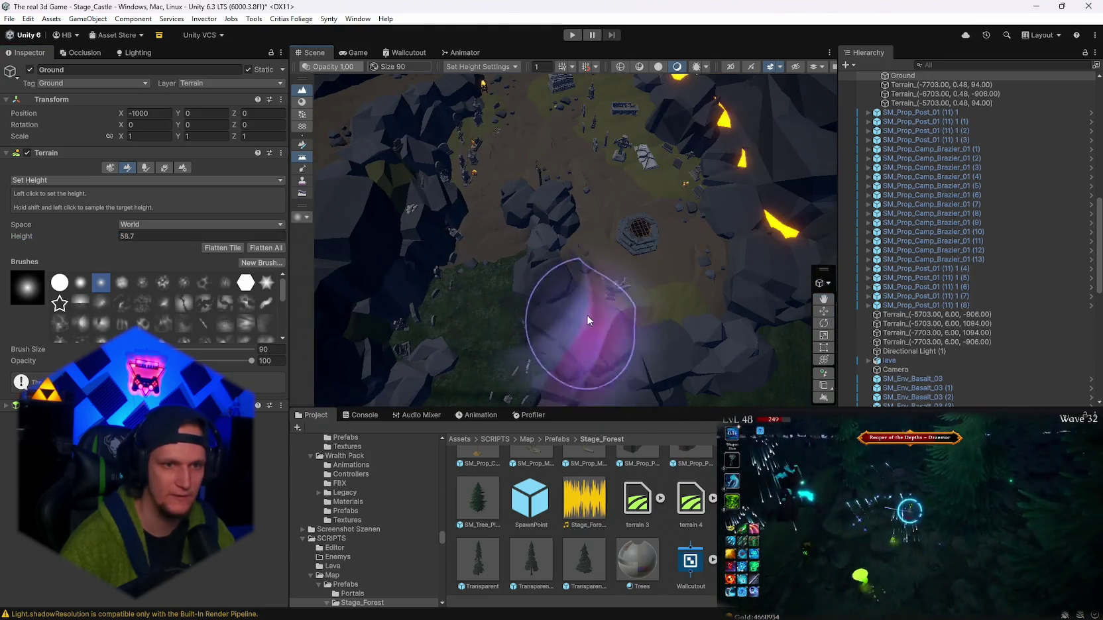
mouse_move(614, 260)
mouse_down()
mouse_move(676, 260)
mouse_move(667, 185)
mouse_move(568, 238)
mouse_move(465, 205)
mouse_move(660, 283)
mouse_move(560, 260)
mouse_move(365, 285)
mouse_move(579, 266)
mouse_move(737, 177)
mouse_move(530, 254)
mouse_up()
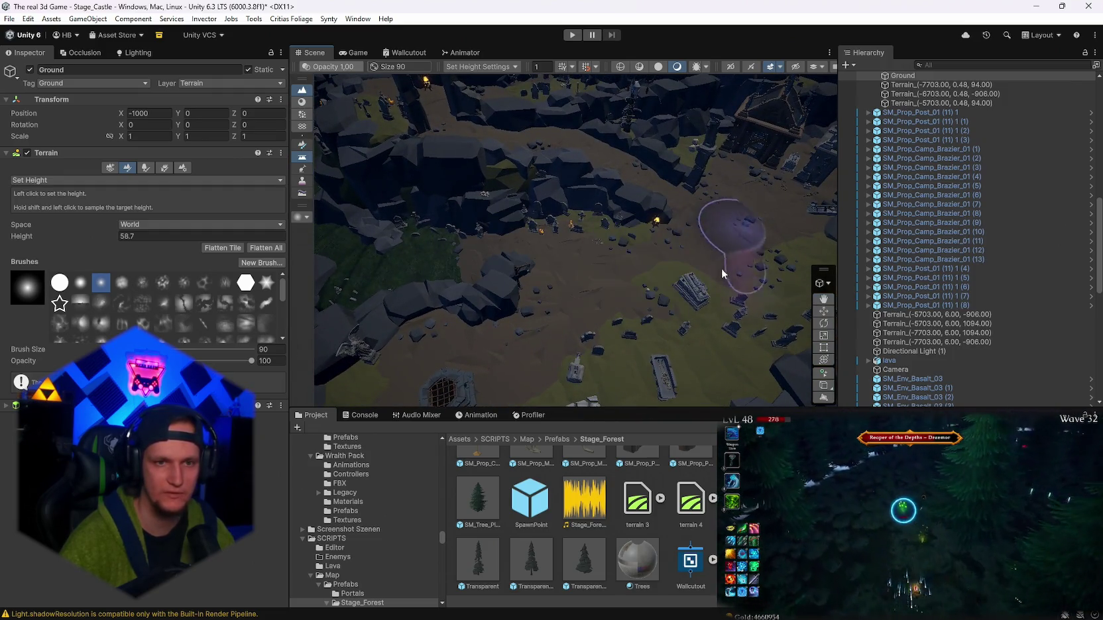
drag(712, 295, 641, 318)
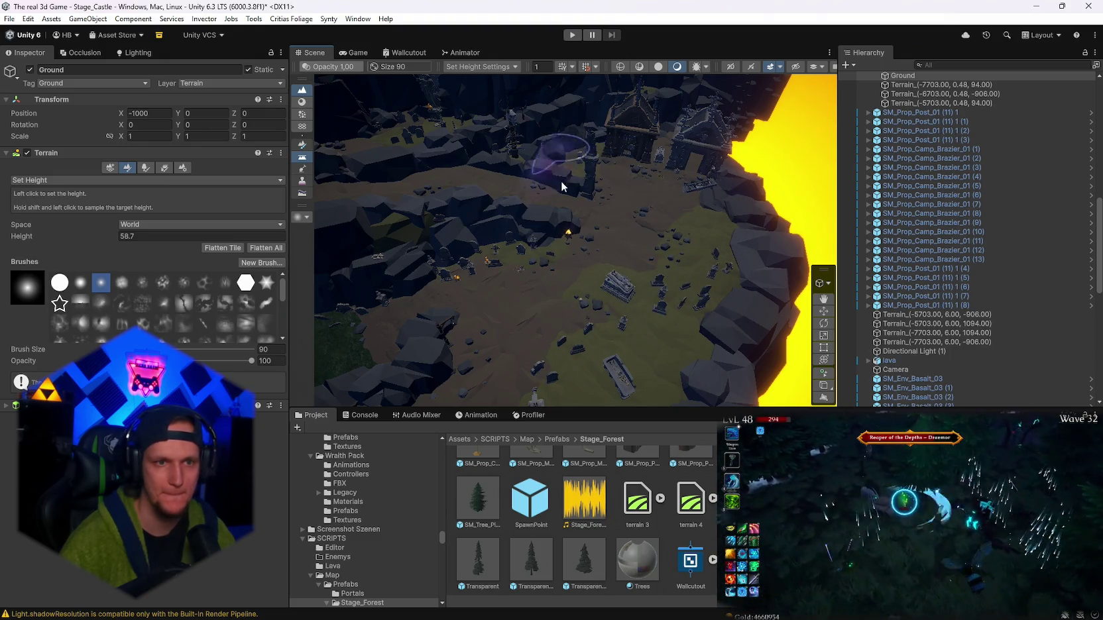
mouse_move(686, 252)
mouse_down()
mouse_move(516, 302)
mouse_move(411, 279)
mouse_up()
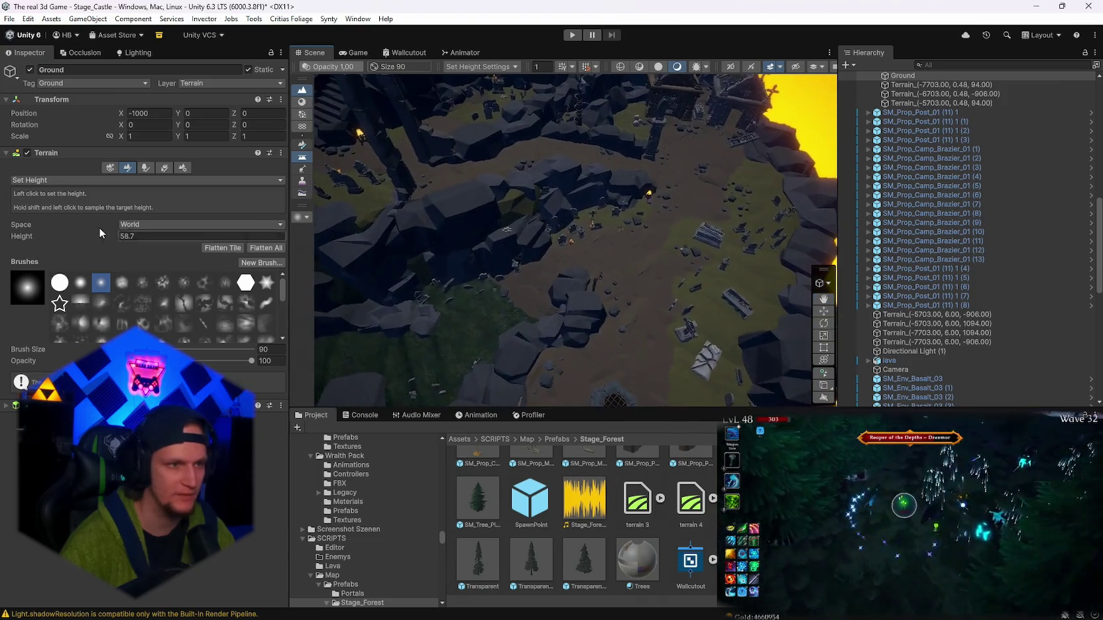
- Sample the ground height, bringing the target to 62.1
drag(109, 241, 109, 240)
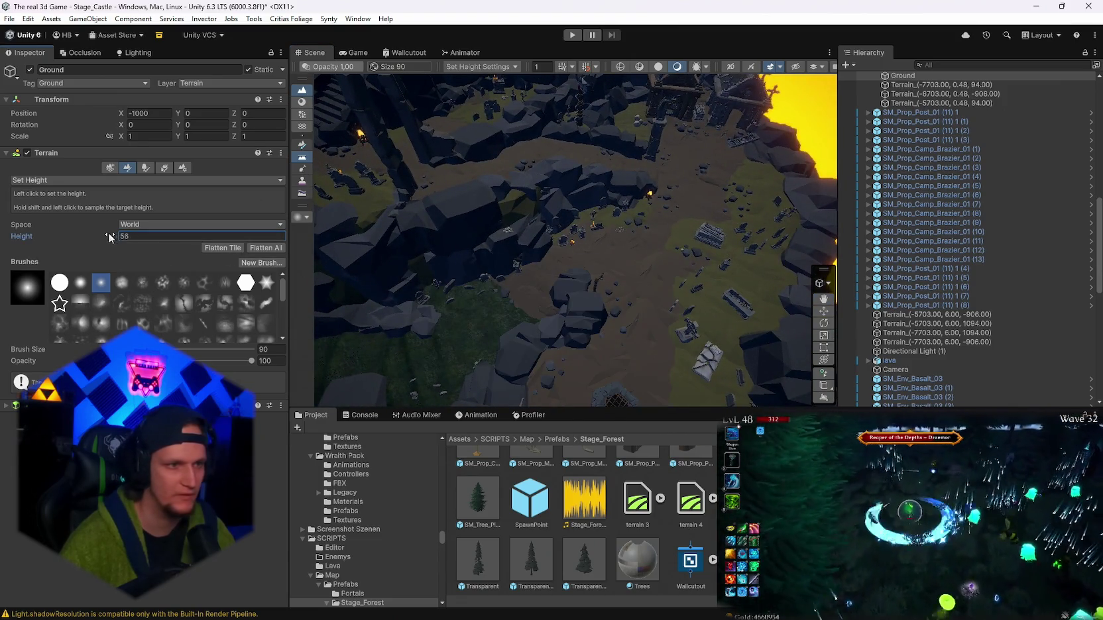
shift+click(552, 296)
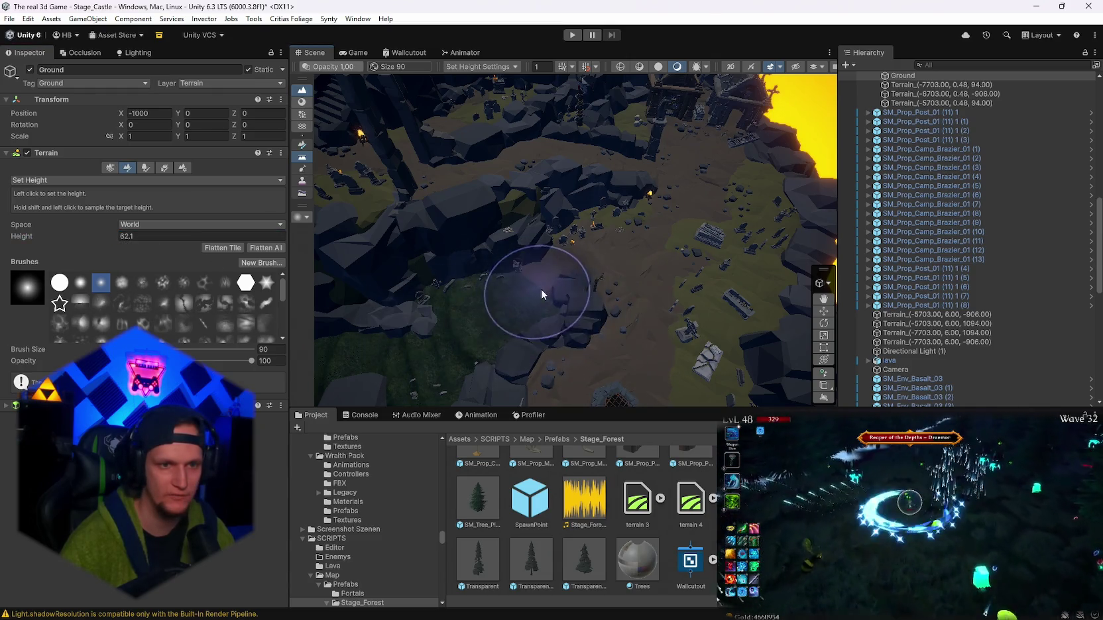
drag(612, 282, 592, 258)
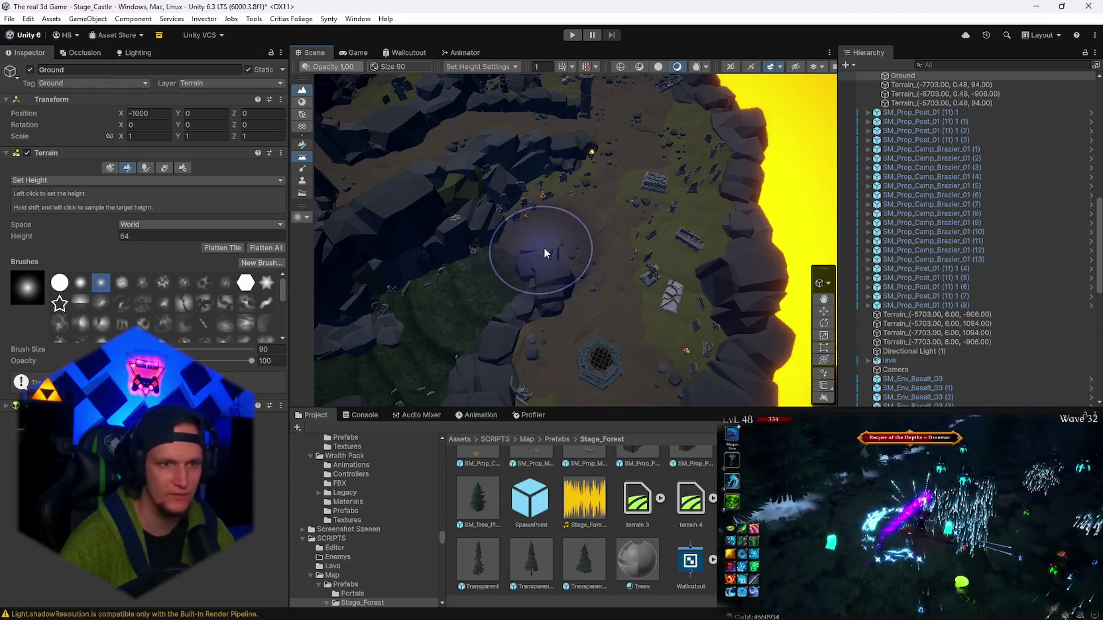
- Set the target height to 67, flatten the top plateau, and open File Explorer
click(123, 236)
text(67)
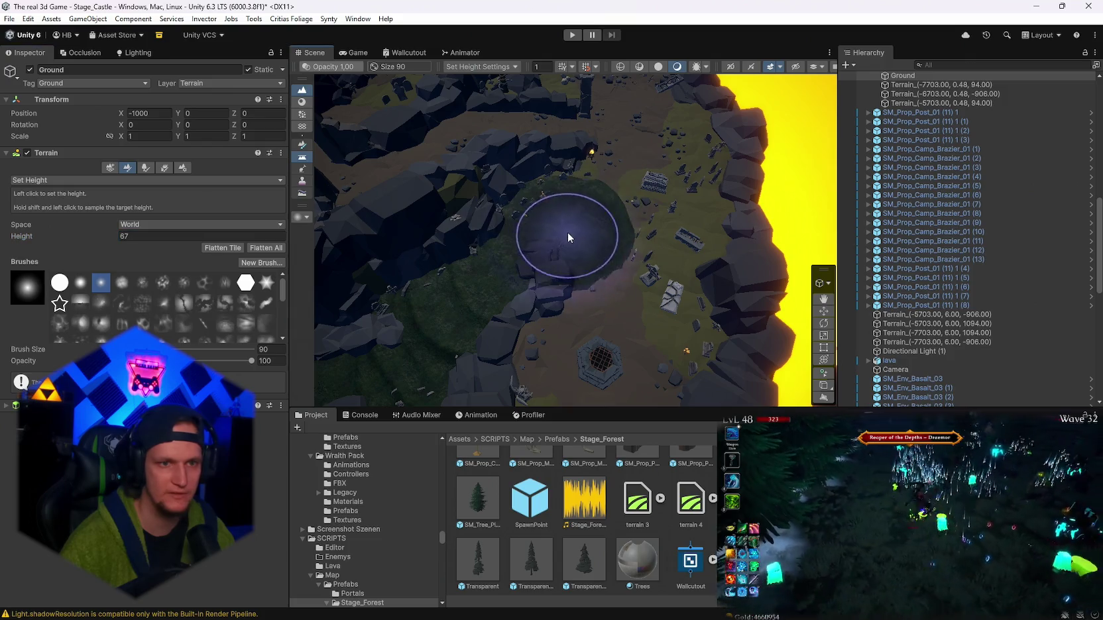
scroll(590, 295, up, 2)
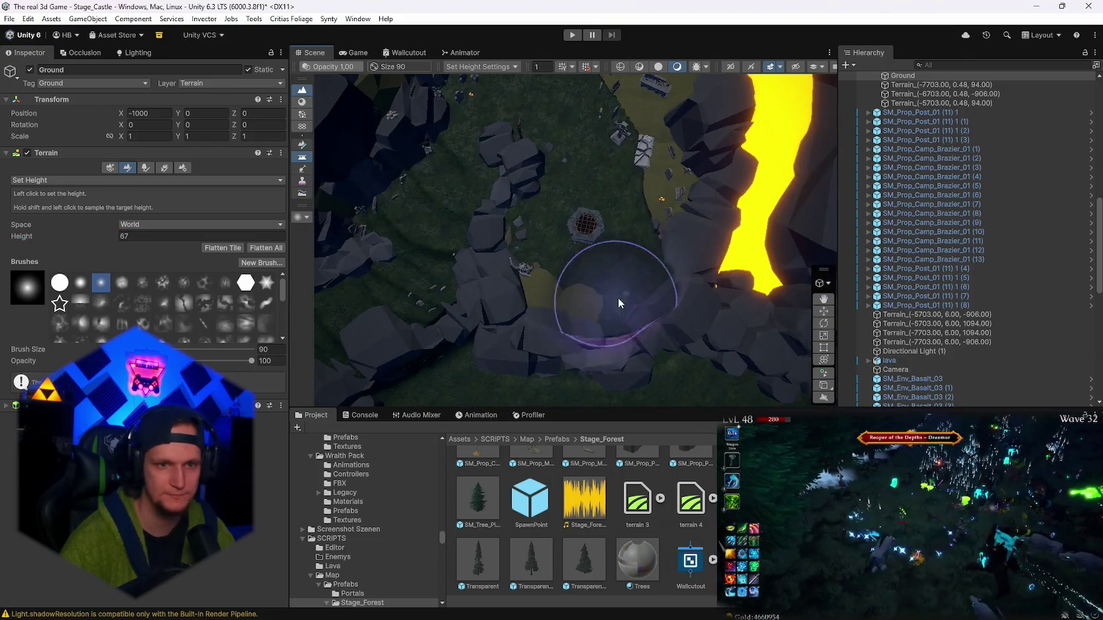
scroll(599, 139, down, 2)
mouse_move(592, 170)
mouse_down()
mouse_move(530, 126)
mouse_move(512, 172)
mouse_move(537, 116)
mouse_move(632, 217)
mouse_up()
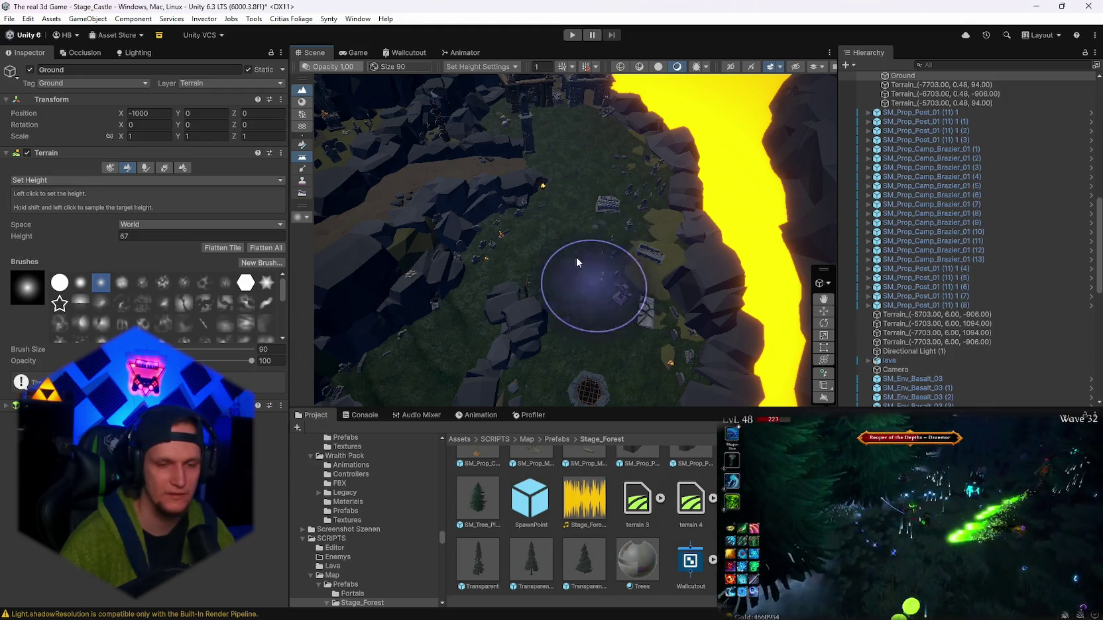
mouse_move(615, 606)
click(465, 608)
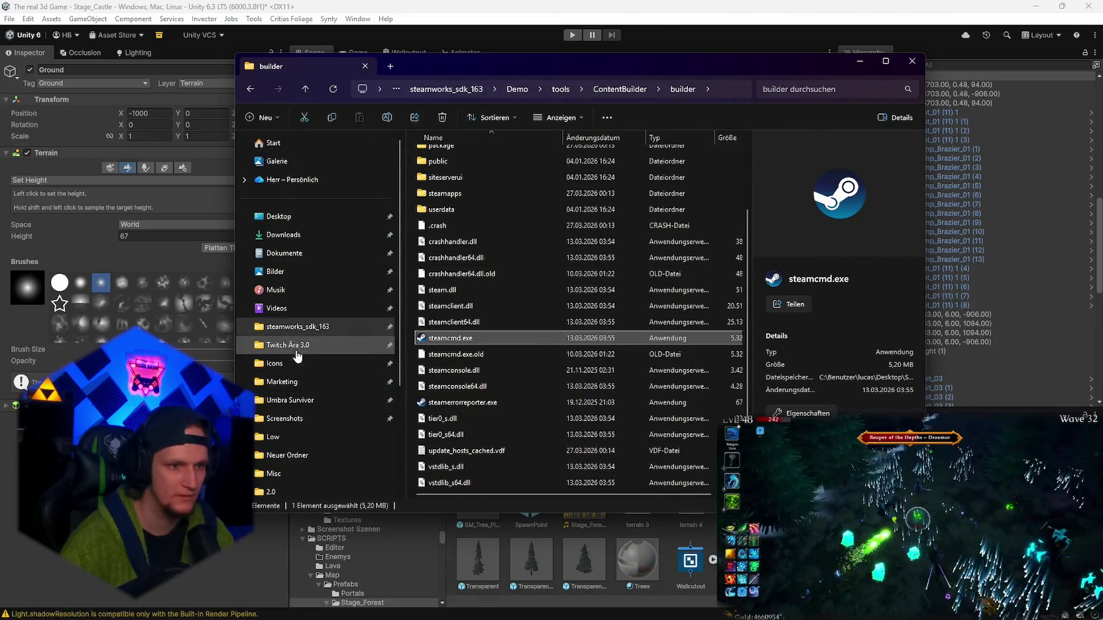
- Go to the Screenshots folder and open Screenshot_2026-02-13_00-05-03.png
click(285, 419)
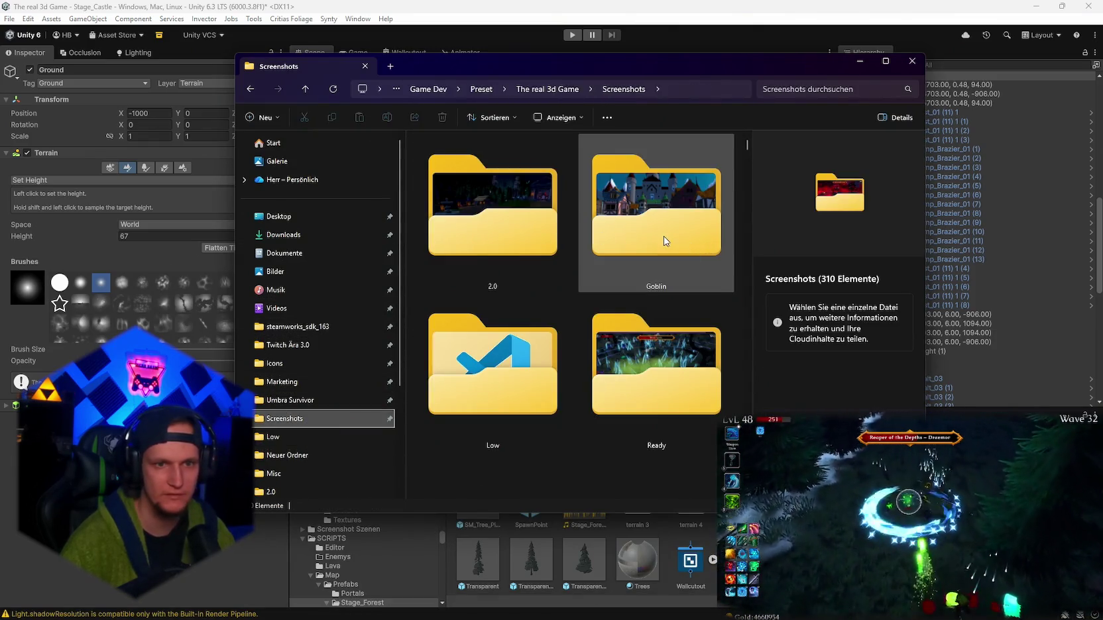
scroll(663, 236, down, 5)
scroll(668, 312, down, 5)
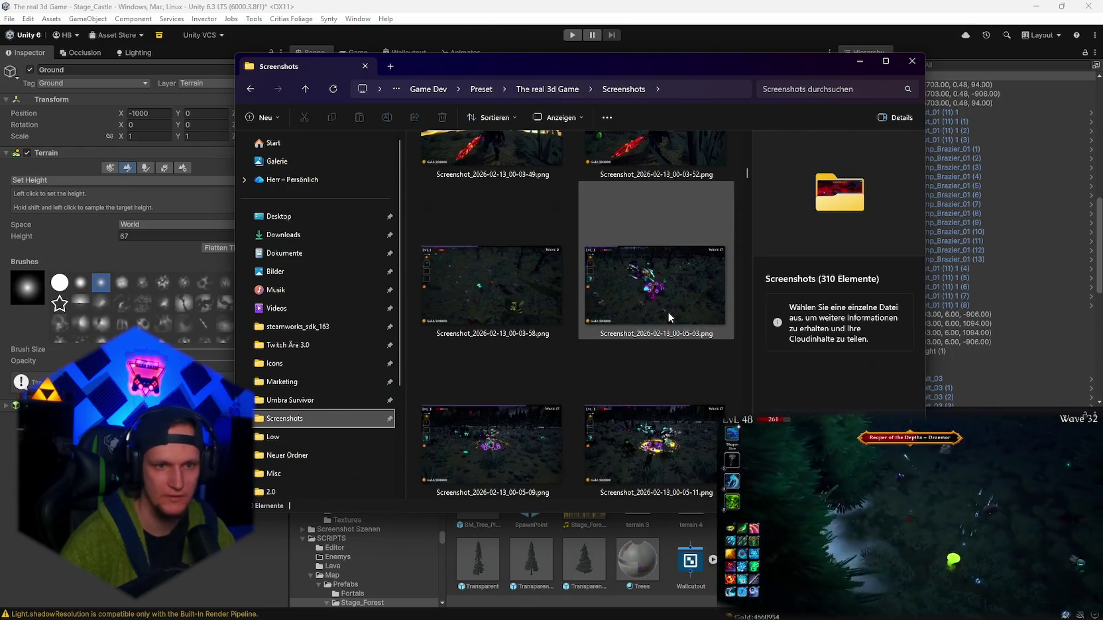
click(650, 291)
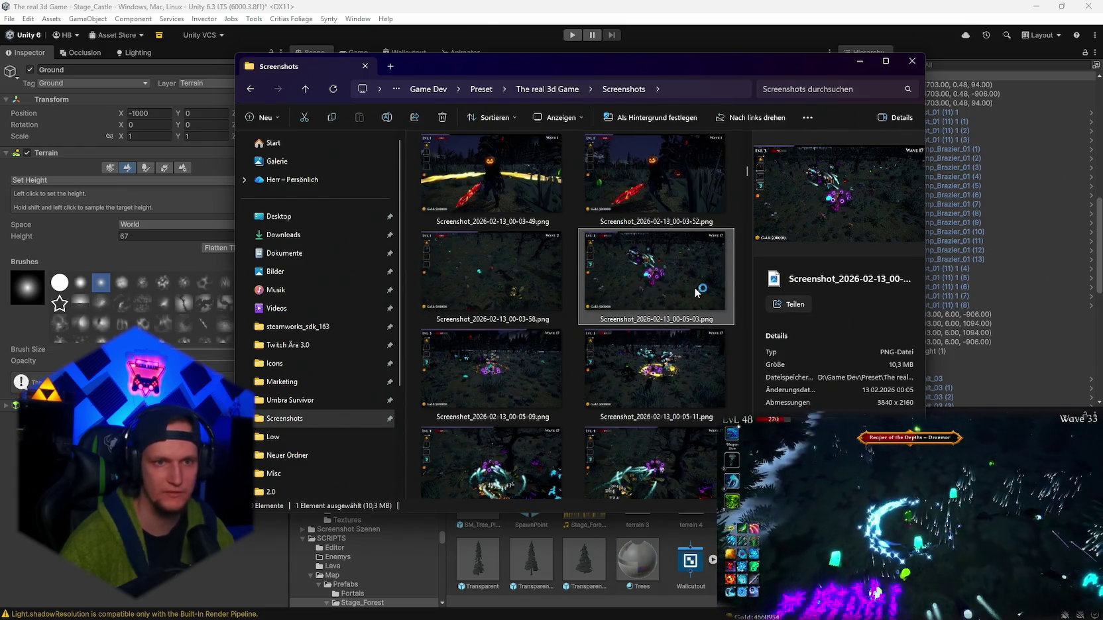
double_click(650, 291)
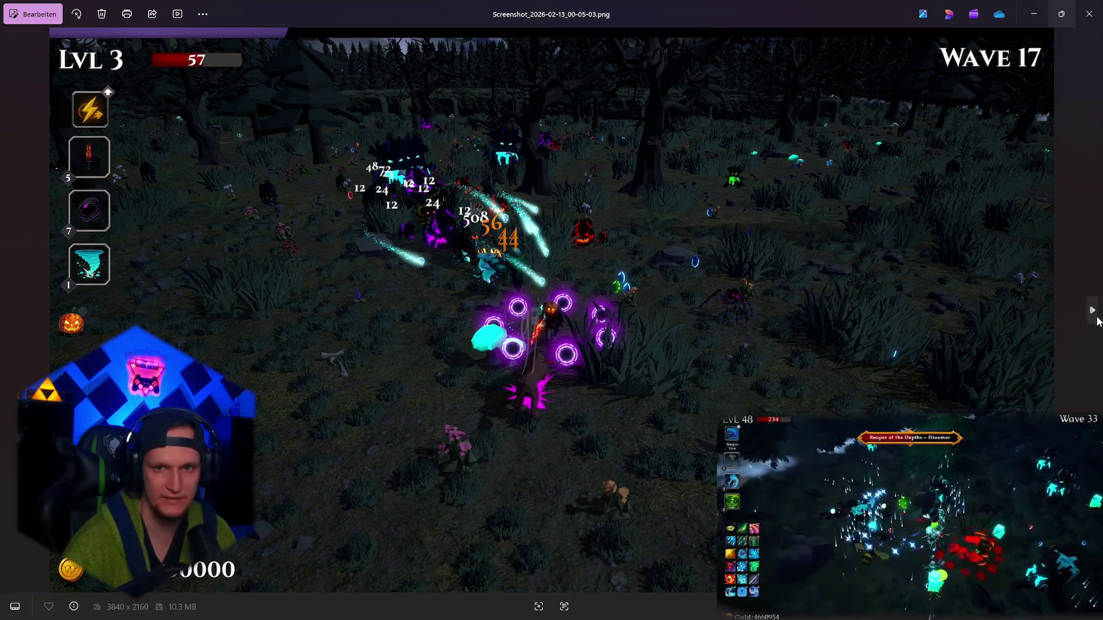
- Page through the 2026-02-13 gameplay screenshots one by one, then close Photos
click(1092, 311)
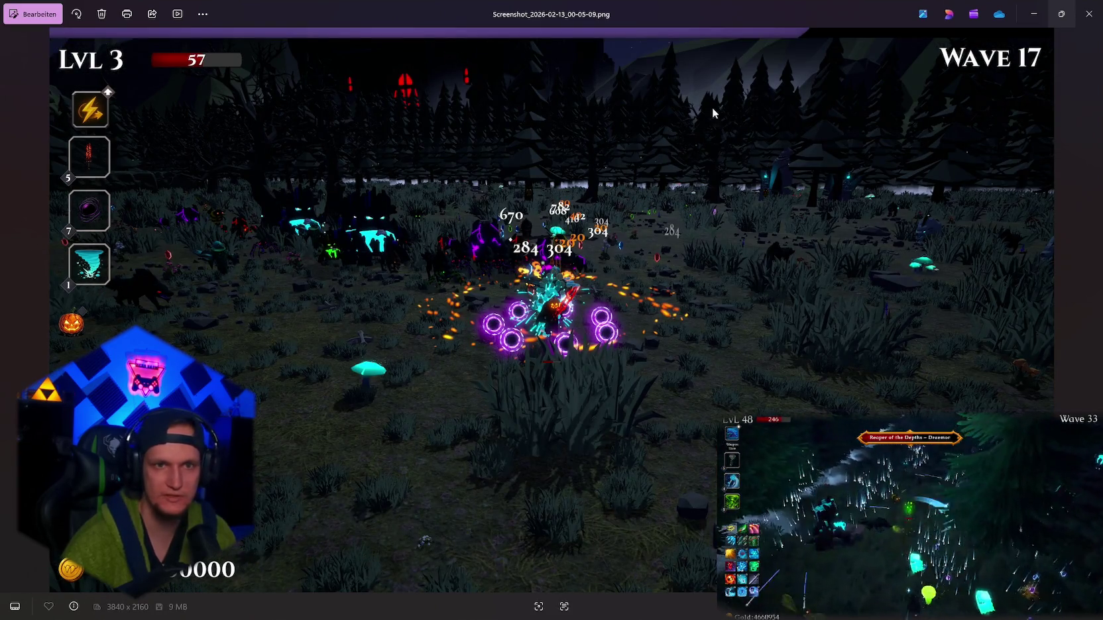
click(1092, 311)
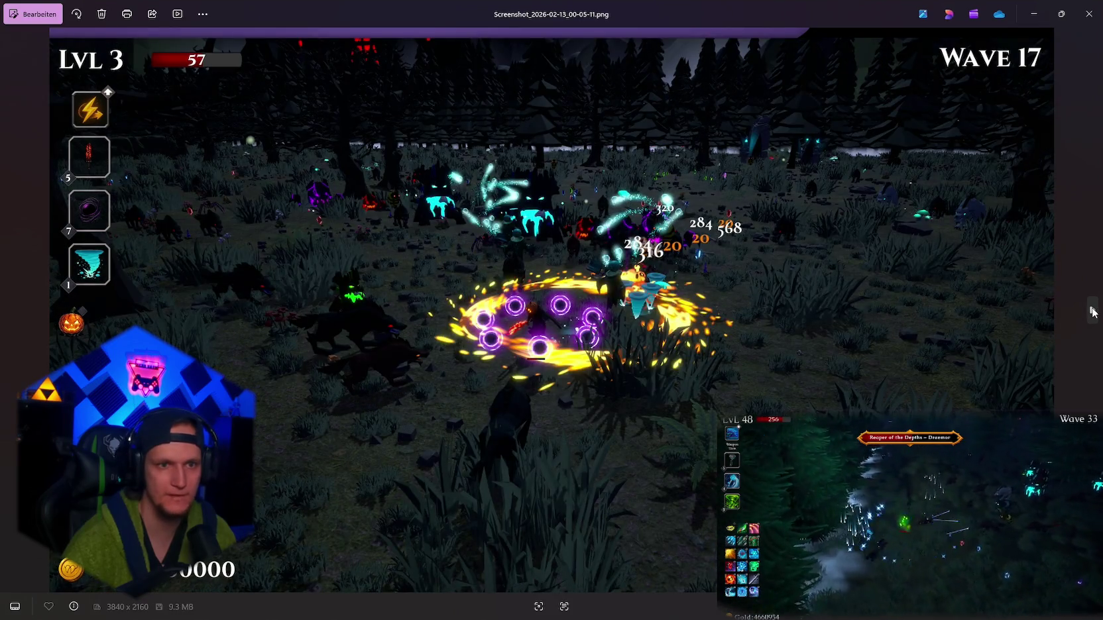
click(1091, 312)
click(1091, 311)
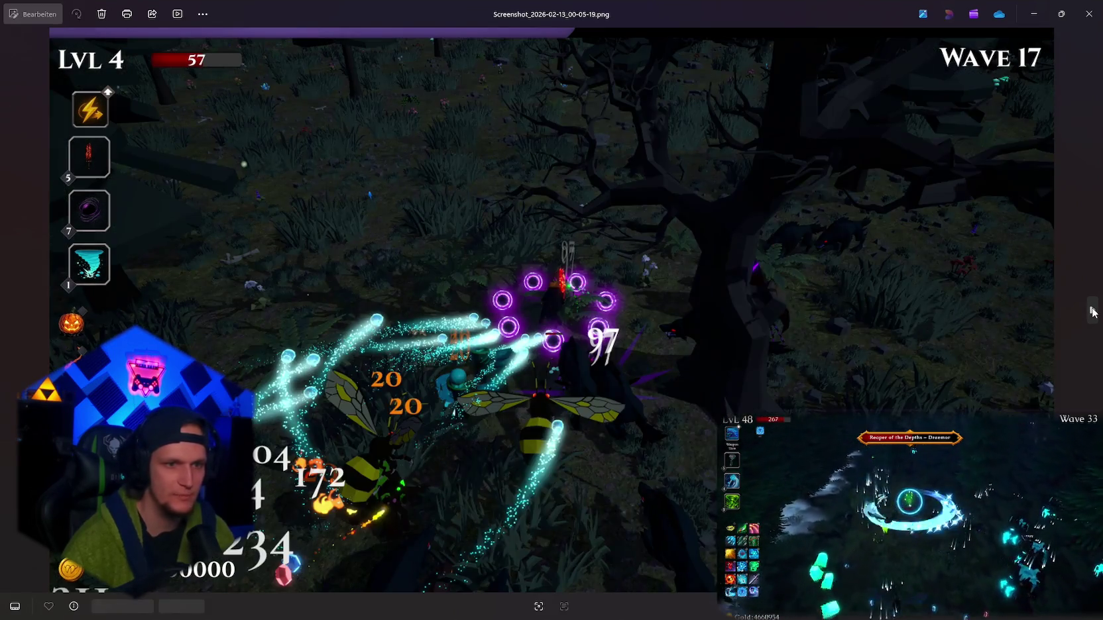
click(1092, 311)
click(1092, 311)
click(1091, 312)
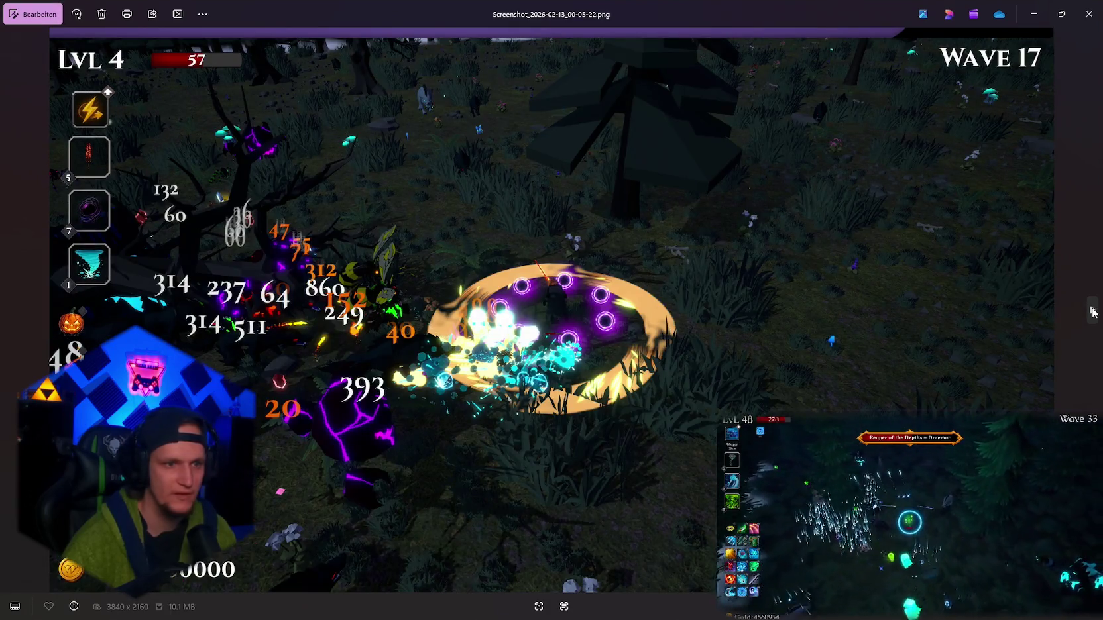
click(1097, 318)
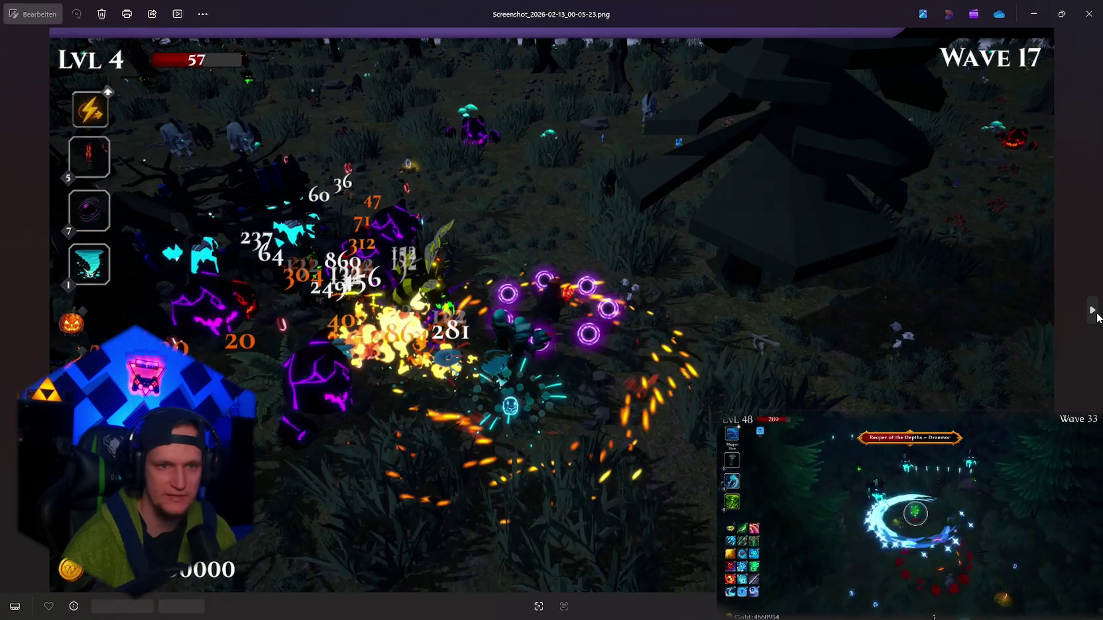
click(1097, 319)
click(1097, 319)
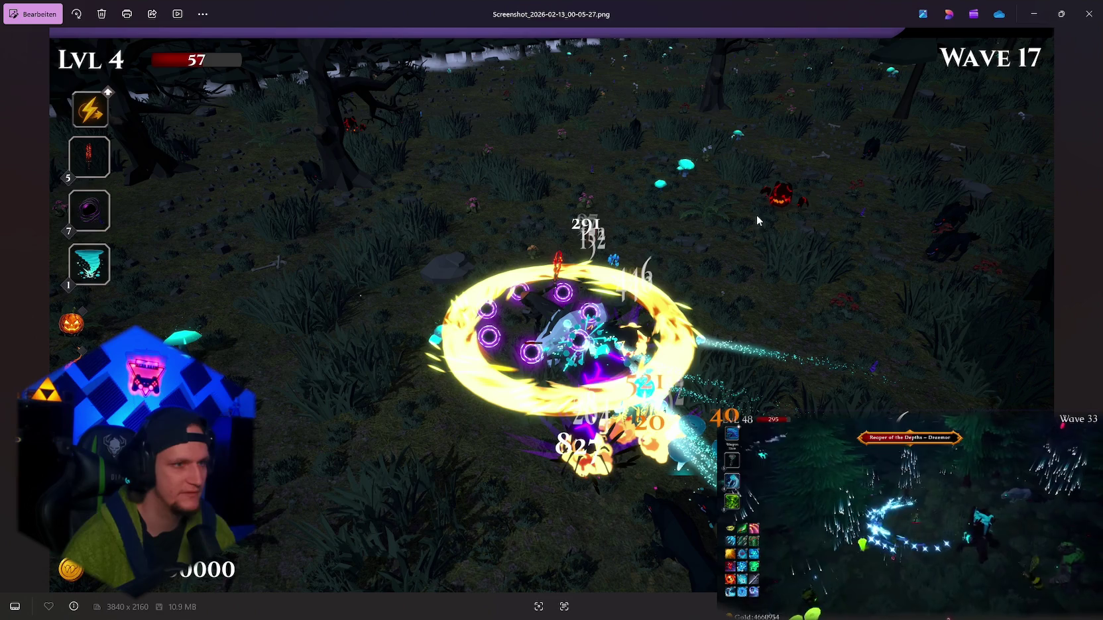
click(1093, 314)
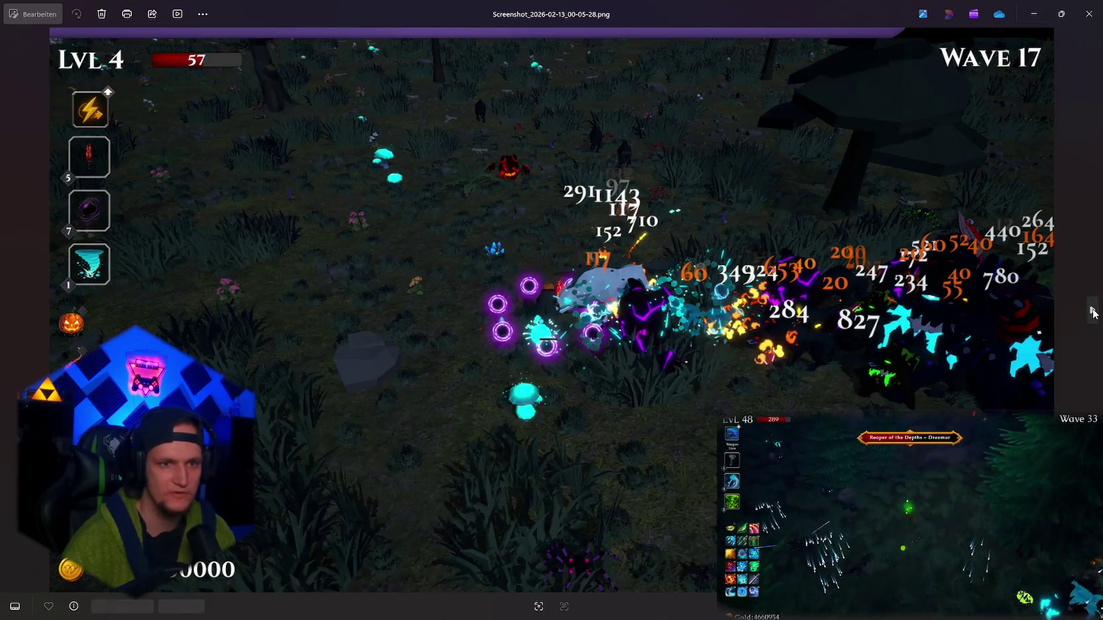
click(1093, 314)
click(1093, 313)
click(1093, 313)
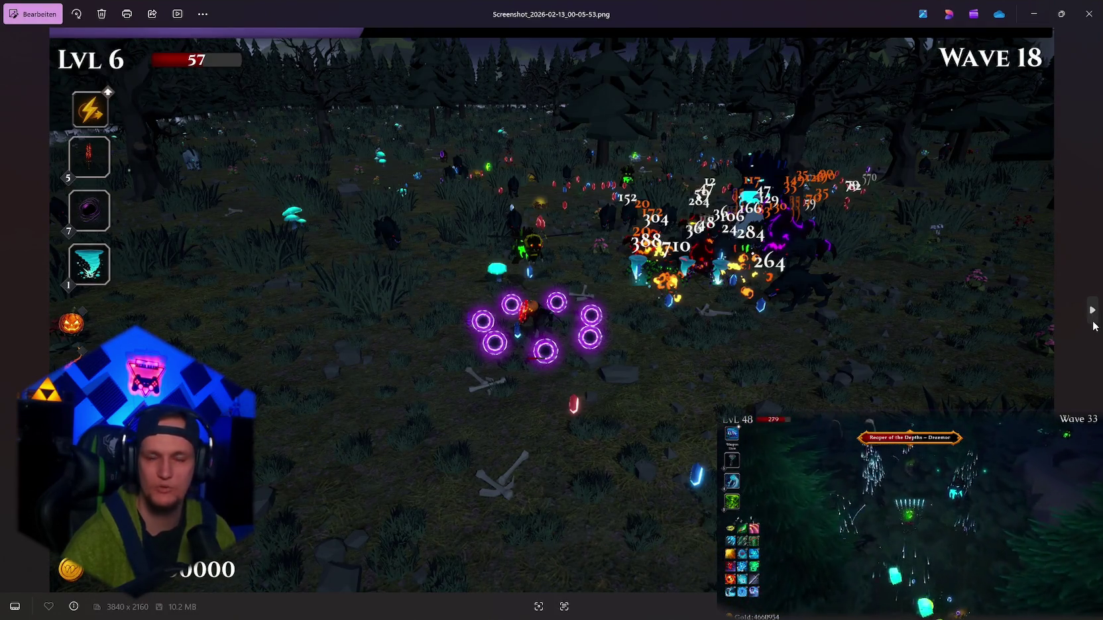
click(1093, 311)
click(1093, 310)
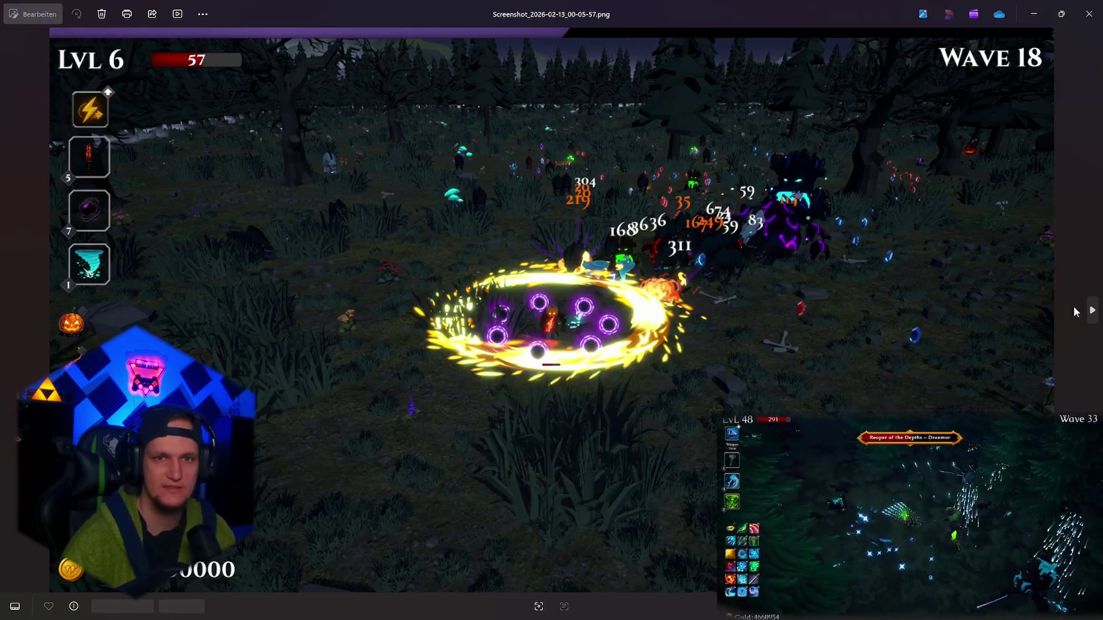
click(1089, 13)
scroll(568, 325, up, 5)
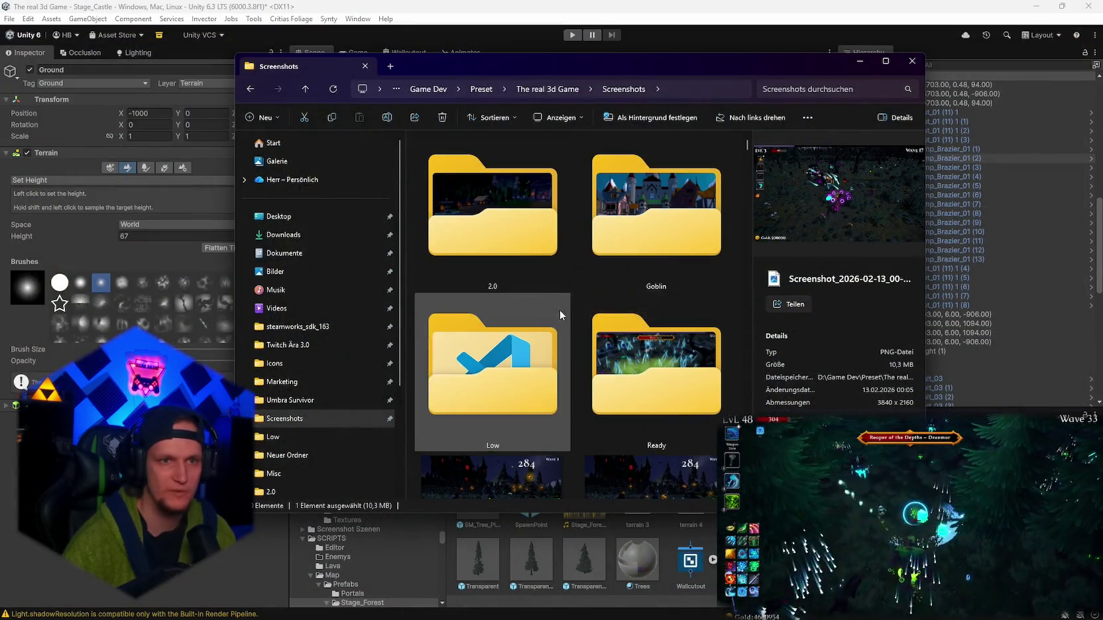
- Open the first screenshot in the 2.0 folder and page forward through its images
double_click(516, 225)
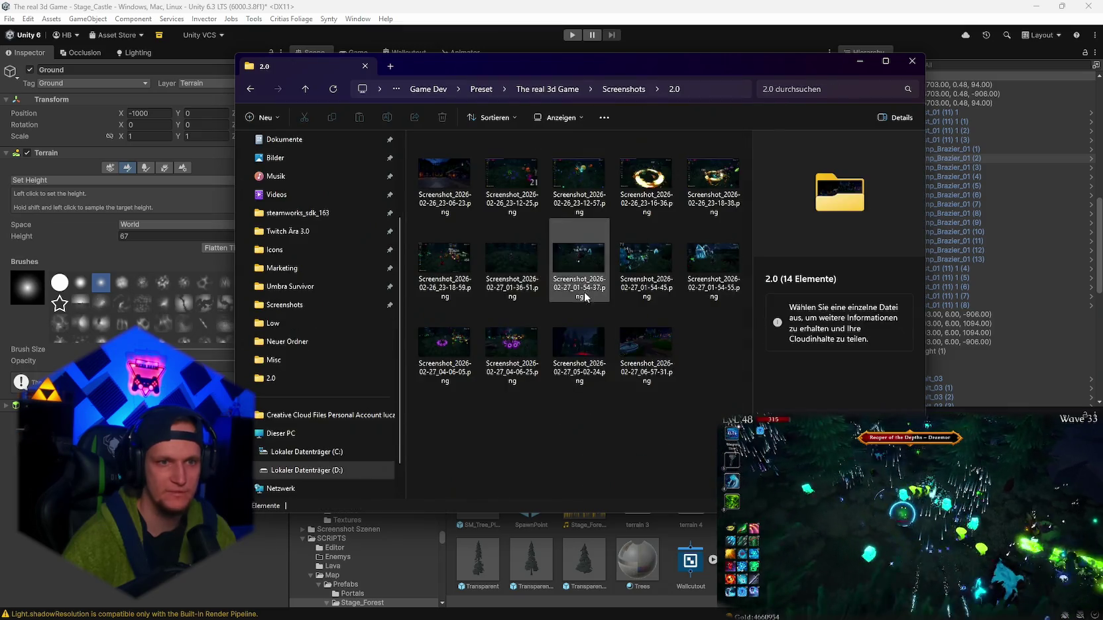
double_click(454, 189)
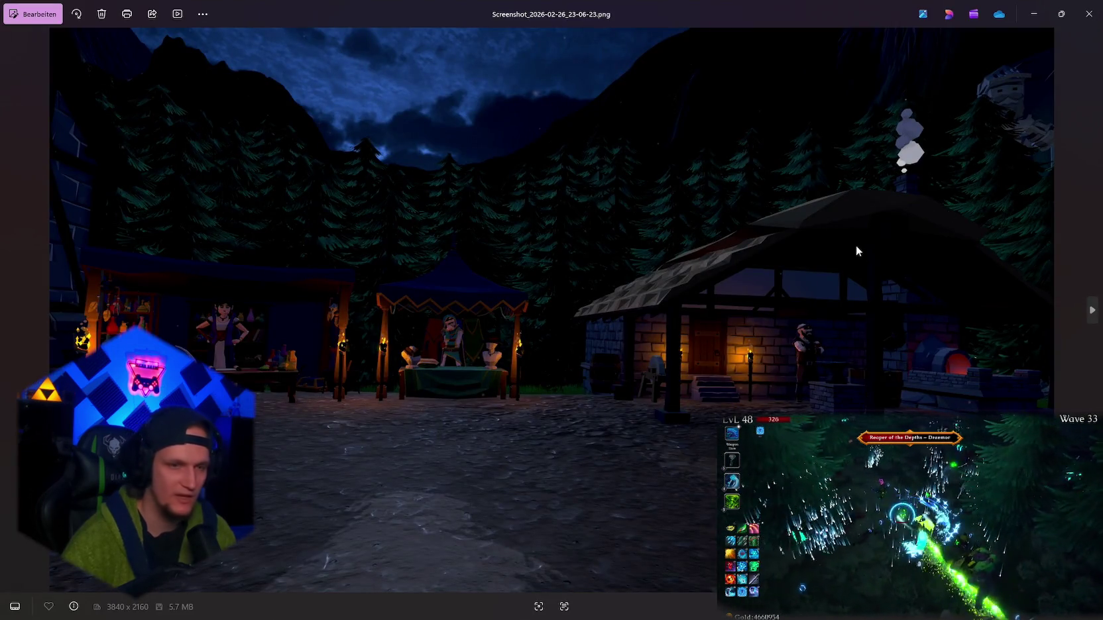
click(1090, 311)
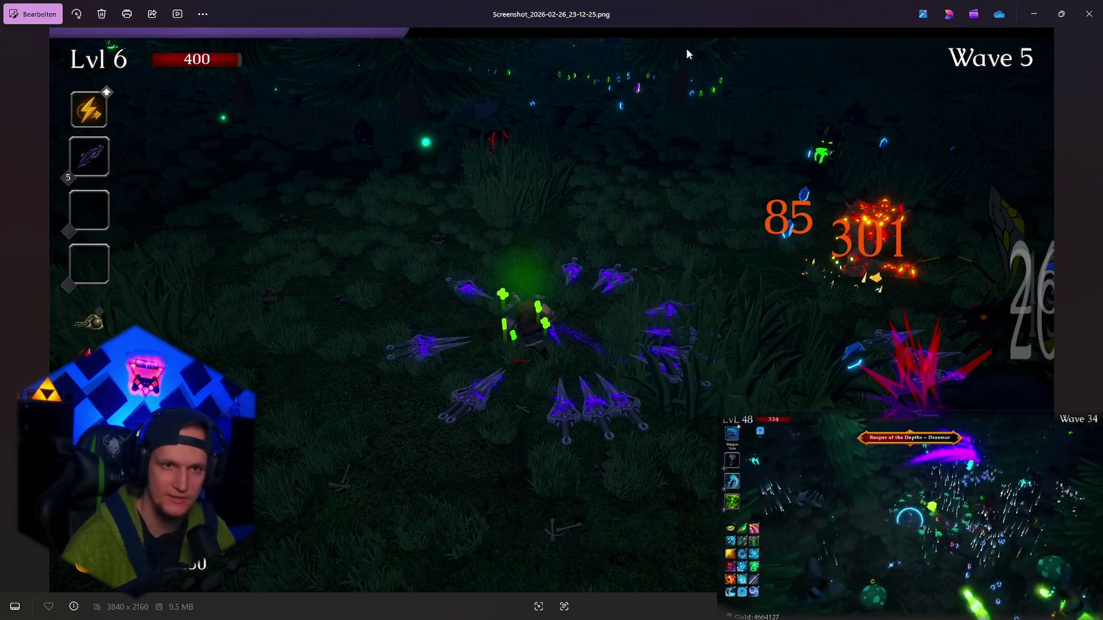
click(1091, 310)
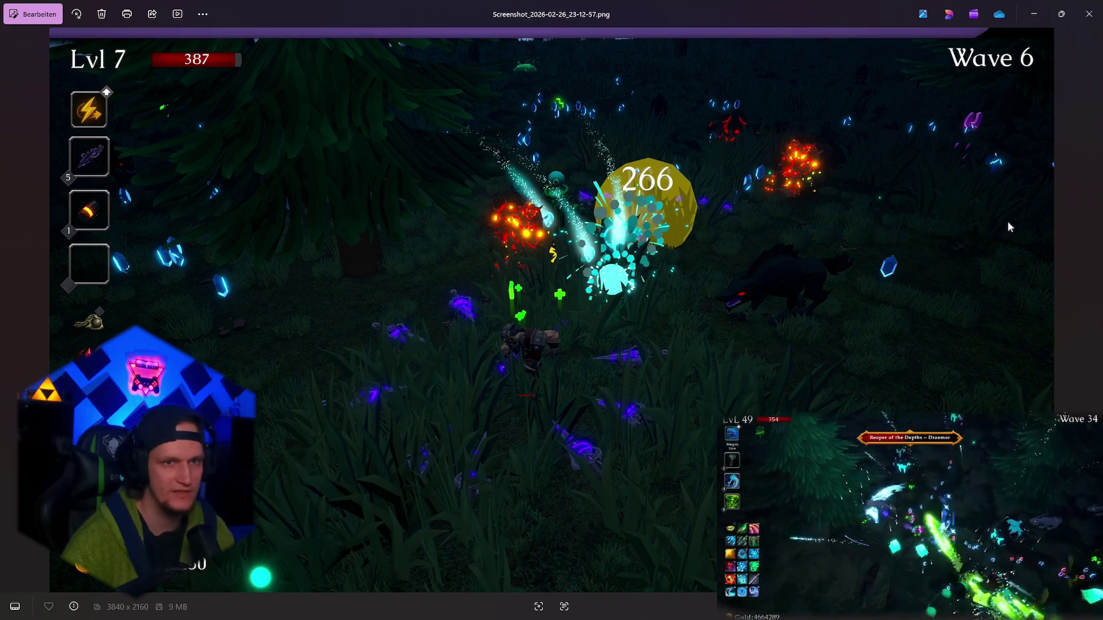
click(1090, 310)
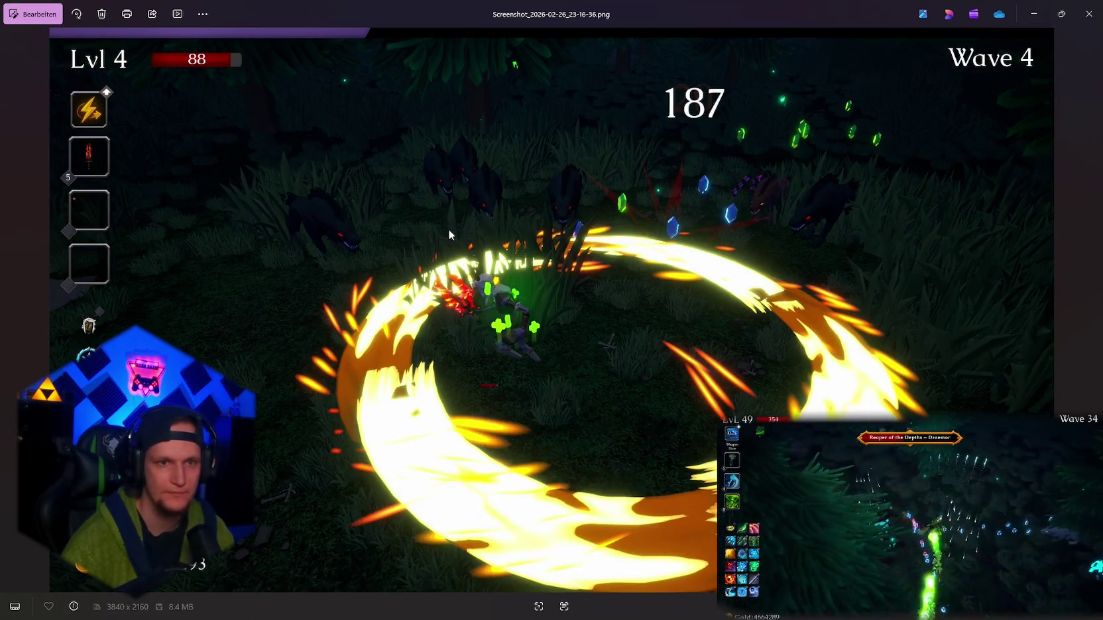
click(1091, 310)
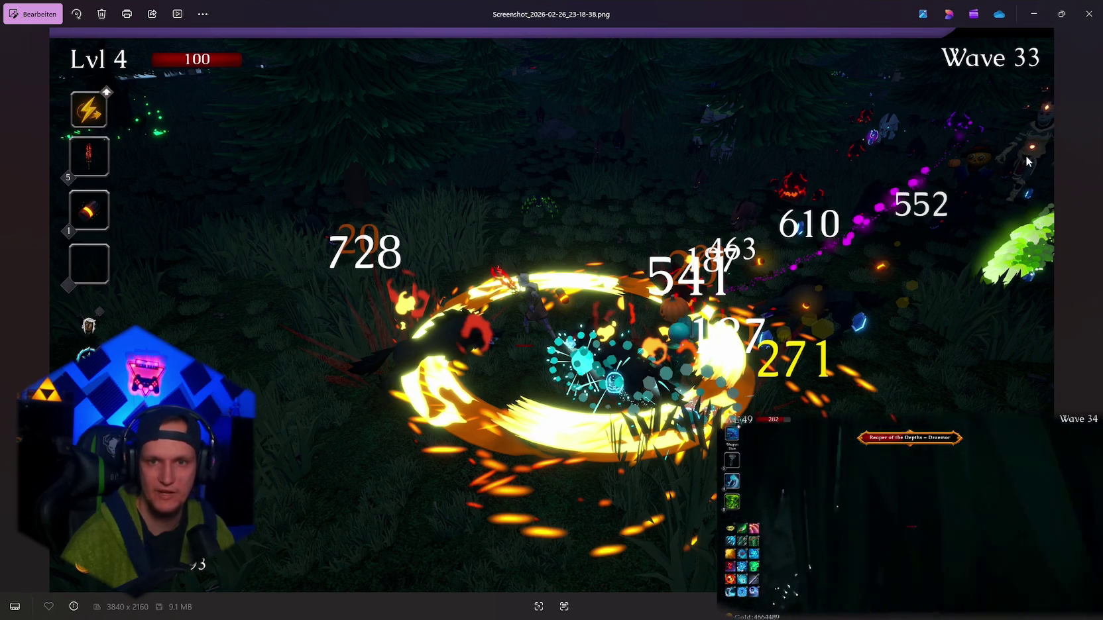
click(1090, 312)
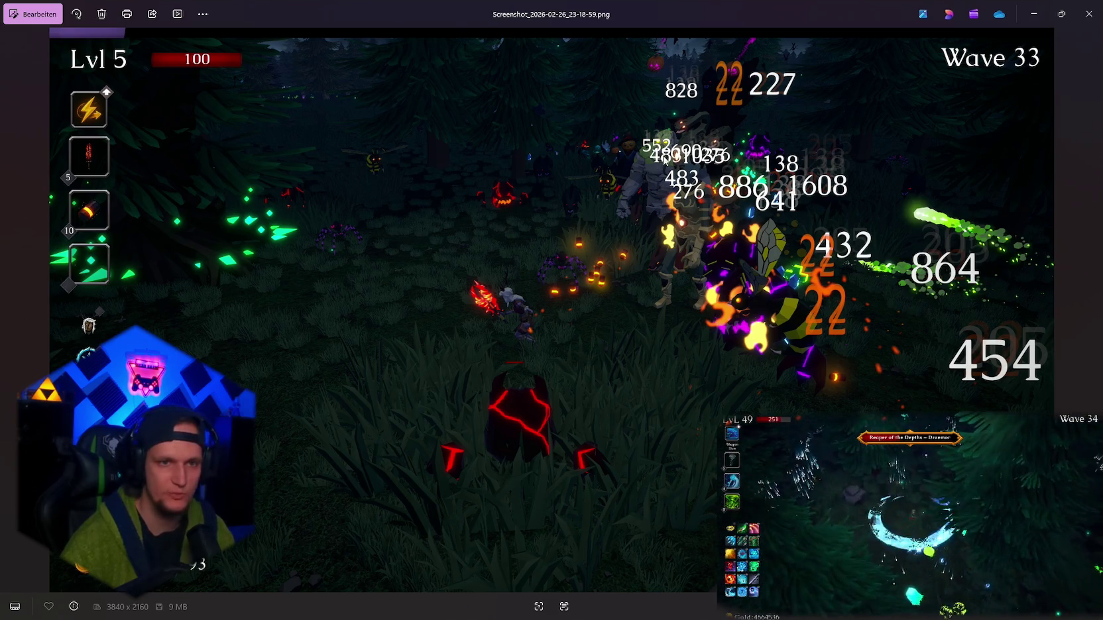
click(1091, 309)
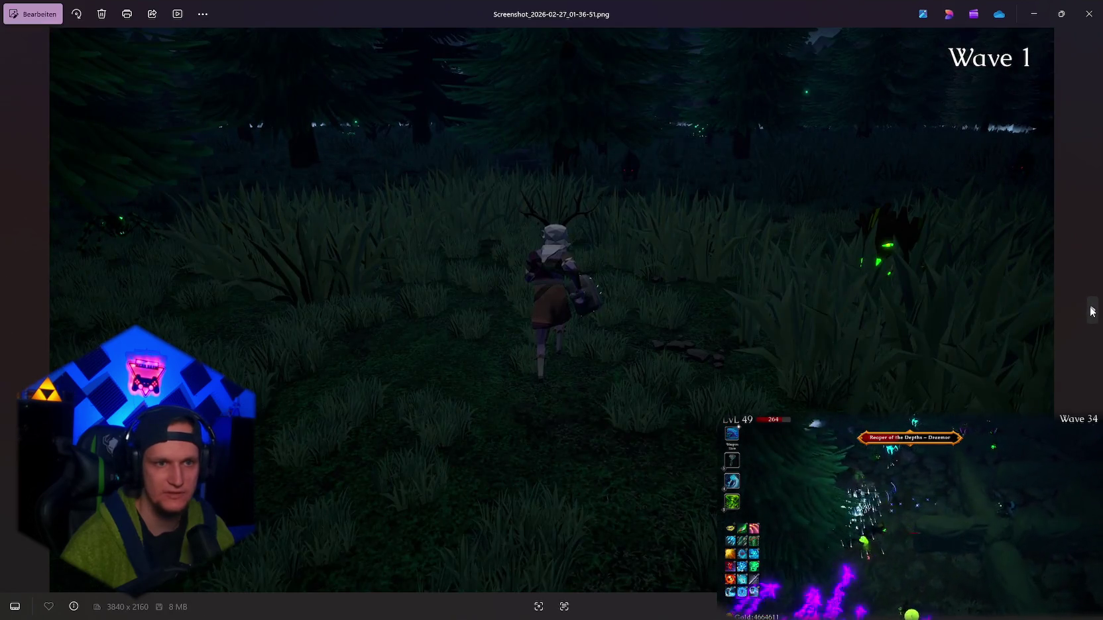
click(1090, 309)
- Continue to the castle and village shots, step back two, advance to the next Wave 38 image, then close Photos
click(1092, 310)
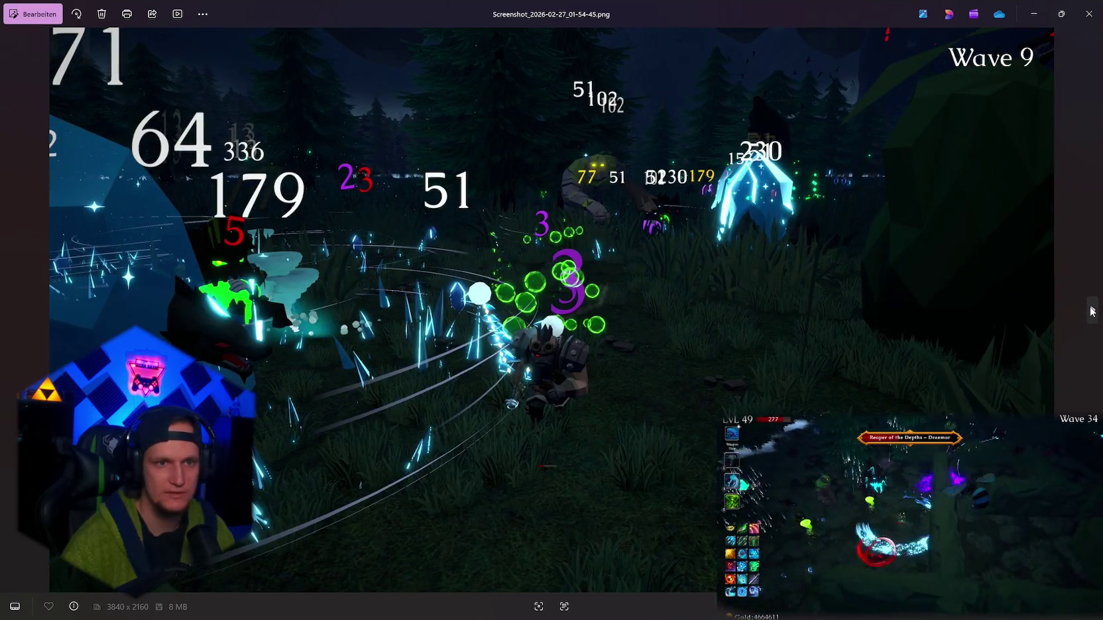
click(1091, 311)
click(1091, 310)
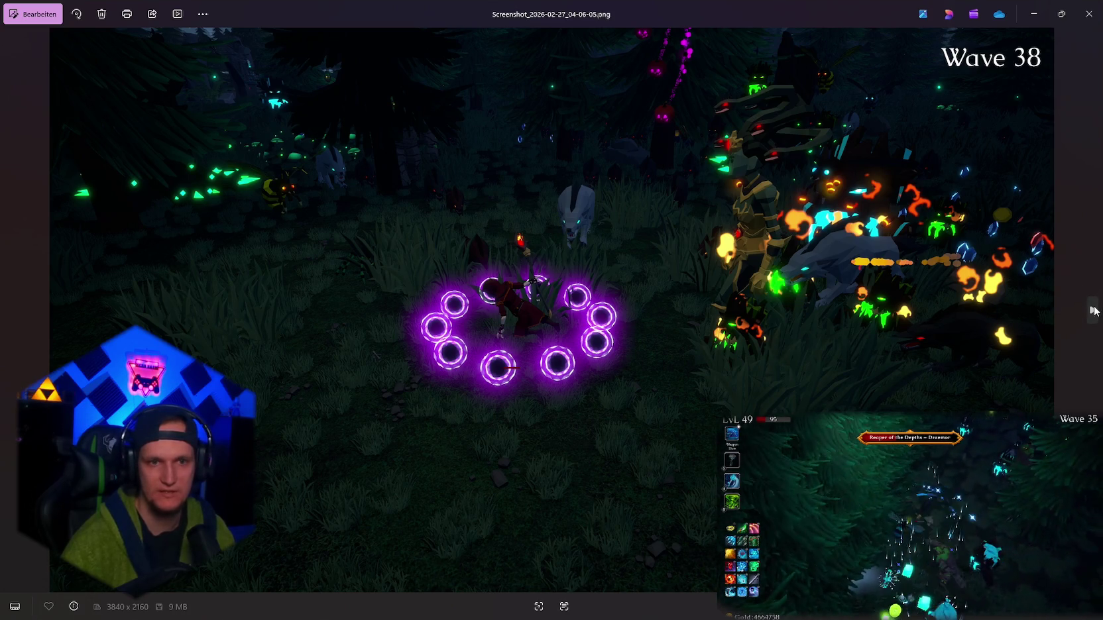
click(1093, 310)
click(1093, 310)
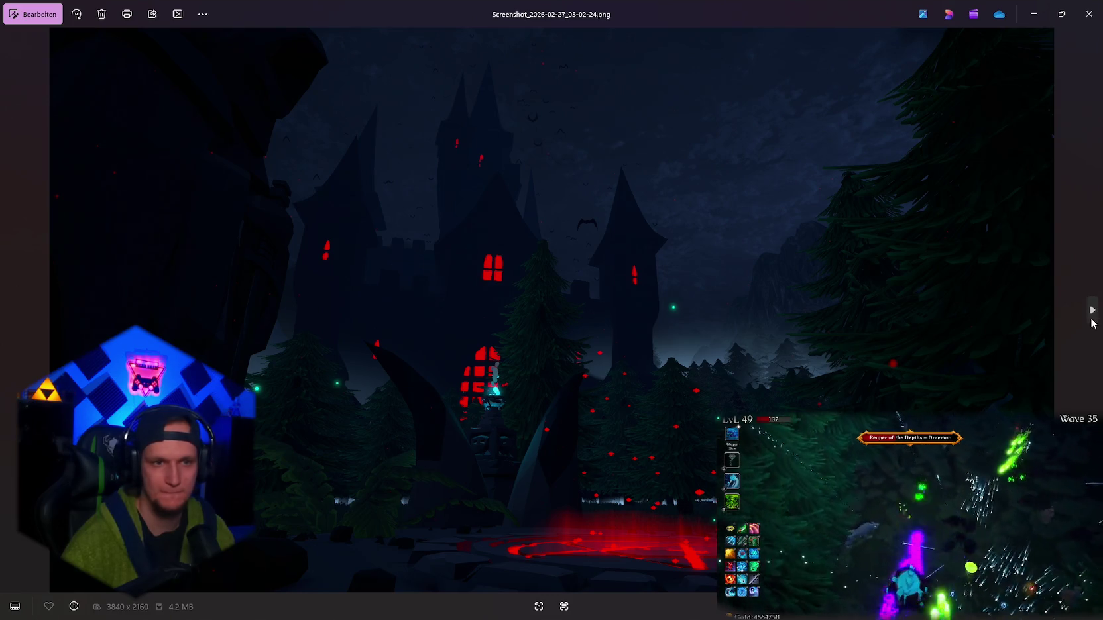
click(1092, 322)
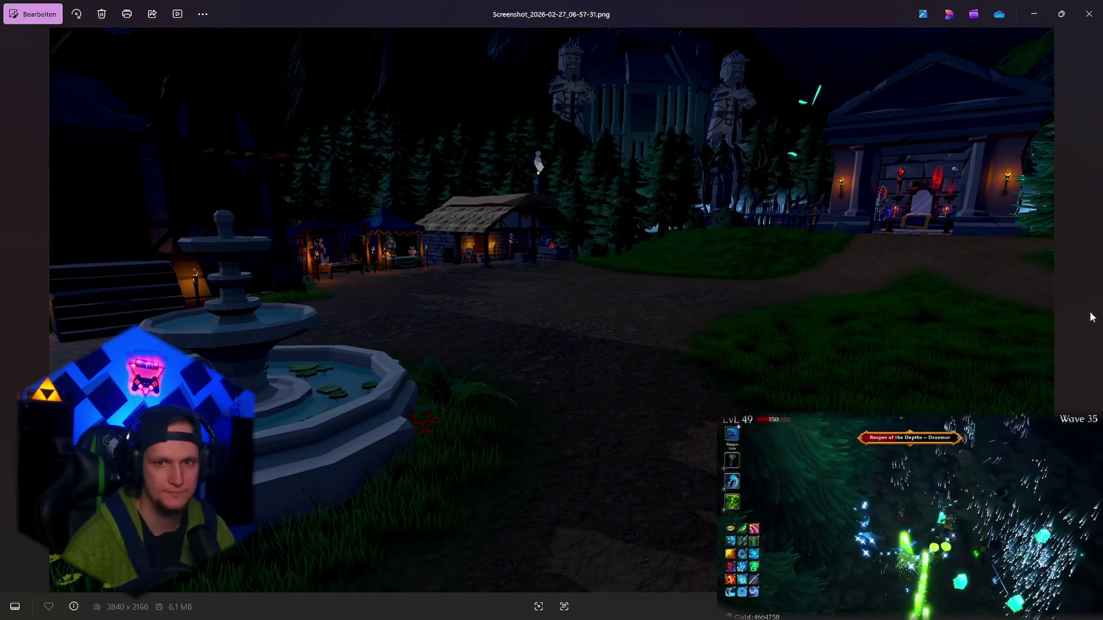
click(10, 310)
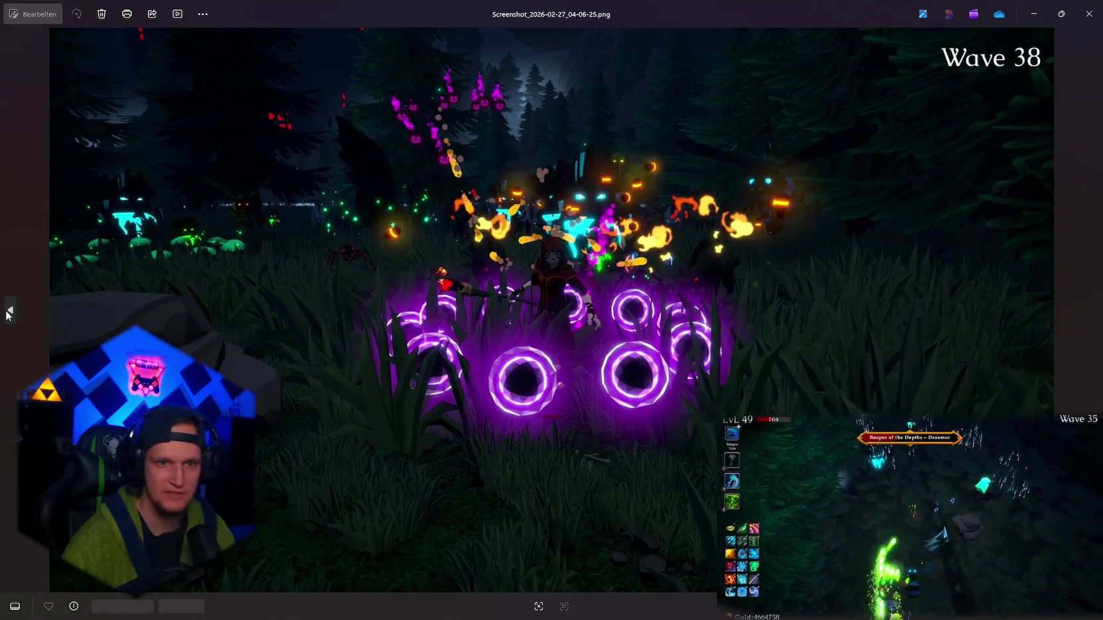
click(9, 310)
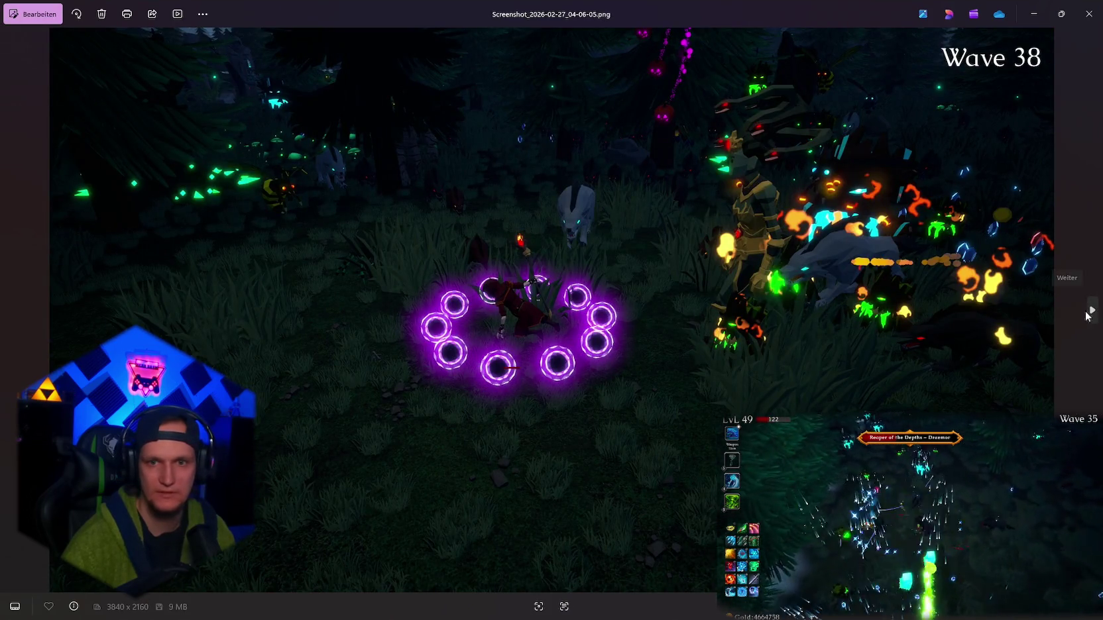
click(1087, 317)
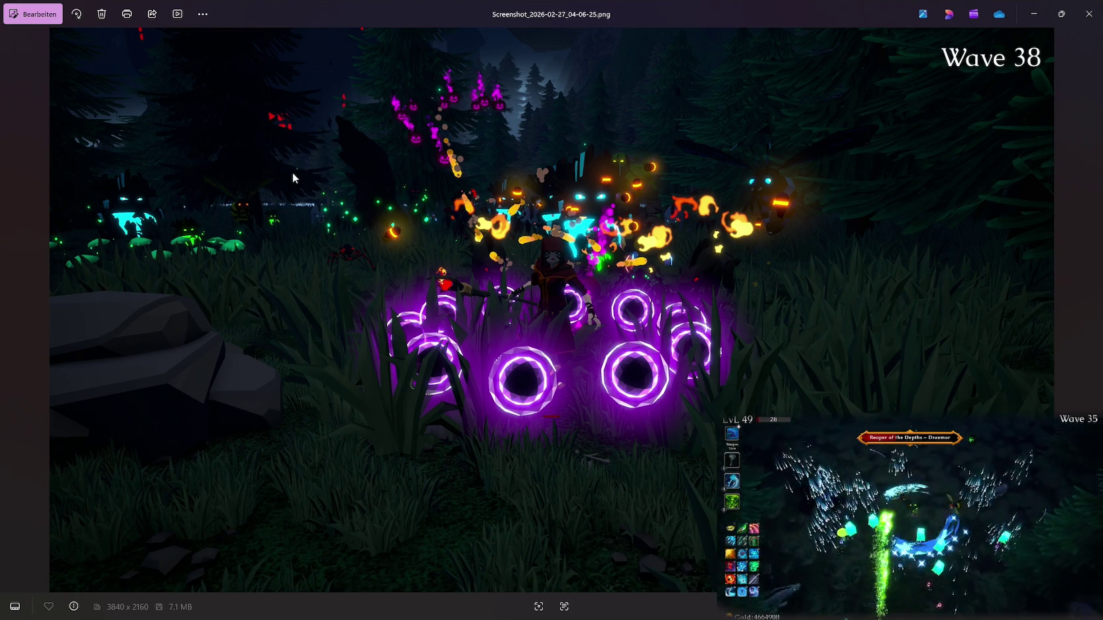
click(1097, 10)
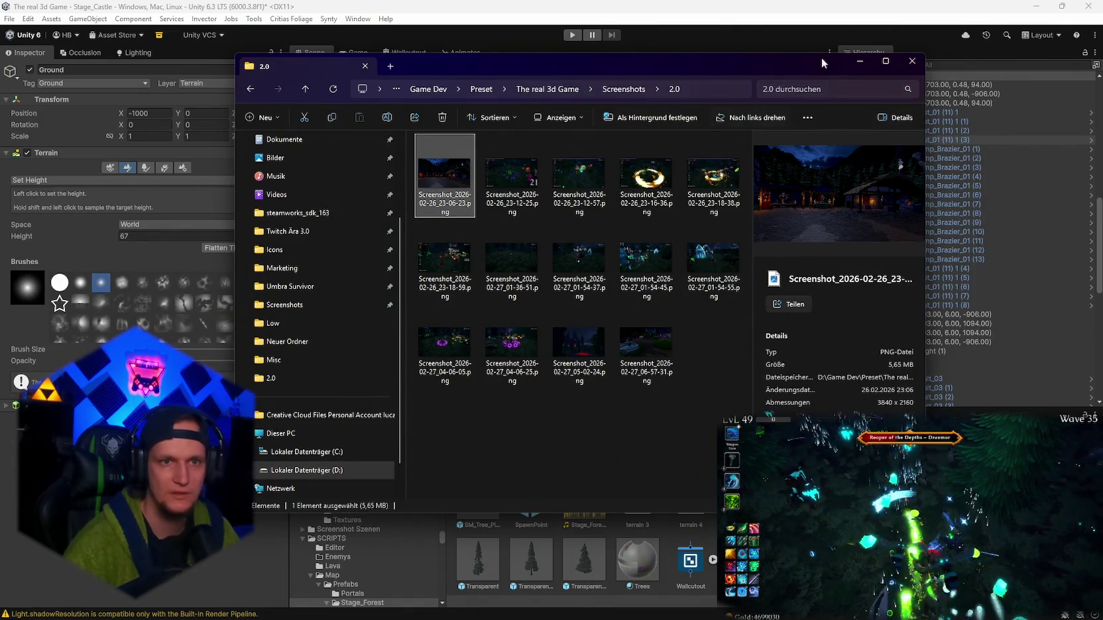
- Go up to the Screenshots folder, view the 02-19-14 screenshot, and close it with Esc
click(623, 89)
scroll(620, 284, down, 5)
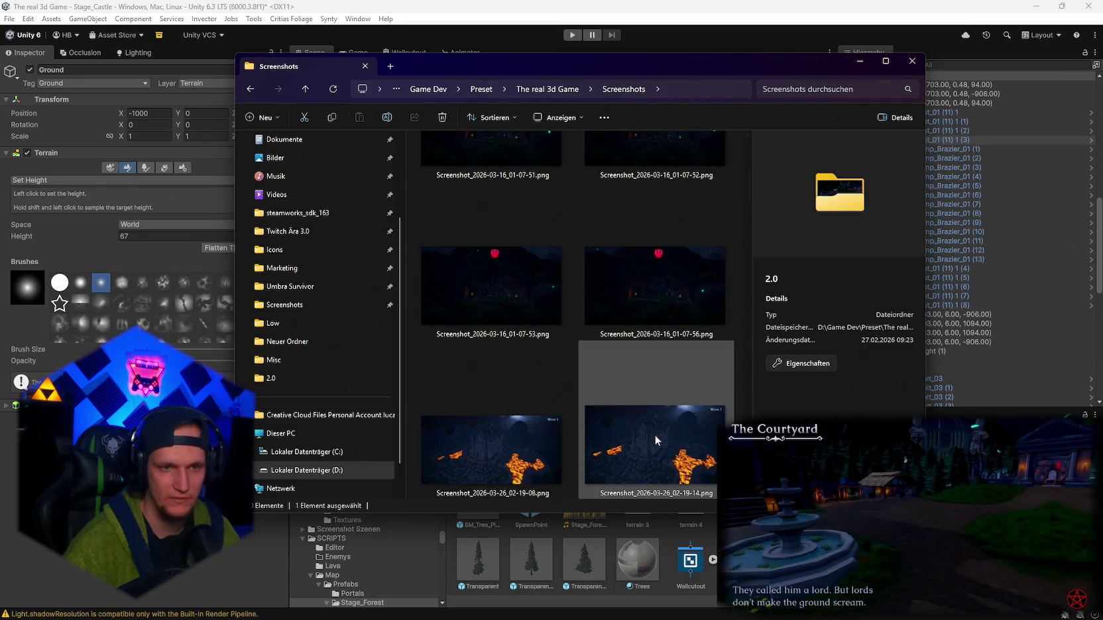
double_click(649, 435)
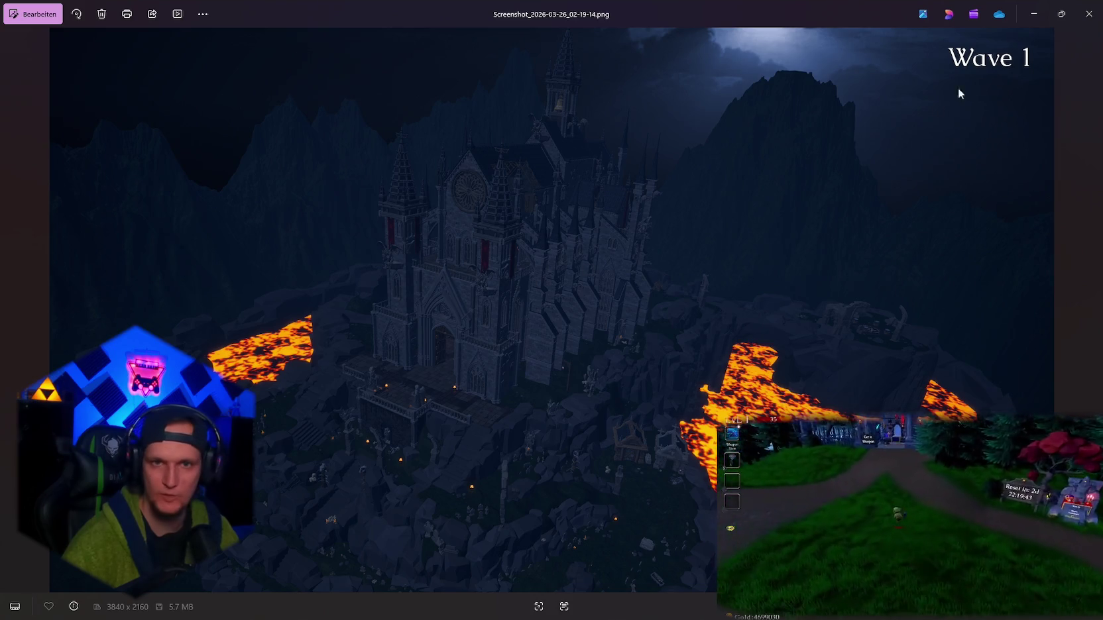
key(Escape)
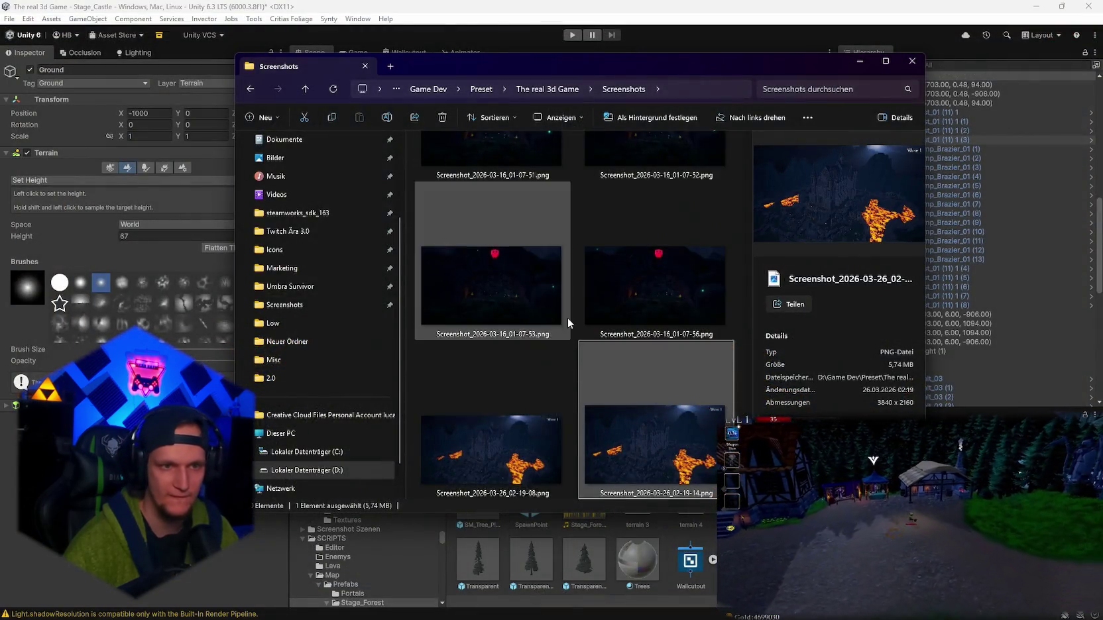
scroll(634, 345, up, 10)
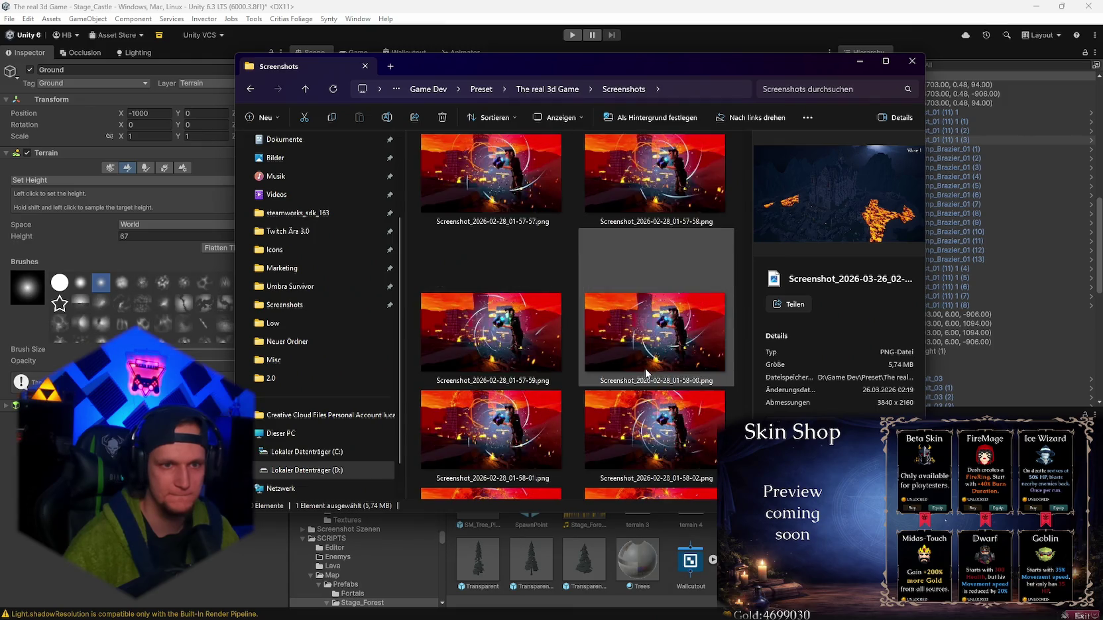
scroll(646, 373, down, 2)
scroll(643, 372, up, 5)
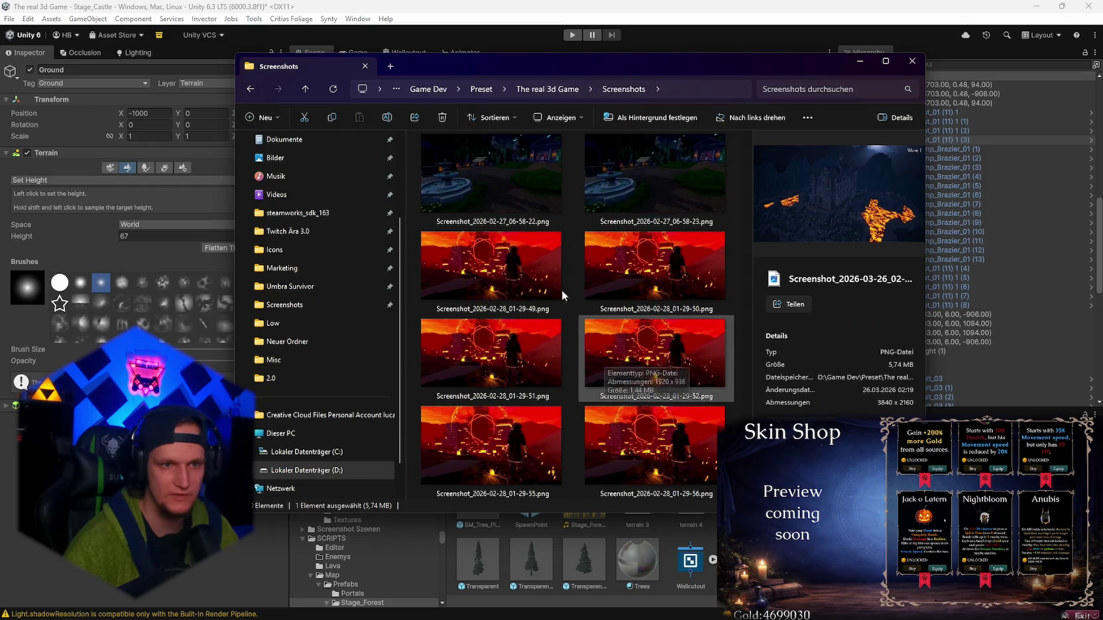
- View the 01-29-49 screenshot and the next one, then the 01-57-54 screenshot
double_click(507, 298)
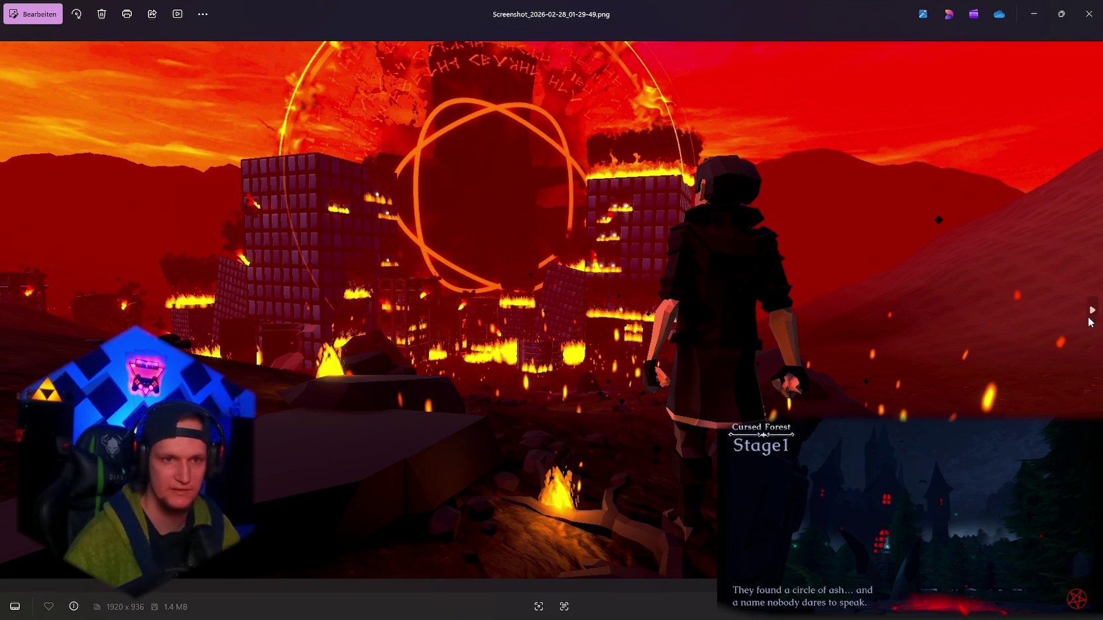
click(1089, 322)
click(1092, 16)
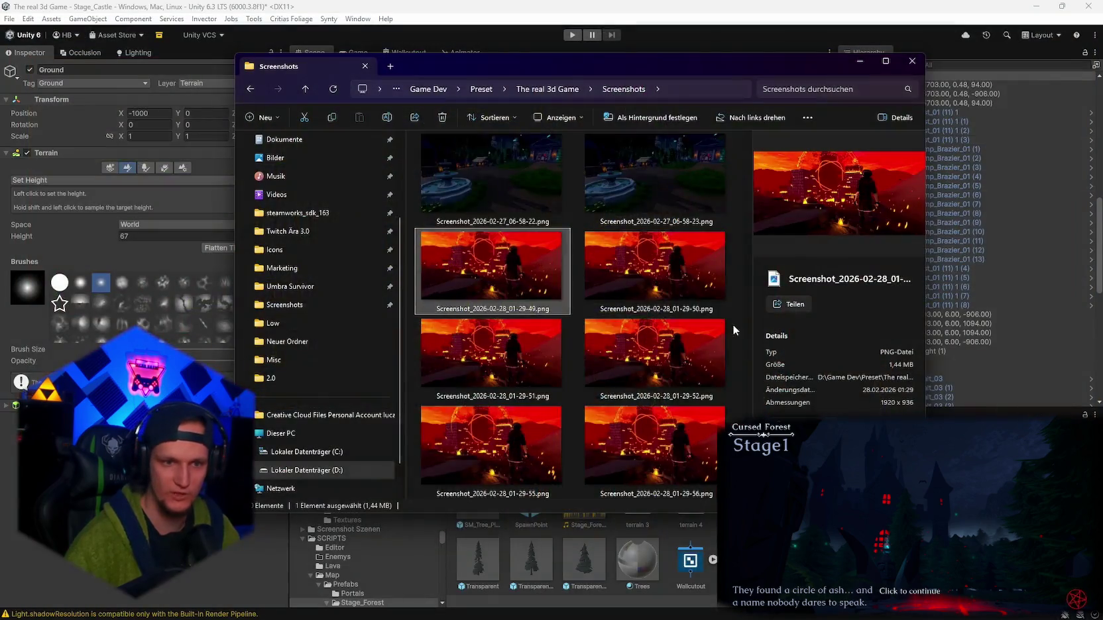
scroll(653, 318, down, 3)
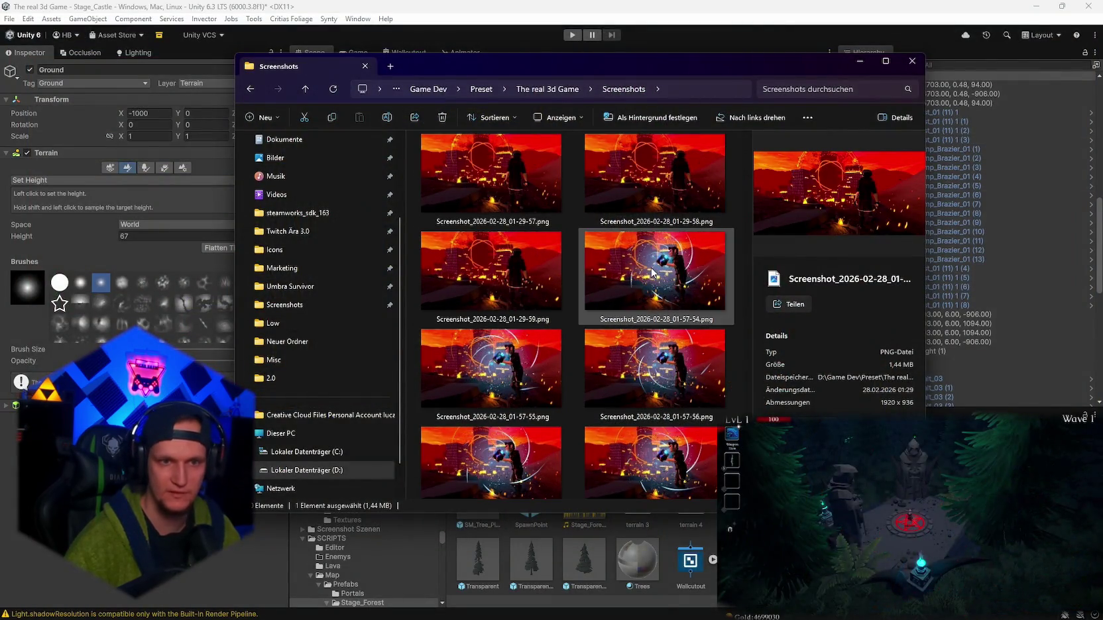
double_click(652, 304)
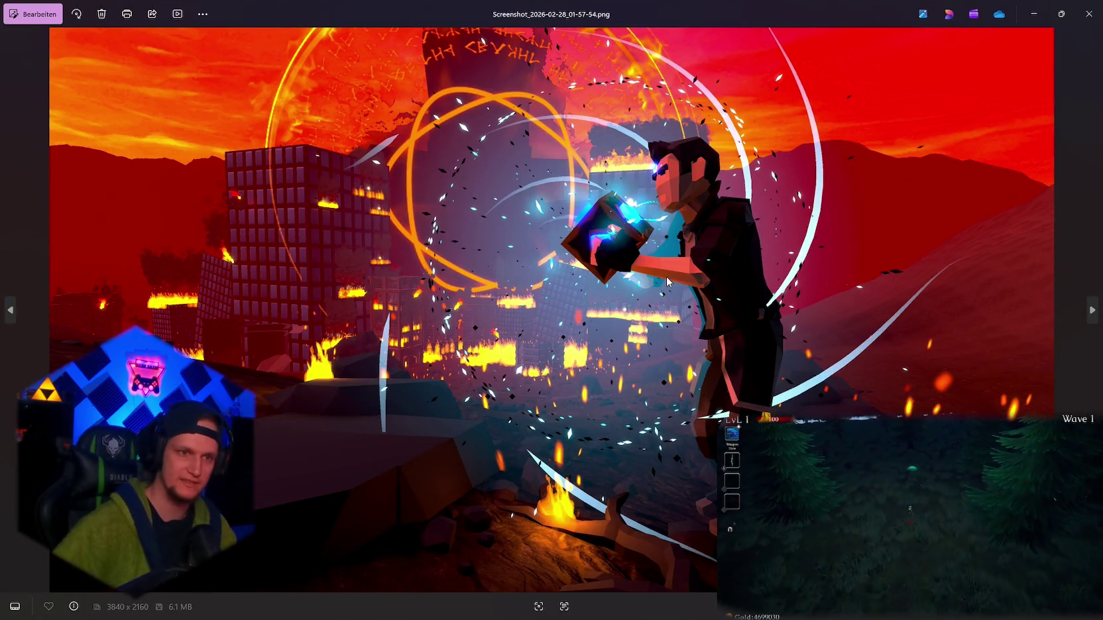
click(1082, 11)
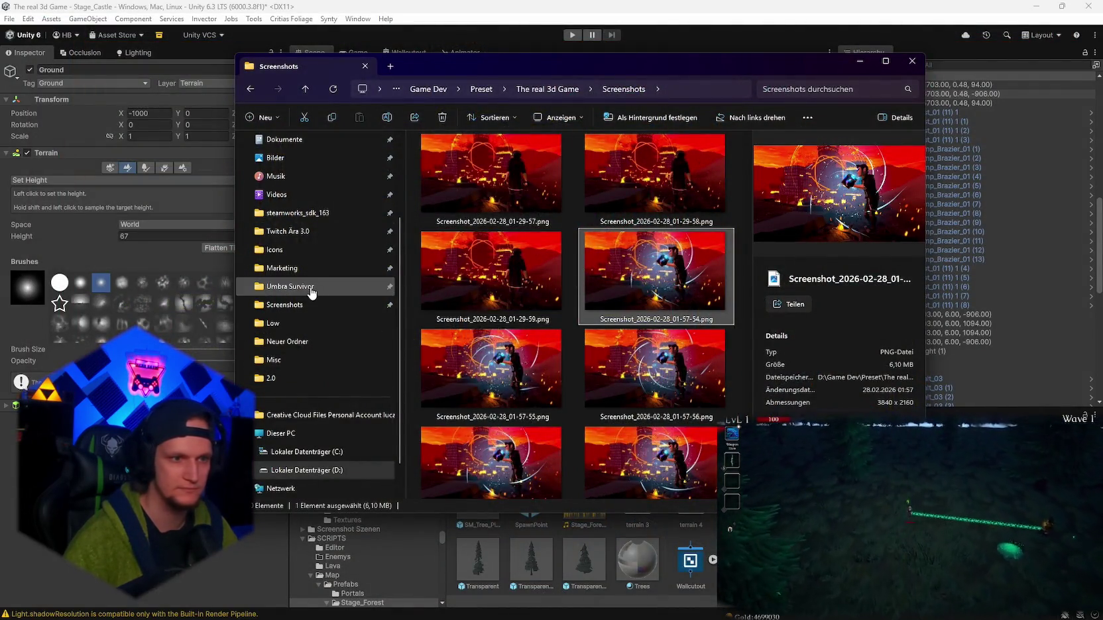
- Open Umbra Survivor > Steam Page > Ära ohne Ki and view Loading screen main menu.png
click(311, 290)
double_click(704, 251)
double_click(704, 187)
double_click(464, 189)
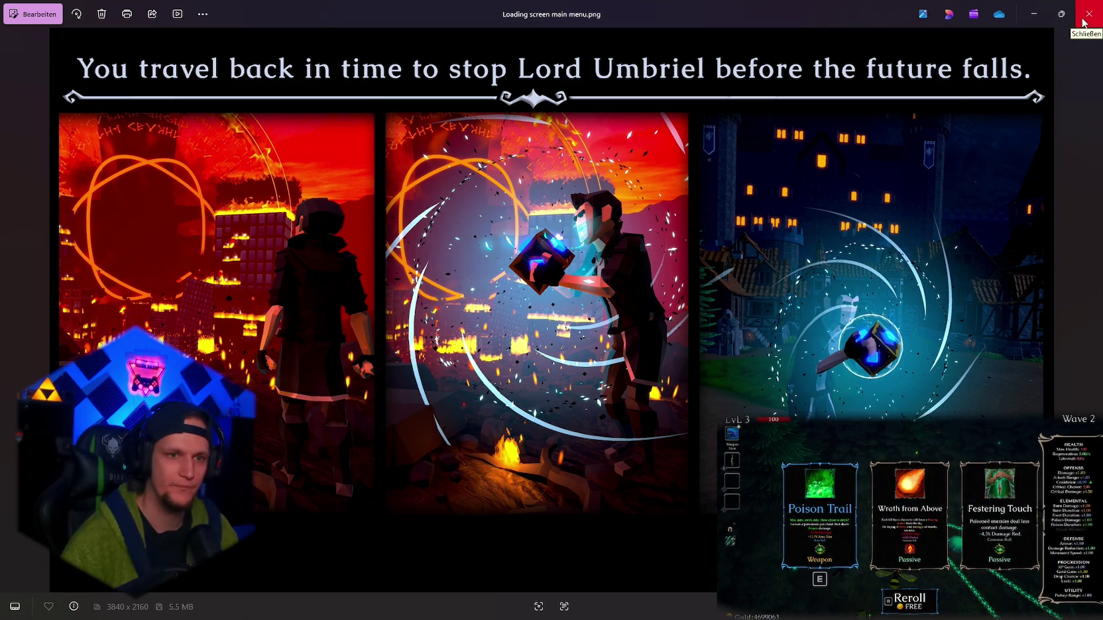
click(1088, 14)
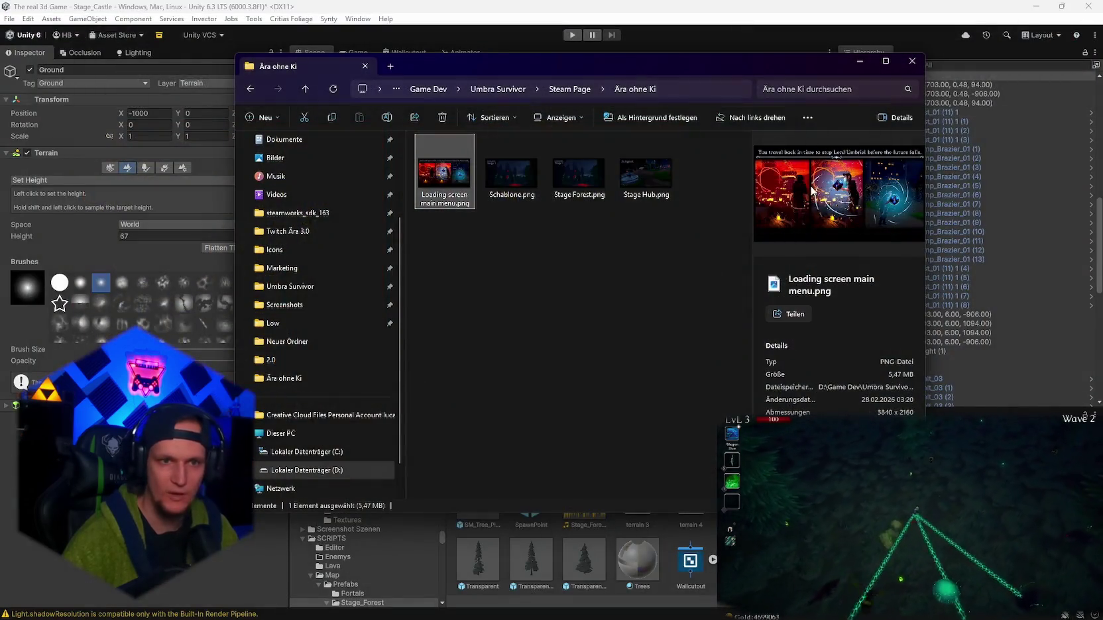
- Check the 5.0 and 4.0 folders, then return to the Umbra Survivor folder
click(571, 89)
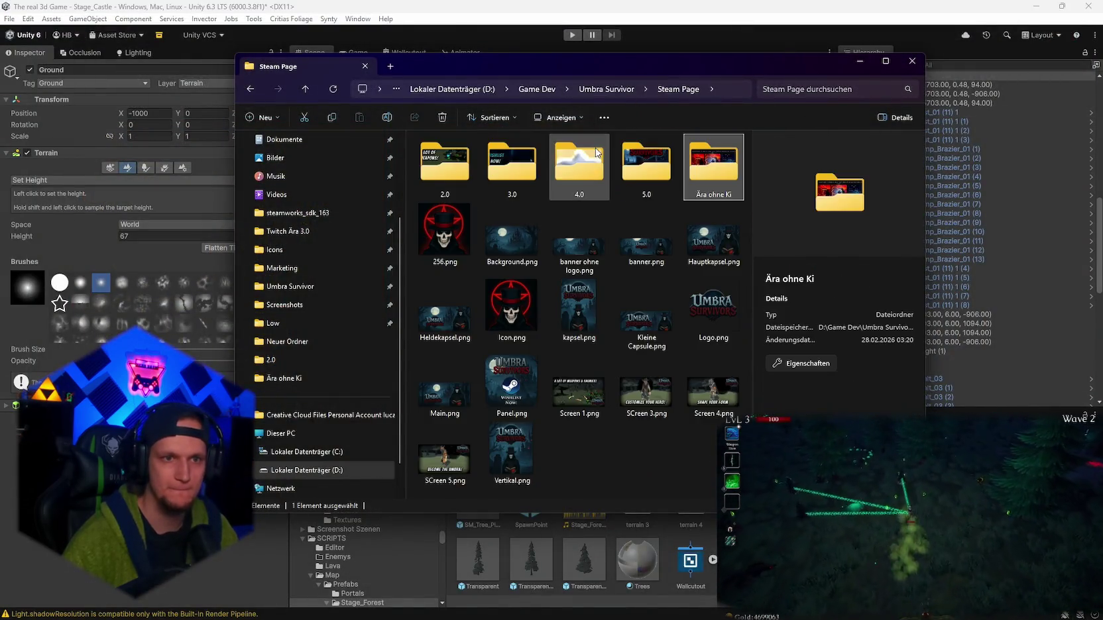
double_click(646, 175)
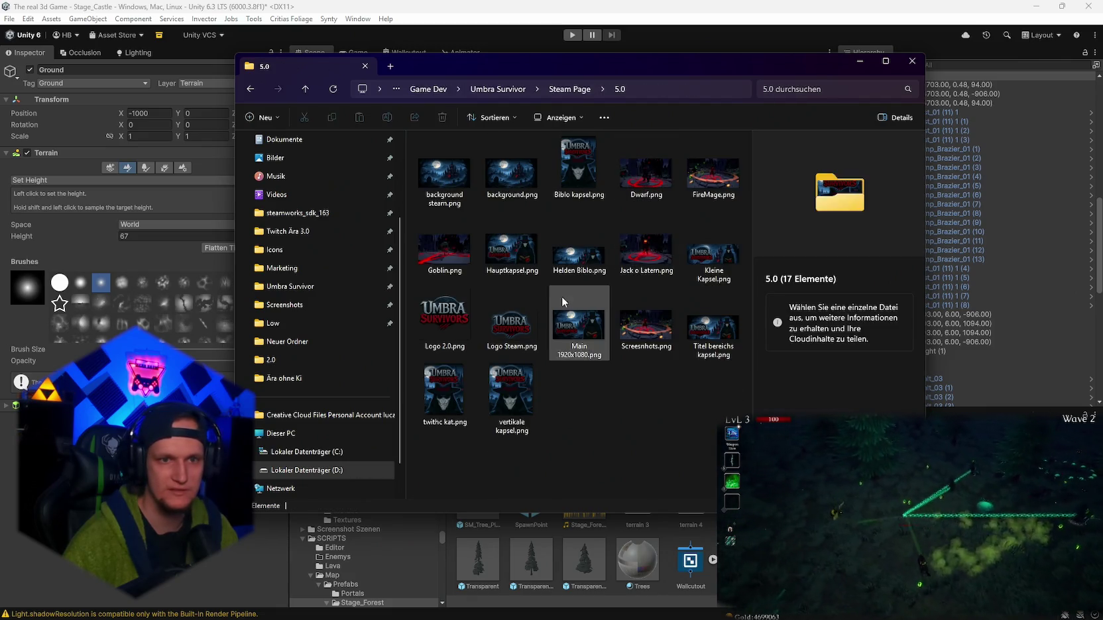
click(571, 89)
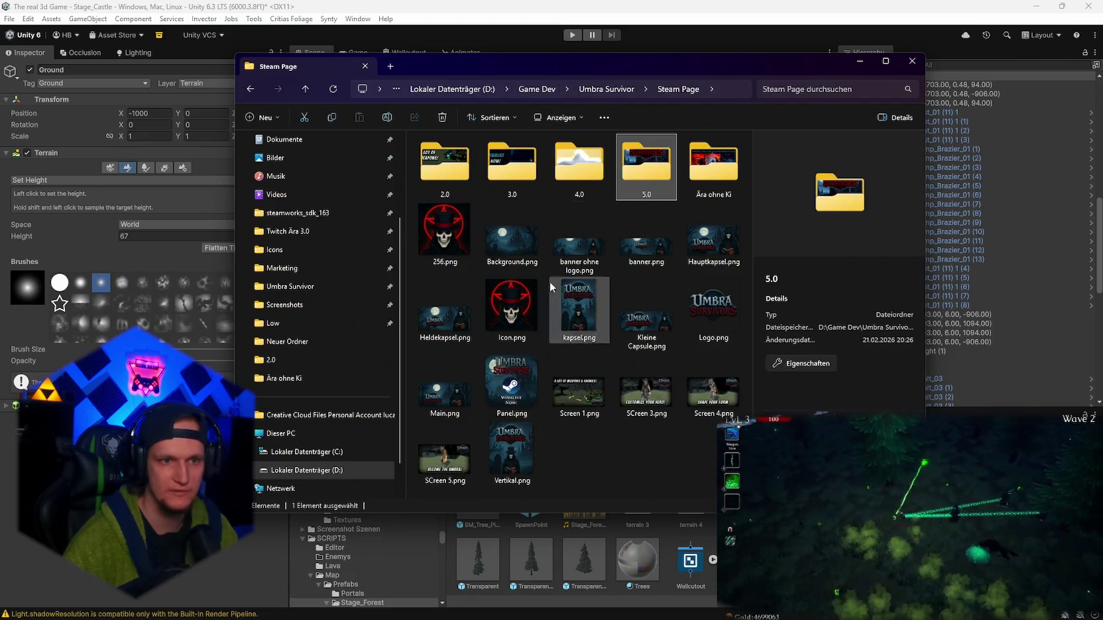
double_click(572, 166)
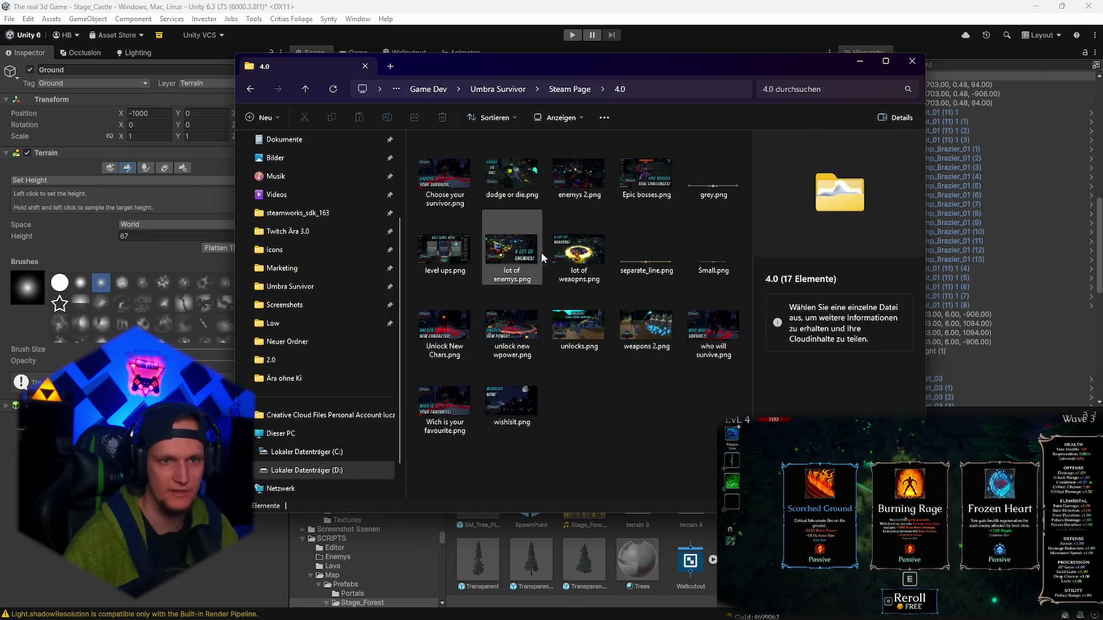
click(497, 89)
scroll(561, 270, down, 10)
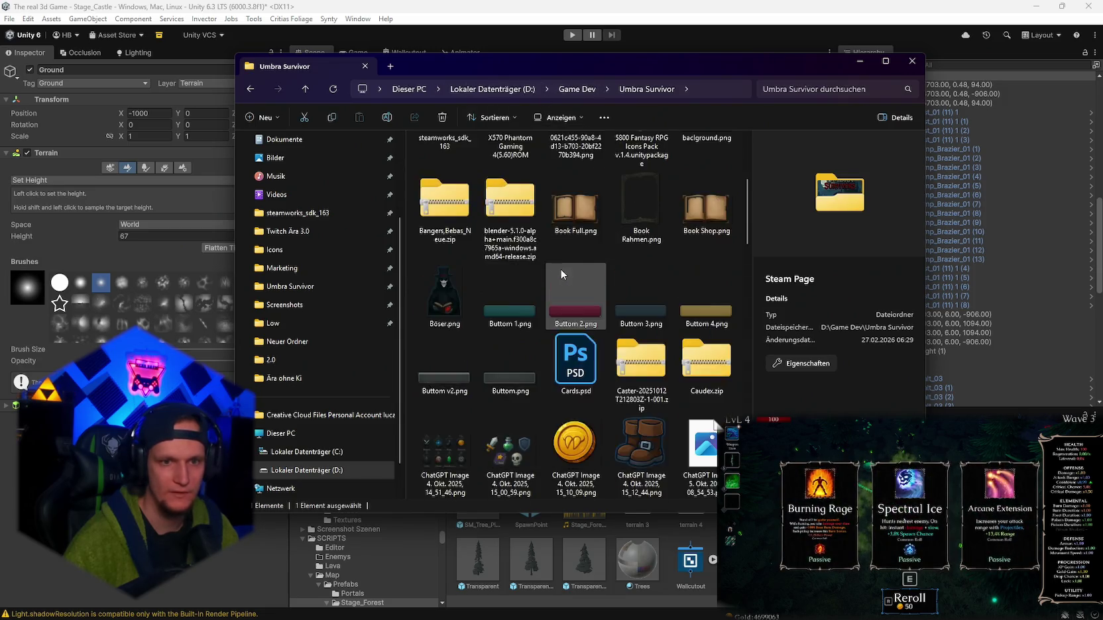
scroll(660, 352, down, 10)
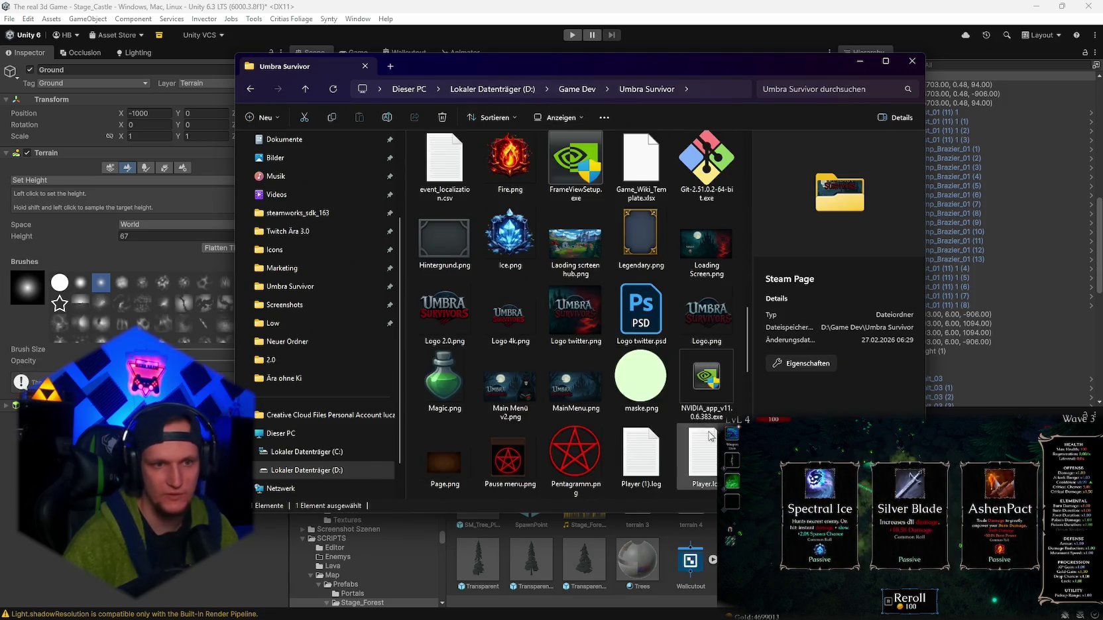
- View Laoding scrteen hub.png, Loading Screen.png and Starting screen.png in Photos
click(590, 250)
double_click(590, 248)
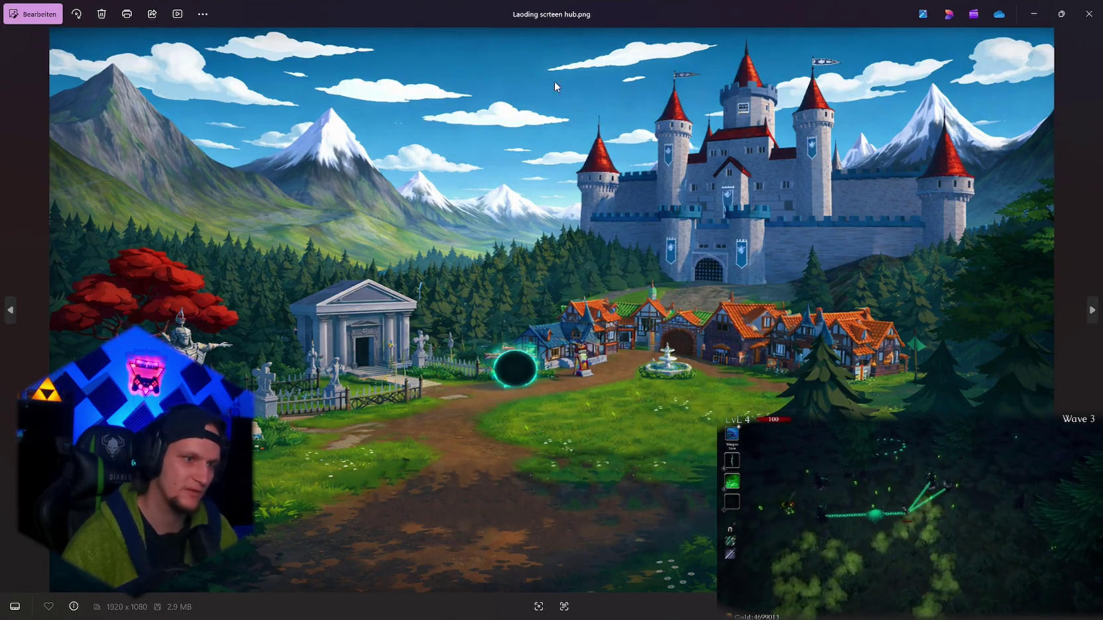
click(1089, 14)
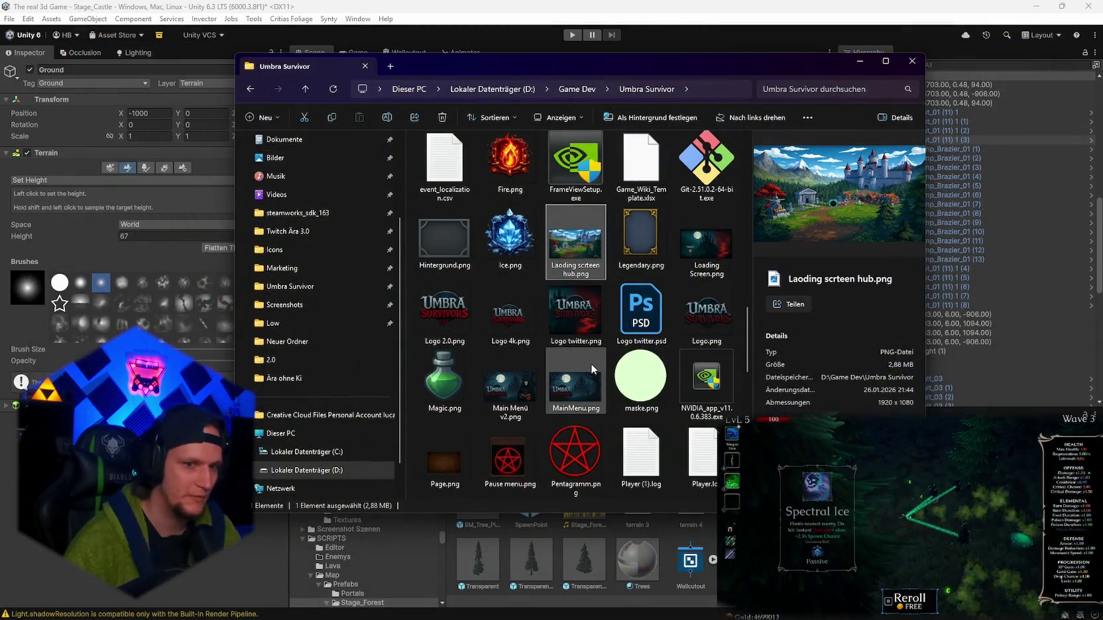
double_click(702, 245)
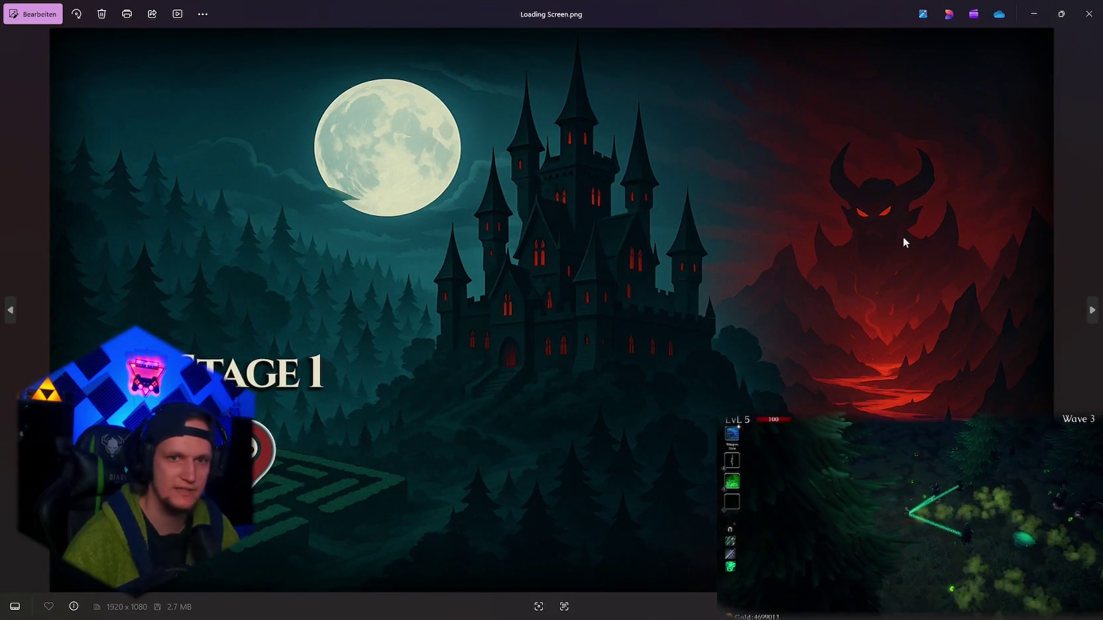
click(1081, 24)
scroll(619, 339, down, 10)
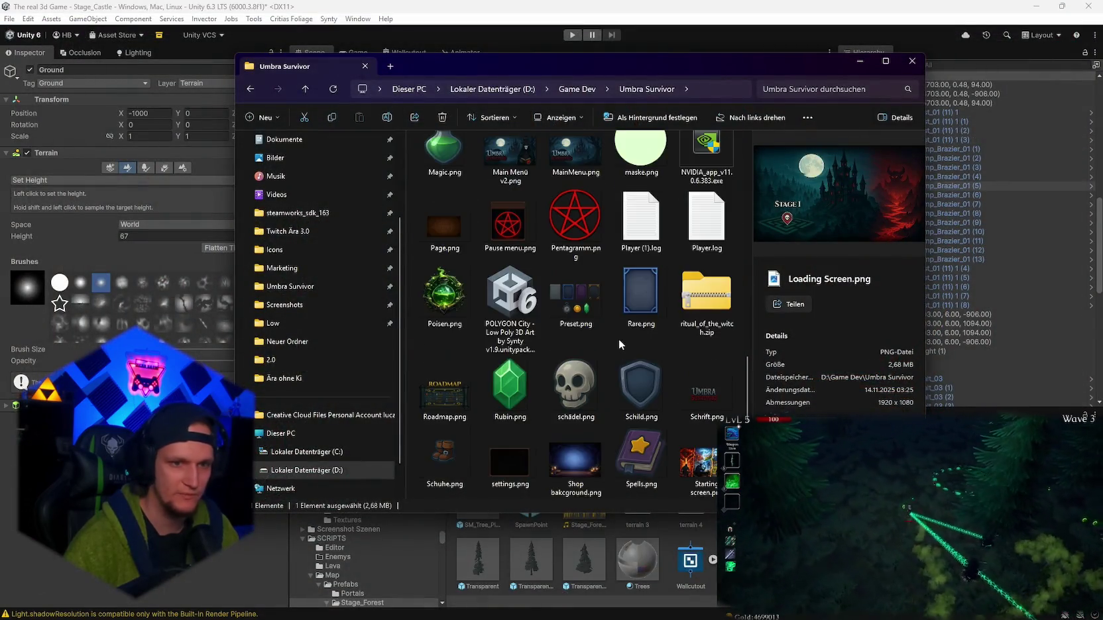
double_click(707, 229)
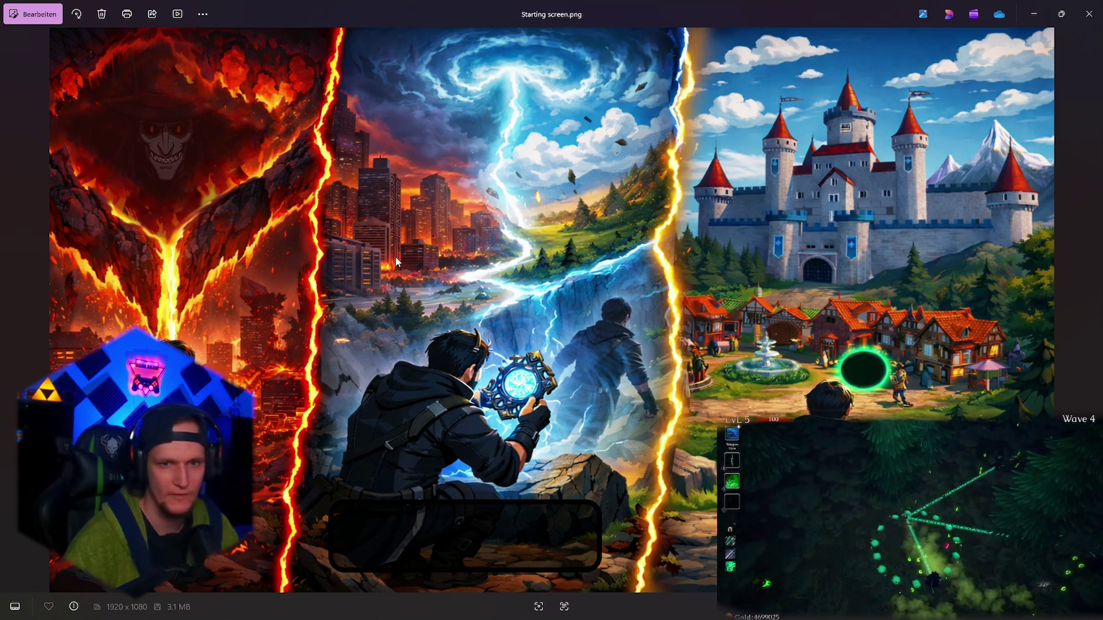
click(1087, 14)
scroll(663, 319, down, 2)
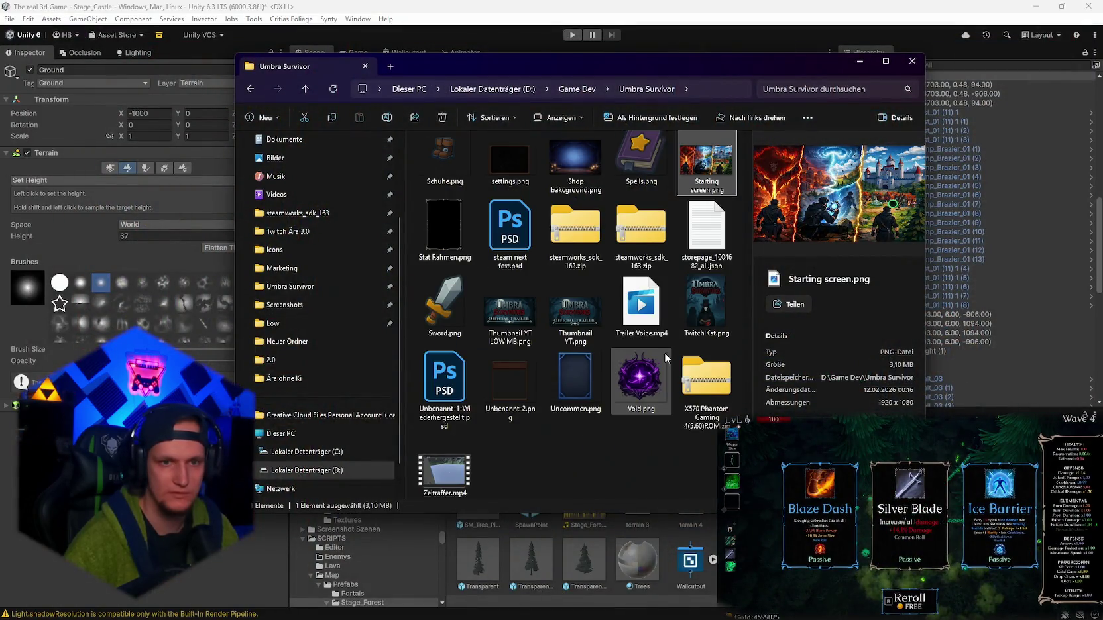
scroll(659, 348, up, 10)
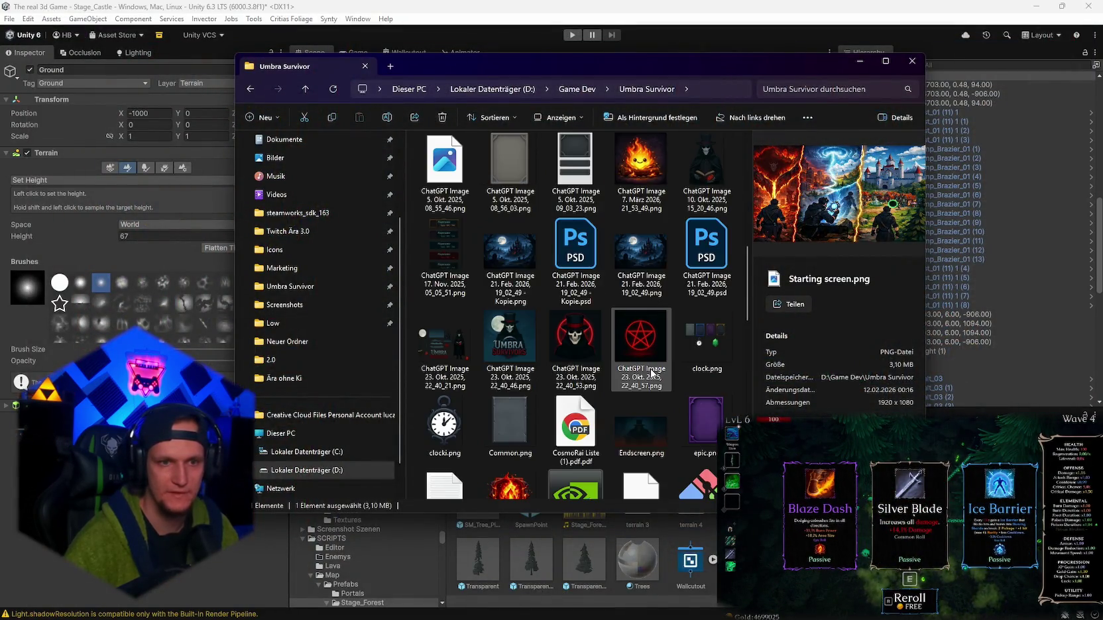
scroll(651, 373, up, 5)
- In Steam Page > Ära ohne Ki, view Schablone.png, Stage Forest.png and Stage Hub.png, then return to Unity
double_click(706, 256)
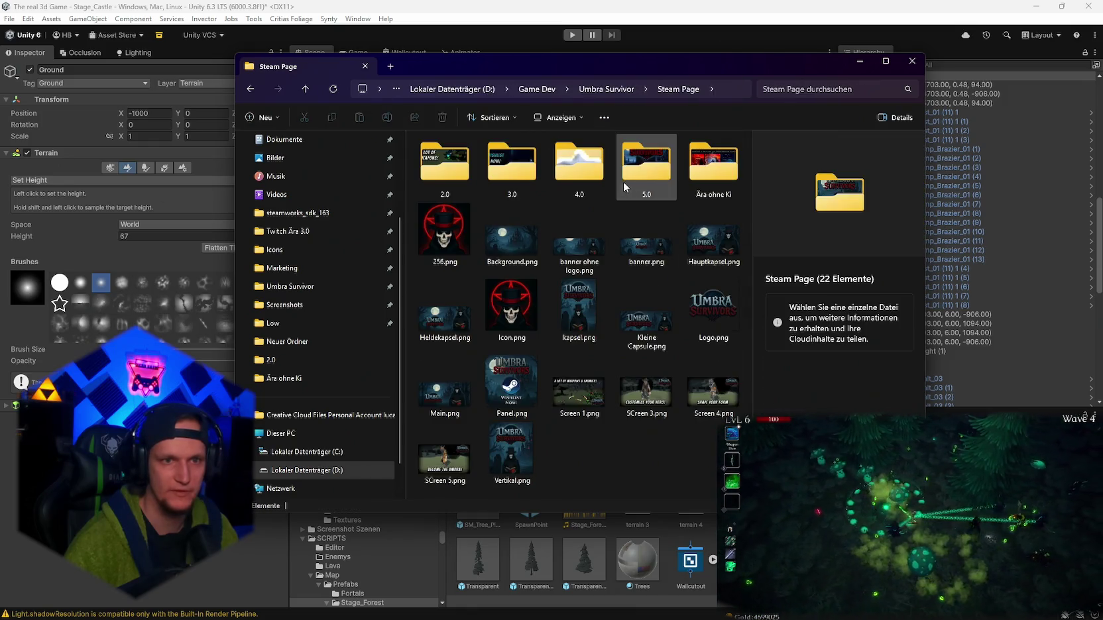
double_click(713, 166)
click(509, 180)
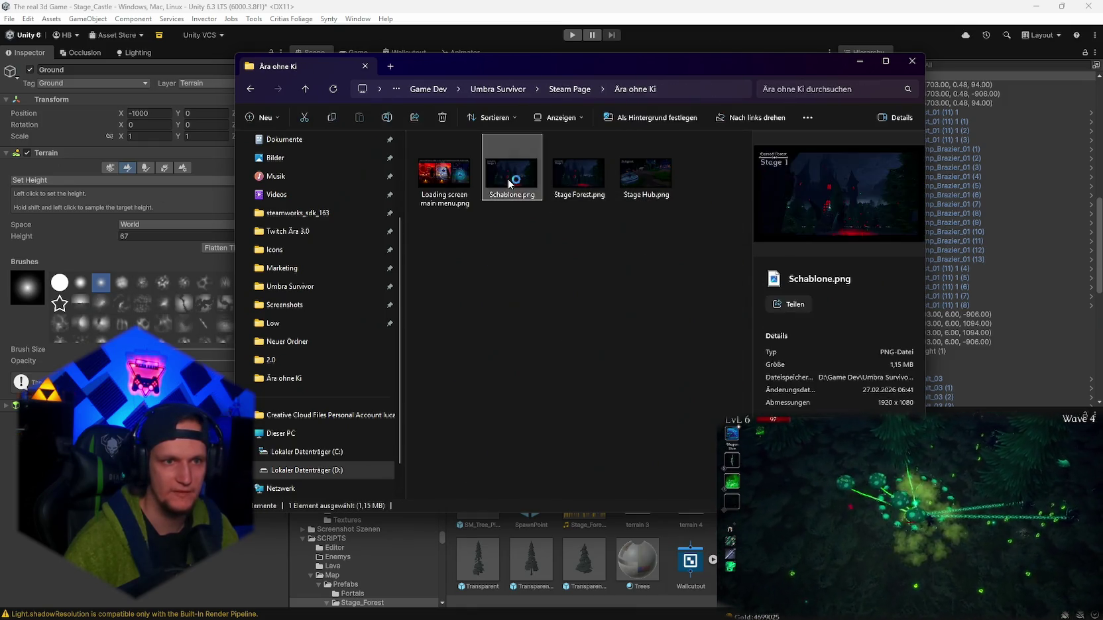
click(1093, 322)
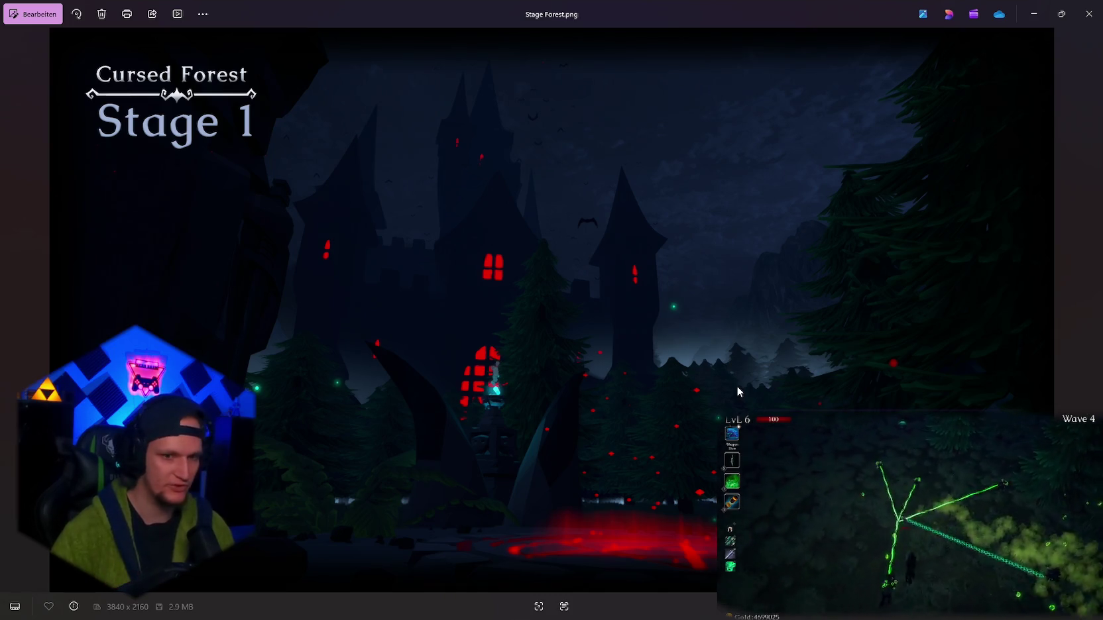
click(1089, 13)
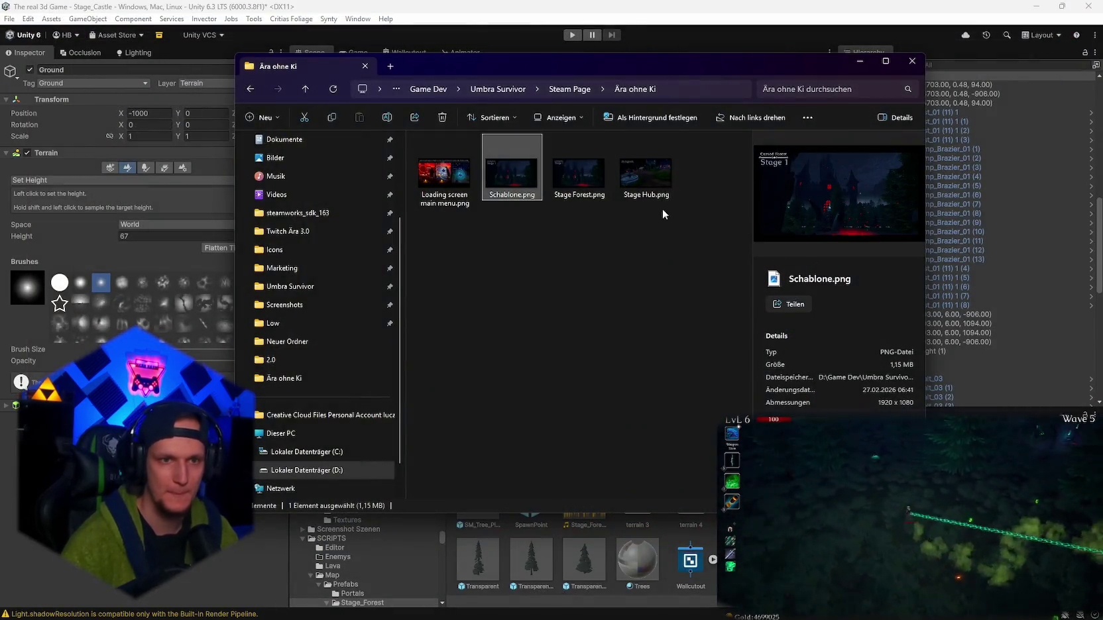
click(651, 176)
double_click(651, 176)
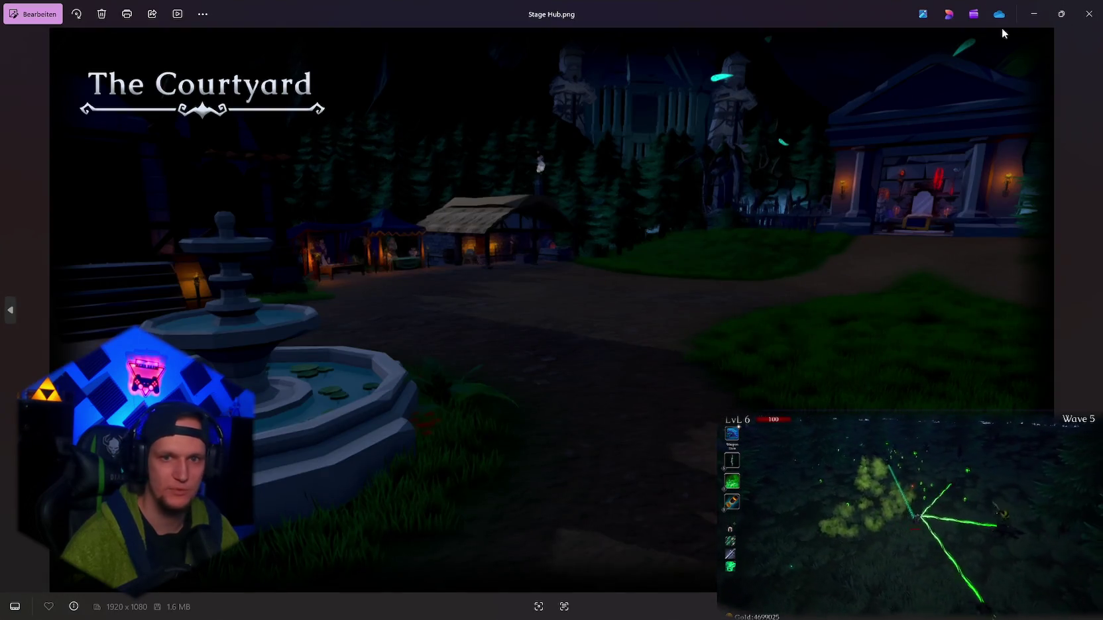
click(1089, 12)
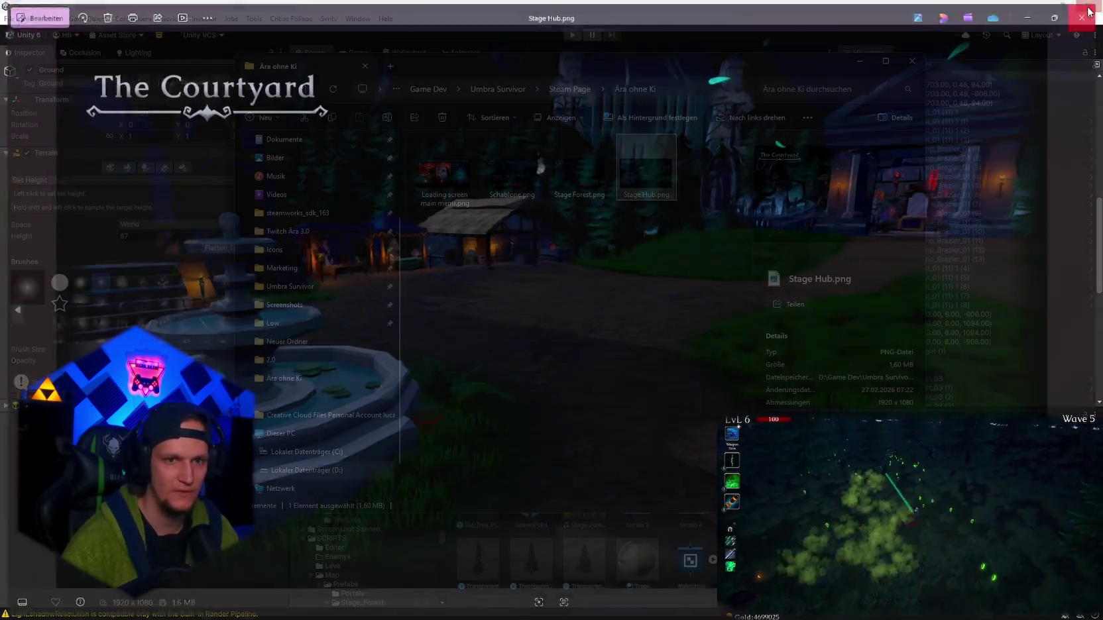
click(933, 74)
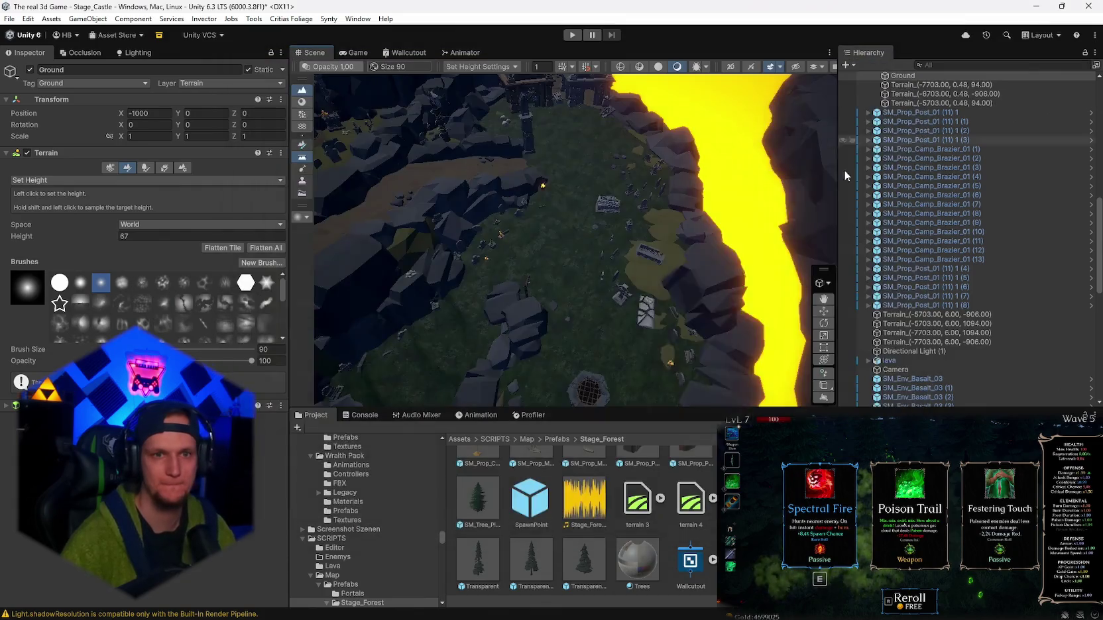
- Fly around the graveyard's stone well and sample the ground there as the Set Height target, 66.99615
key(w)
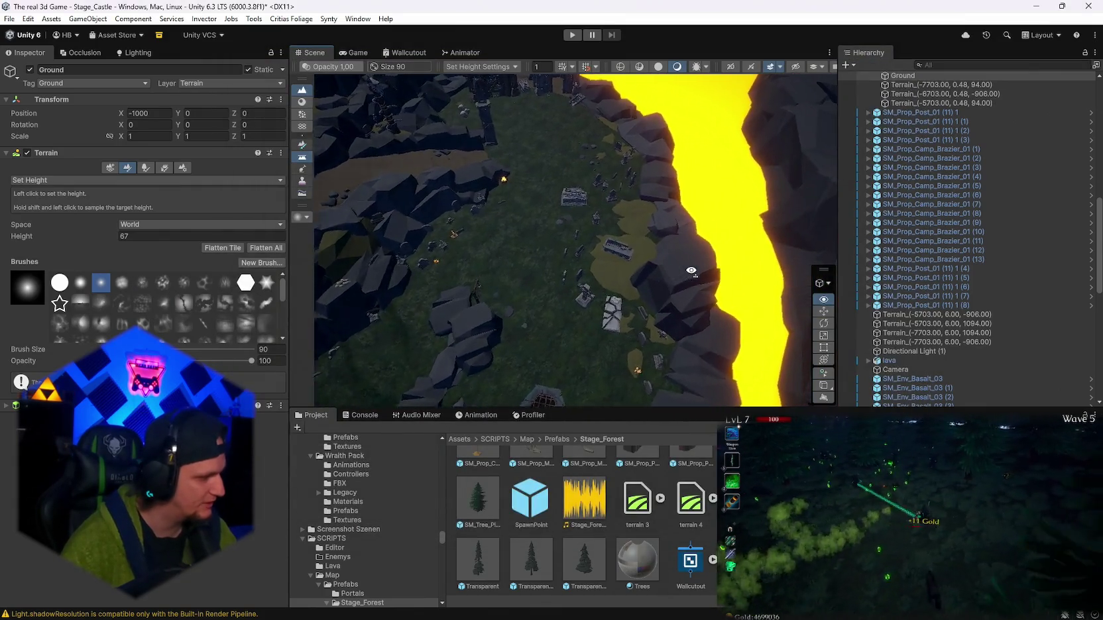
key(a)
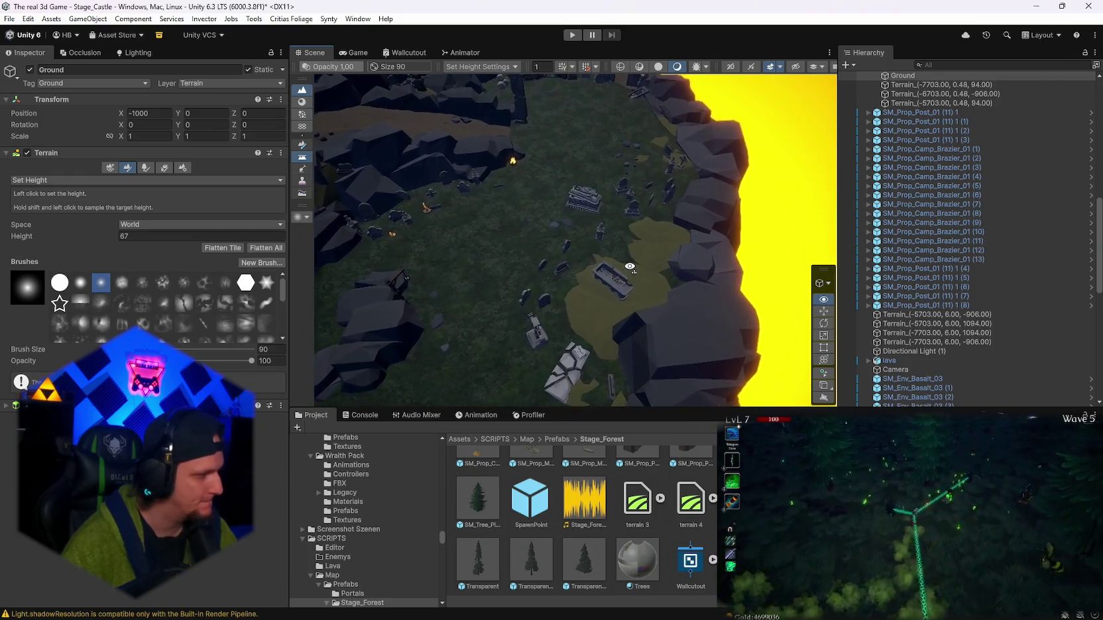
key(w)
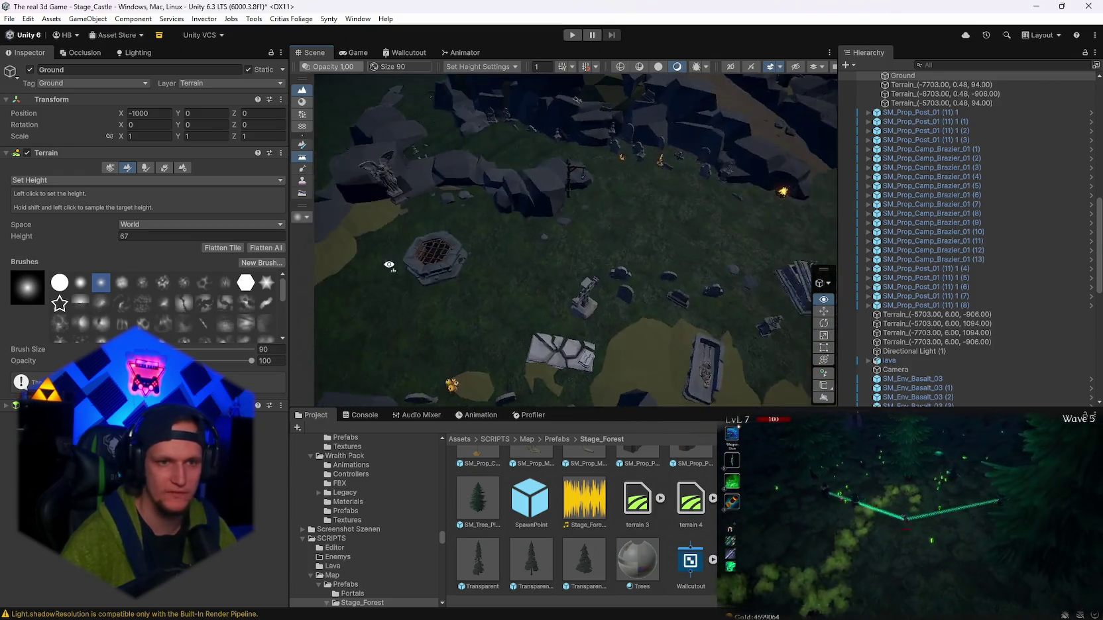
key(s)
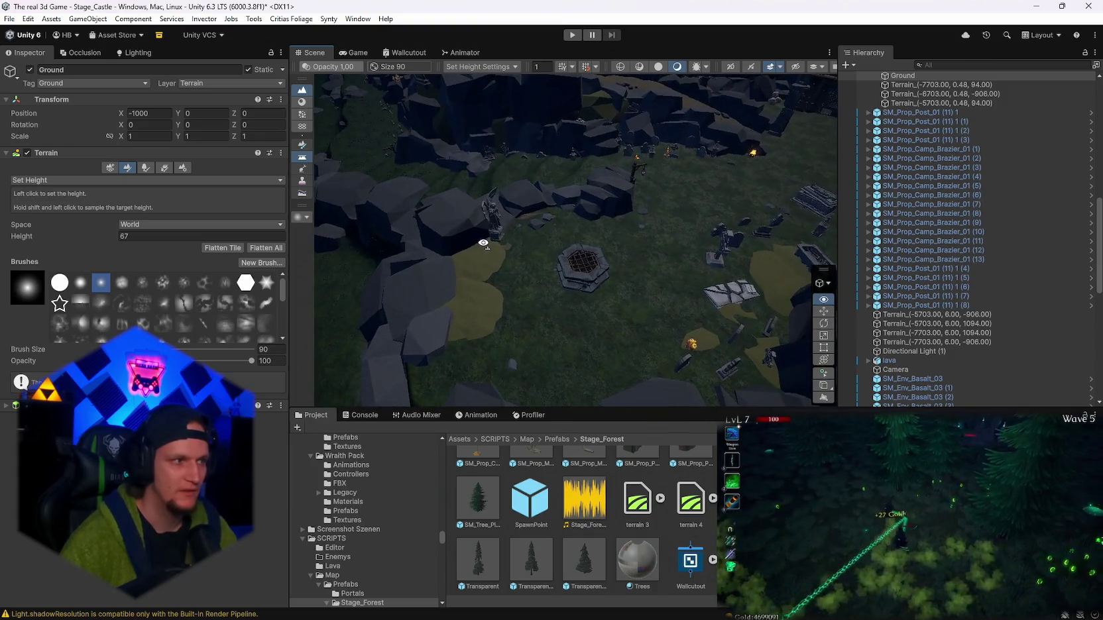
key(w)
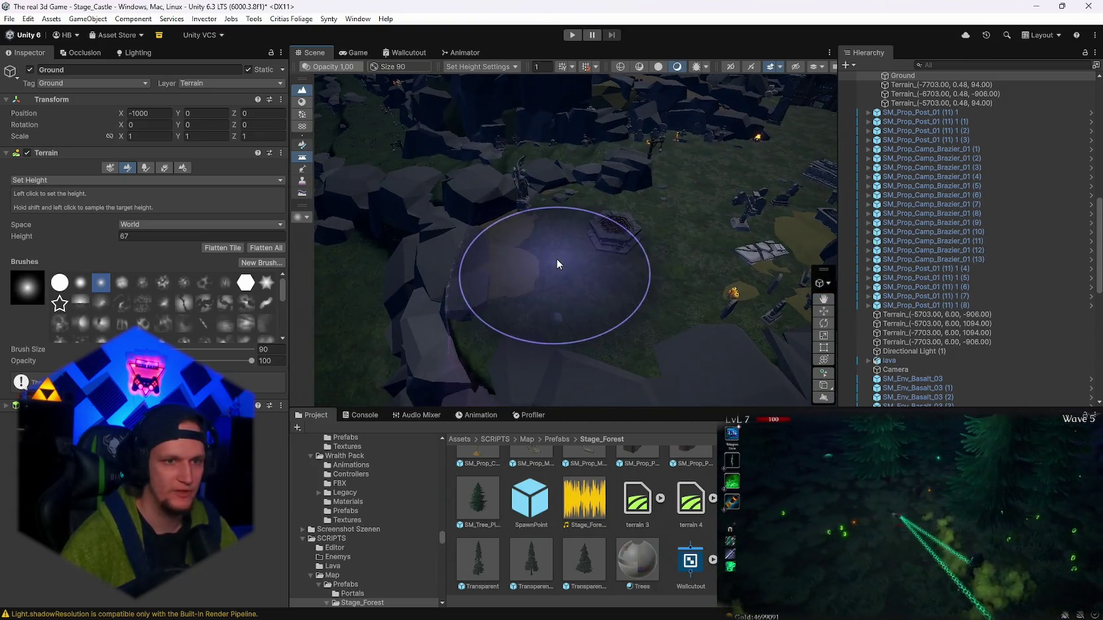
shift+click(575, 250)
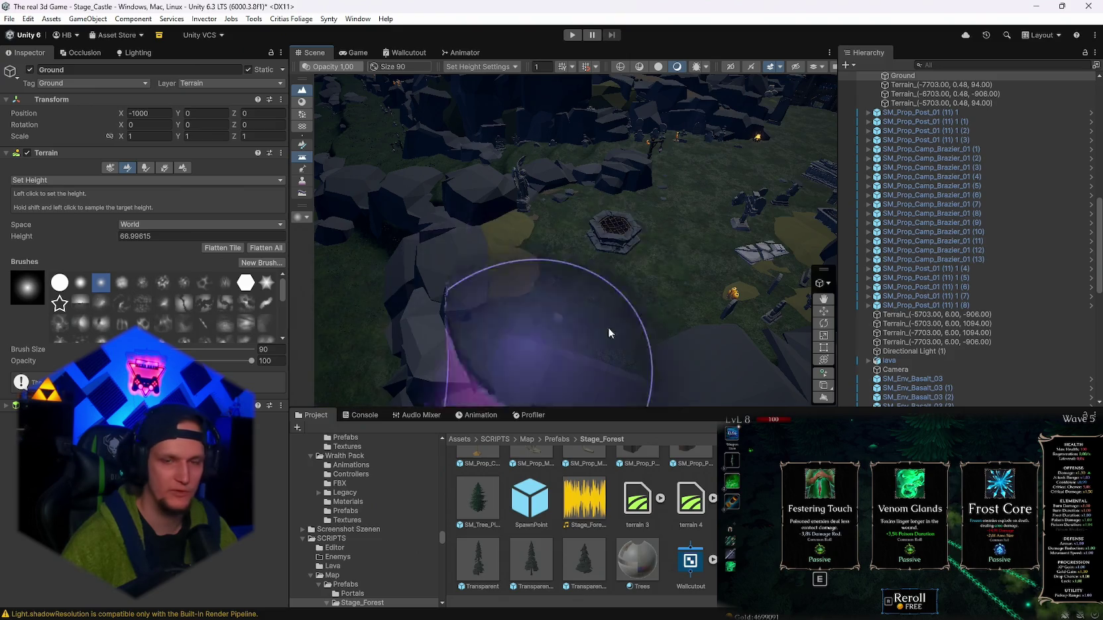
key(s)
key(w)
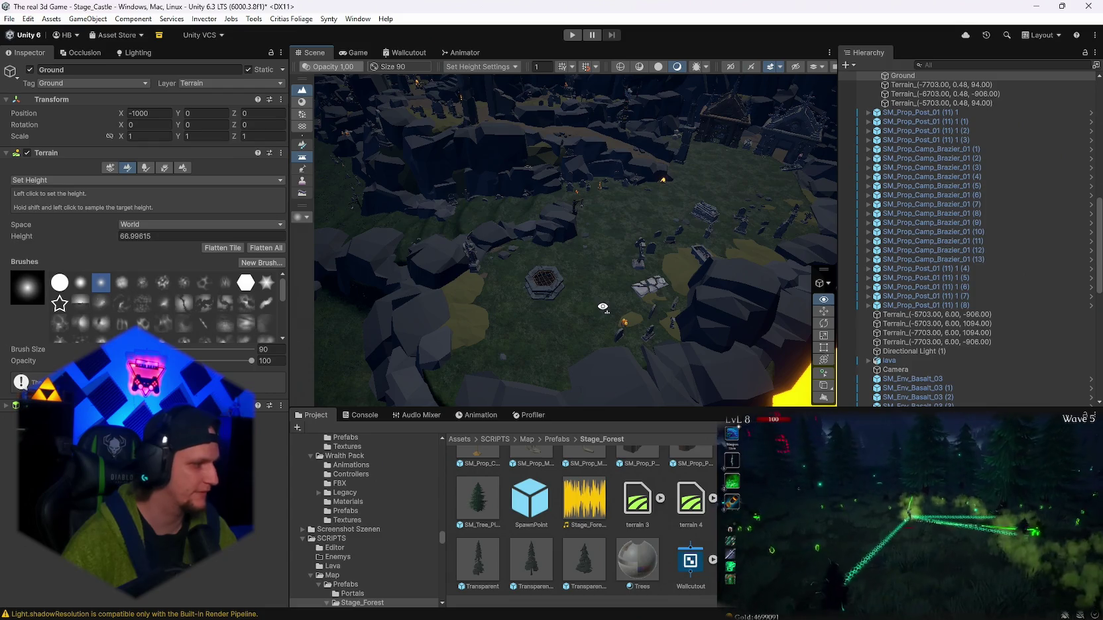
key(d)
key(a)
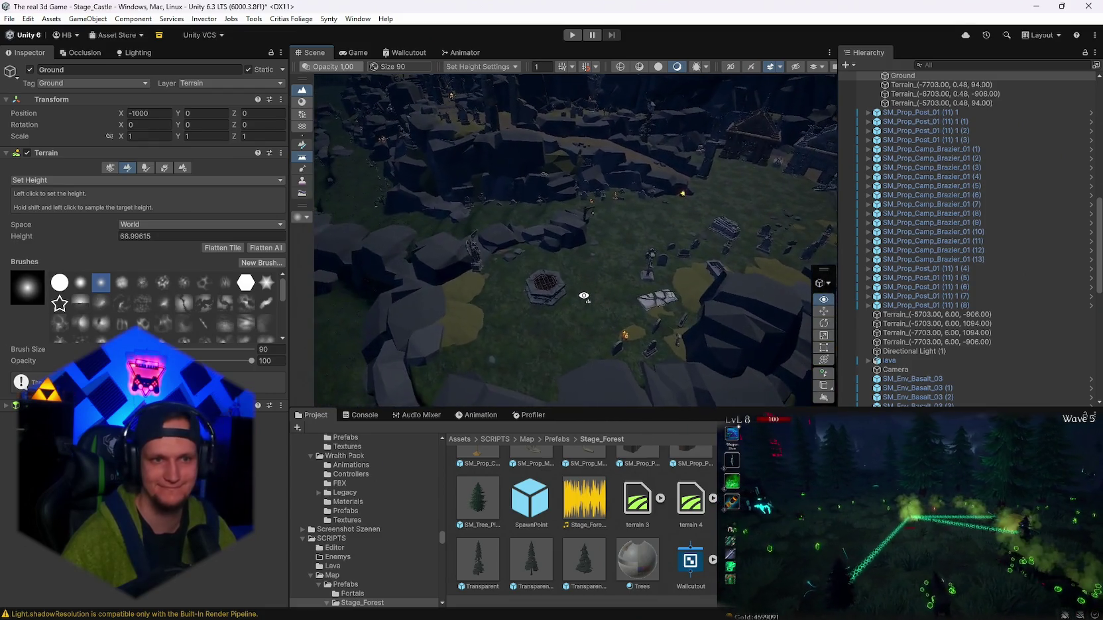
key(d)
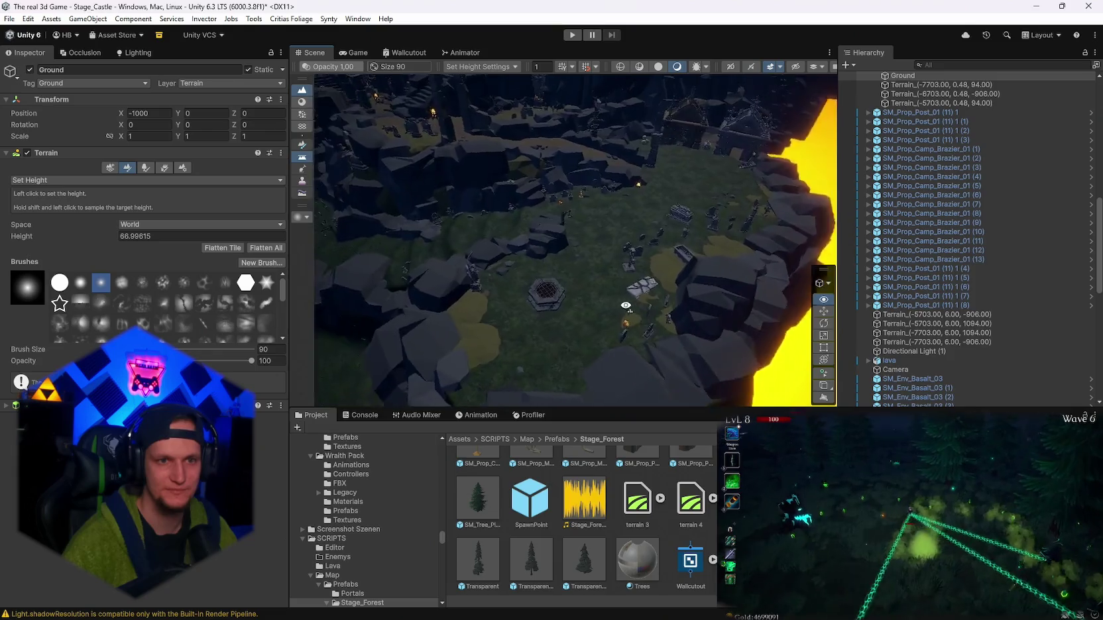
key(w)
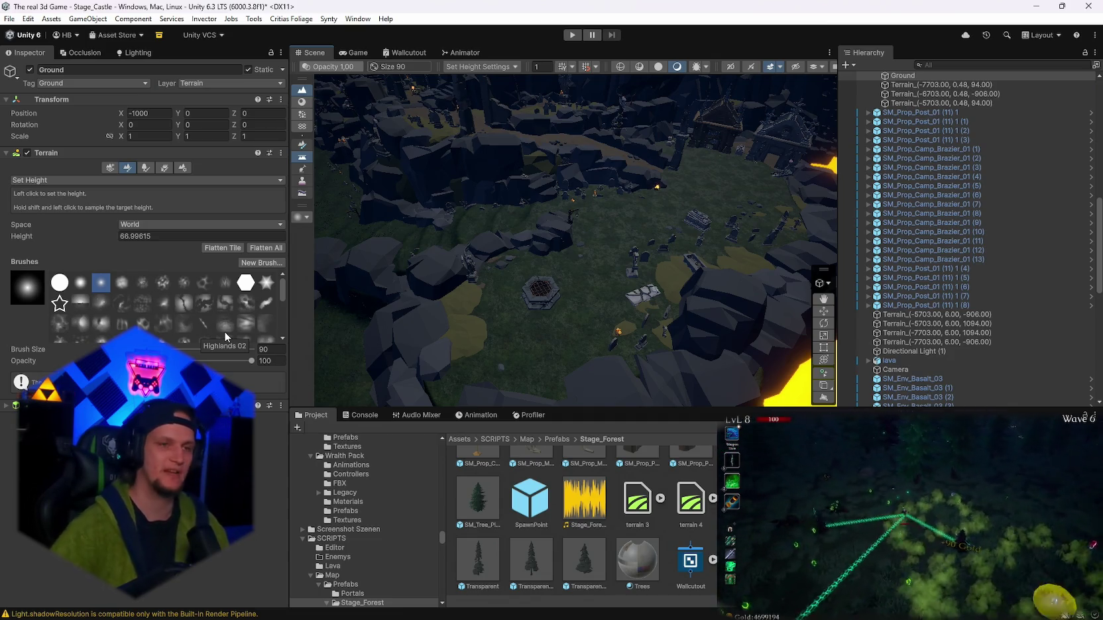
- Raise the Set Height target through 67.4 and 68.4 to 69.8 and level the graveyard ground
drag(106, 234, 112, 234)
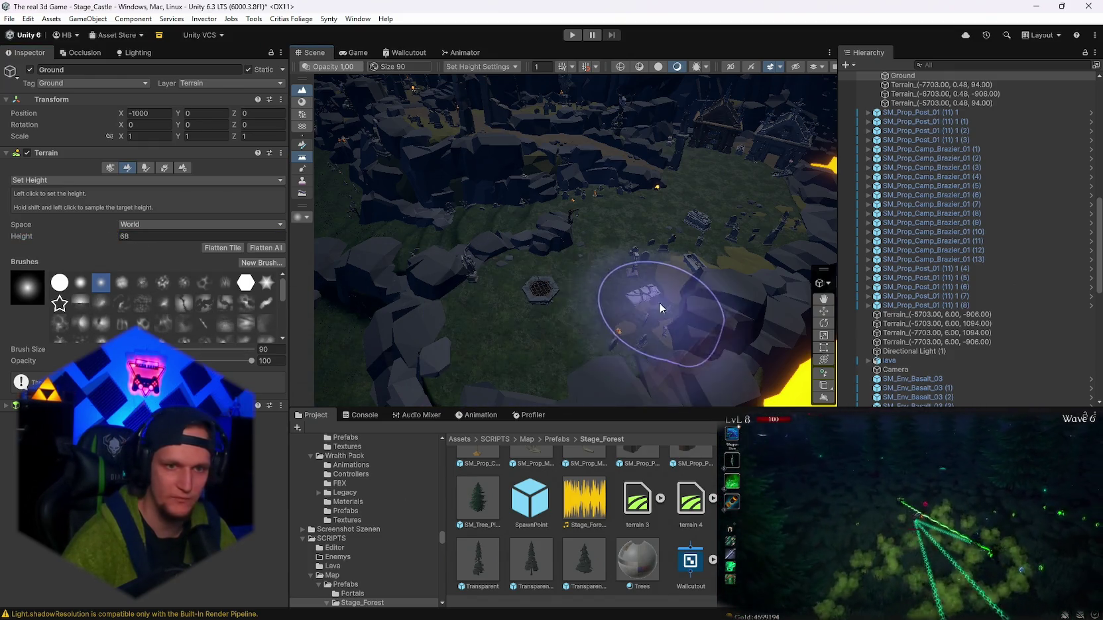
scroll(668, 267, up, 5)
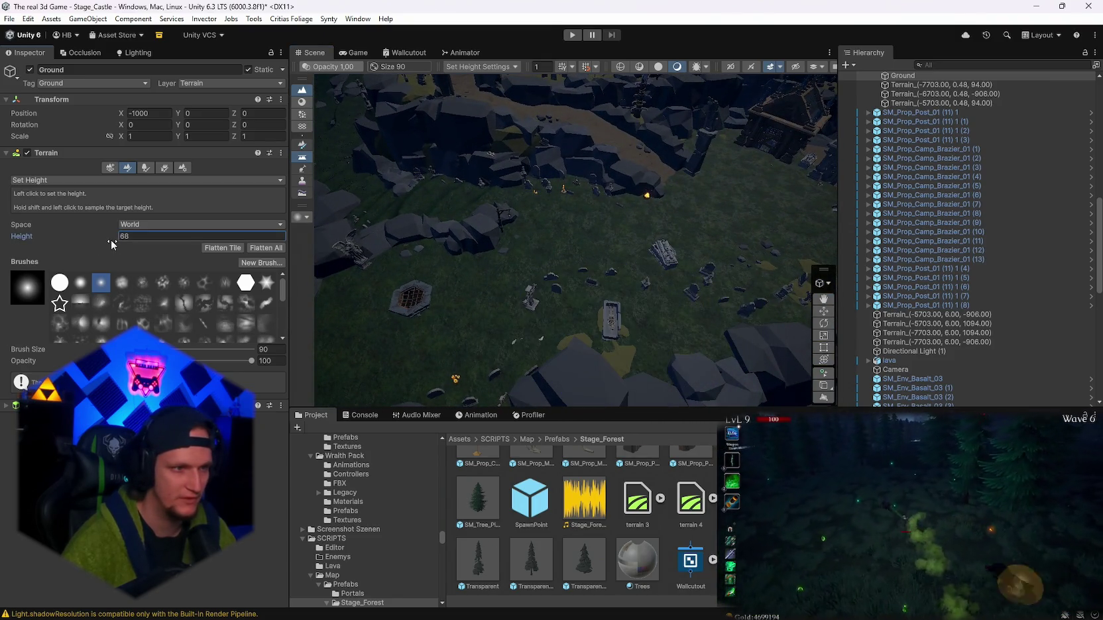
drag(110, 239, 112, 240)
scroll(594, 327, down, 2)
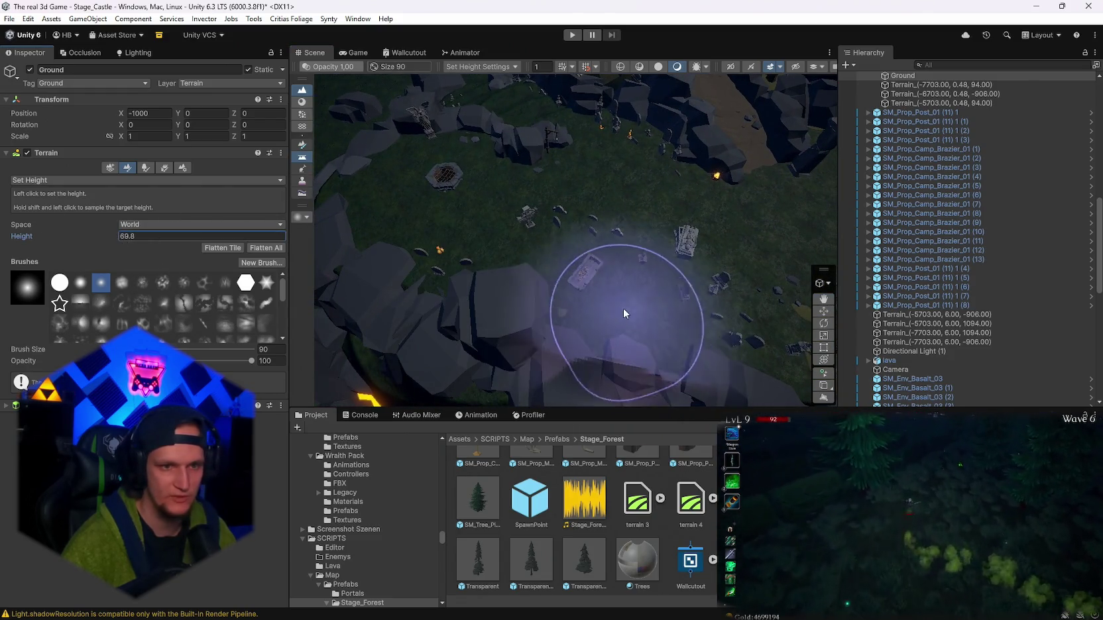
shift+click(580, 274)
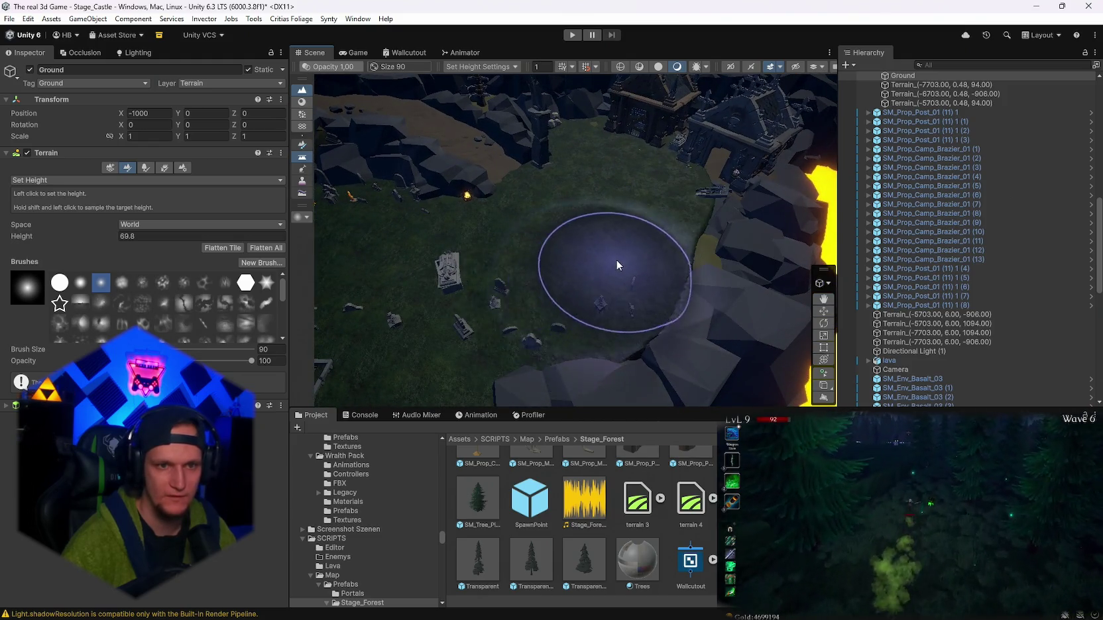
- Fly to the castle walls, lower the target height to 51.2 and fill the dark pit
key(Up)
key(Up)
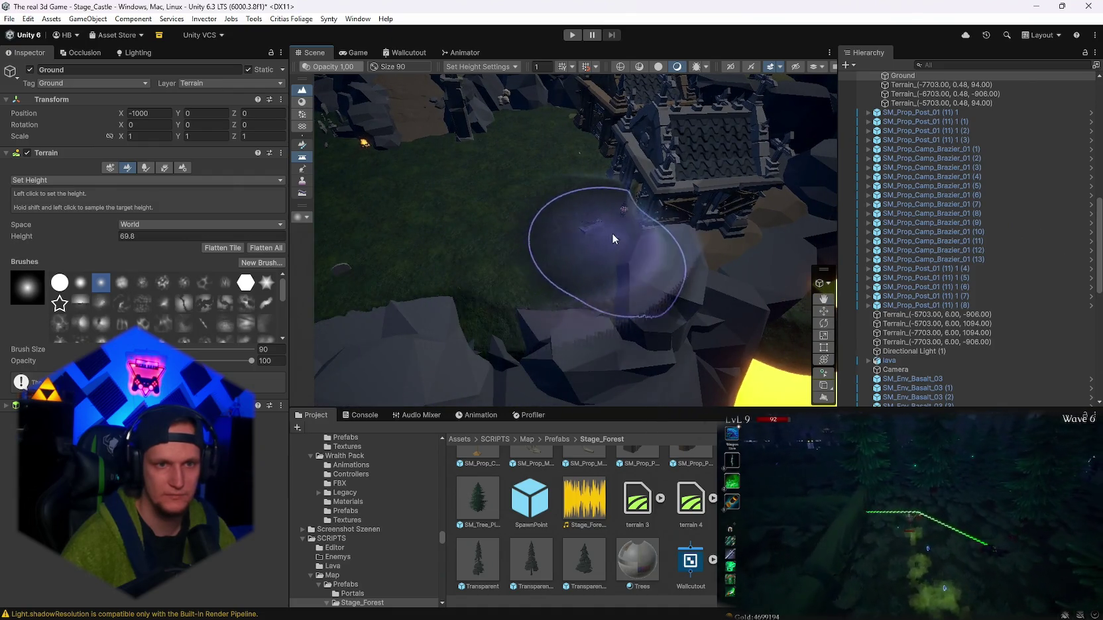
key(Up)
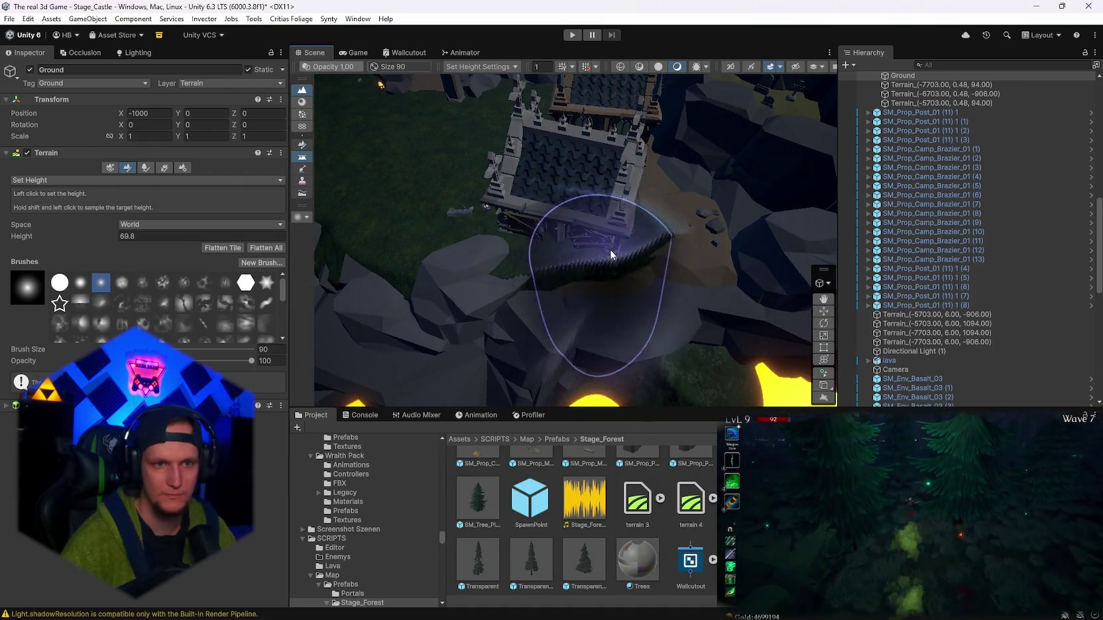
mouse_move(658, 170)
mouse_down()
mouse_move(725, 192)
mouse_move(616, 180)
mouse_move(657, 249)
mouse_move(637, 287)
mouse_move(465, 262)
mouse_move(427, 233)
mouse_move(493, 197)
mouse_move(578, 246)
mouse_move(676, 151)
mouse_move(722, 319)
mouse_move(536, 258)
mouse_move(581, 241)
mouse_up()
drag(109, 238, 121, 239)
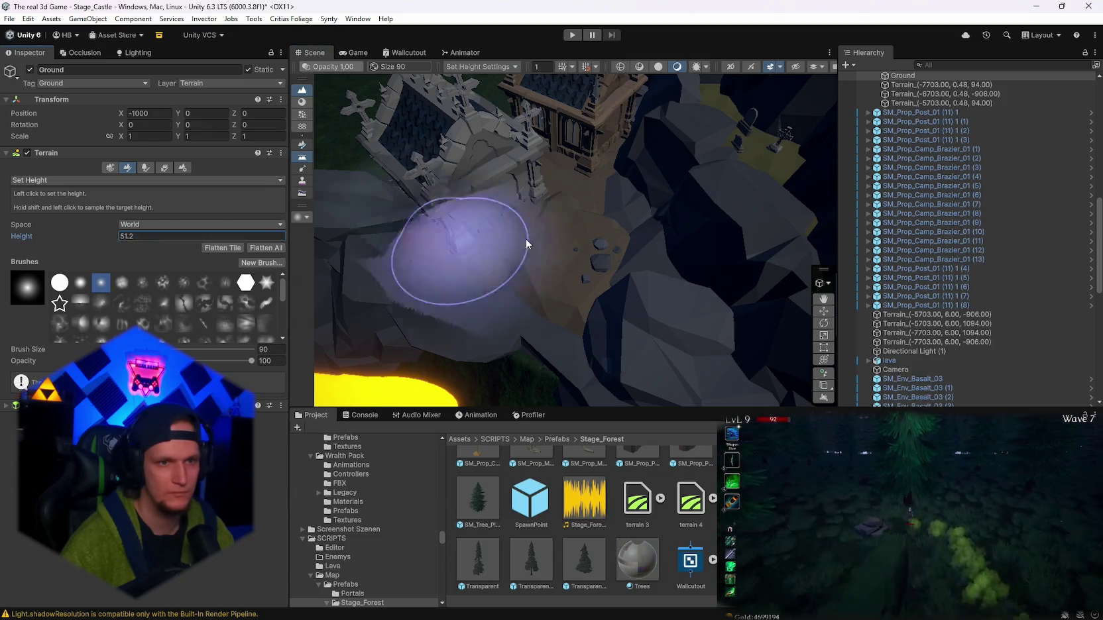
mouse_move(573, 163)
mouse_down()
mouse_move(643, 128)
mouse_move(616, 203)
mouse_up()
click(684, 364)
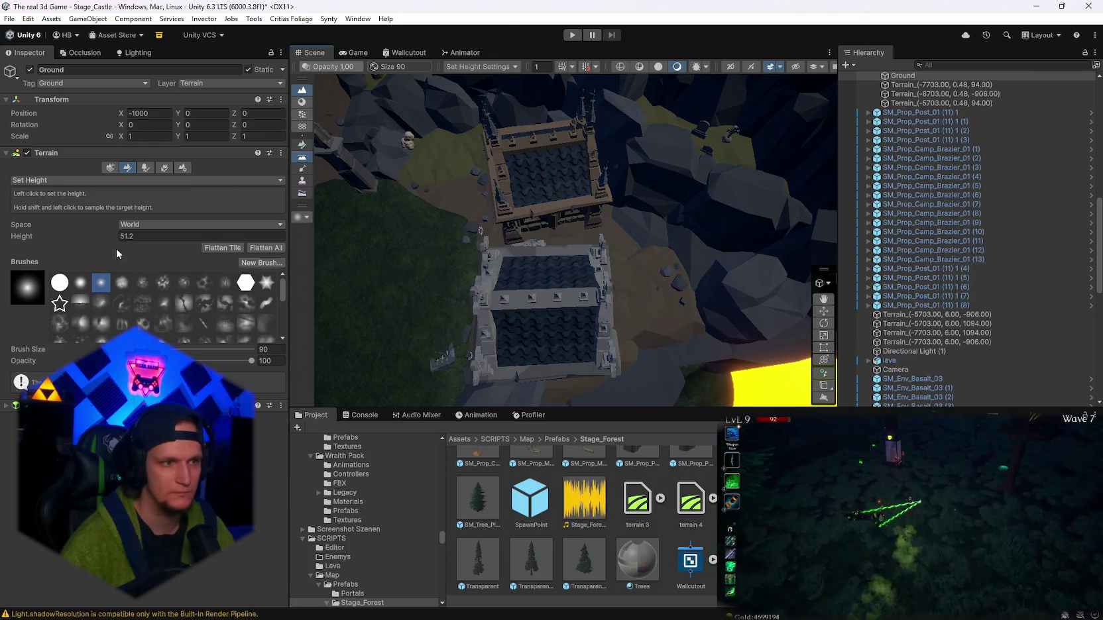
- Sample terrain heights beside the castle towers, including 58.4 and 69.1, and level the ground
shift+click(461, 196)
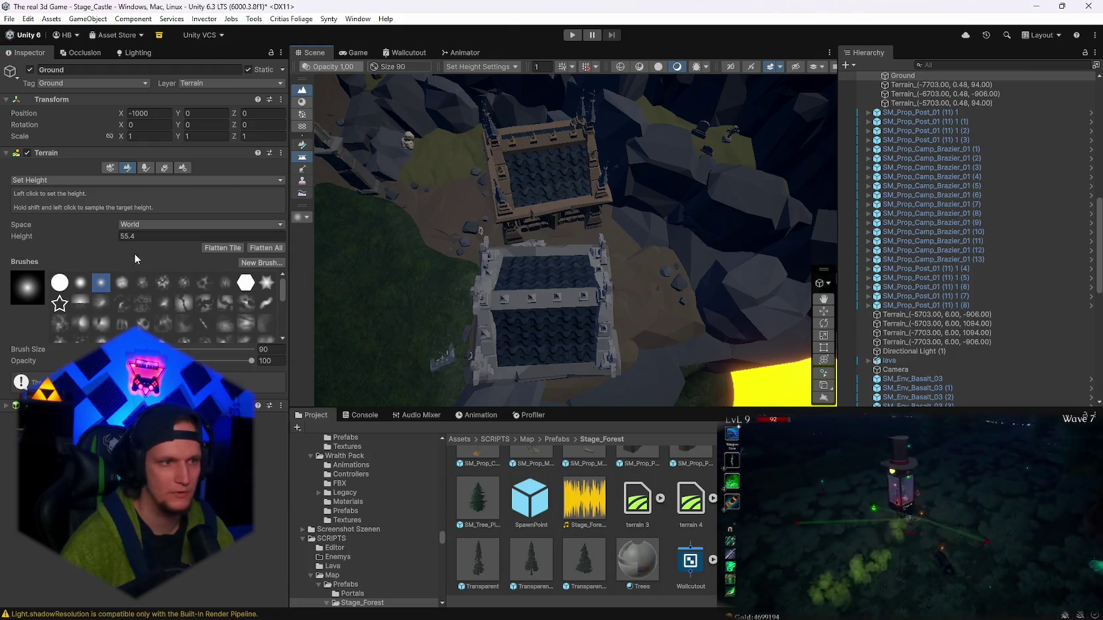
shift+click(381, 154)
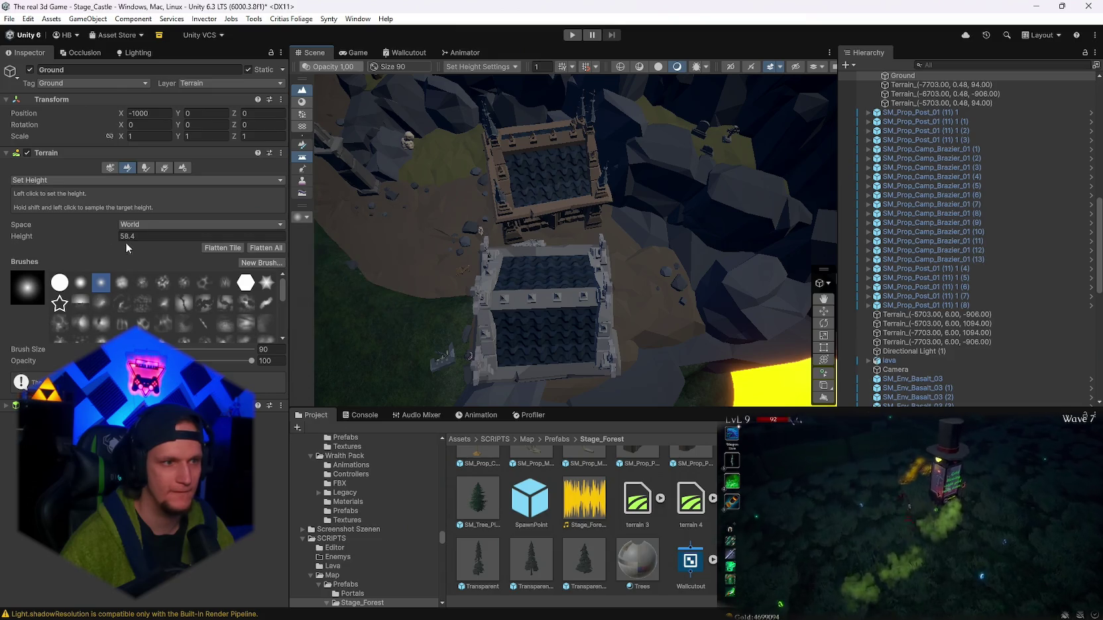
click(438, 229)
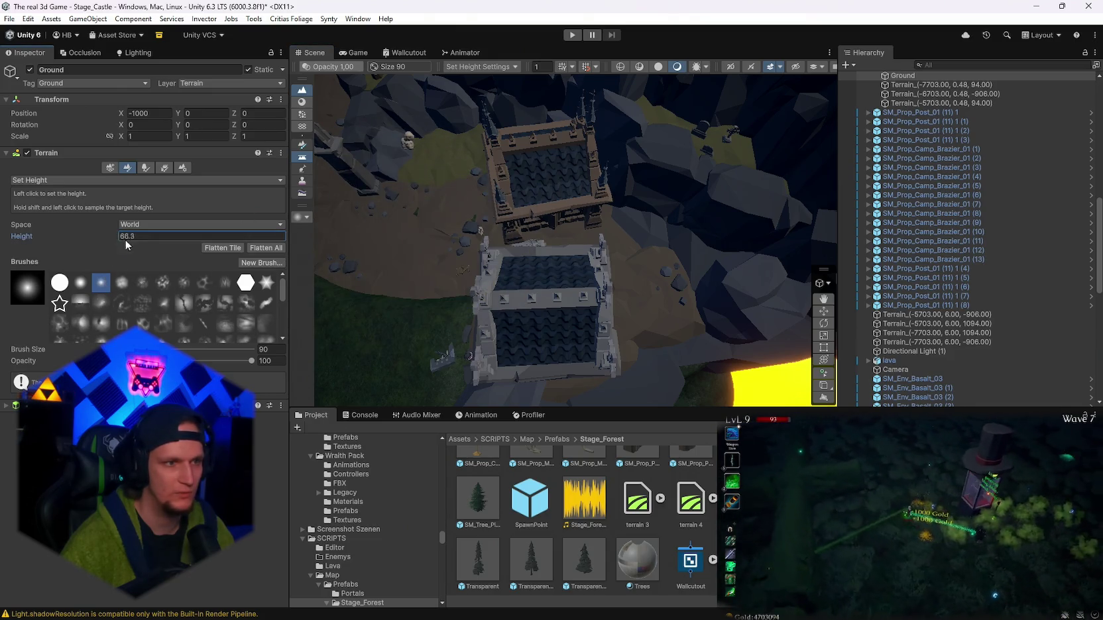
shift+click(438, 200)
mouse_move(572, 322)
mouse_down()
mouse_move(716, 335)
mouse_move(576, 327)
mouse_move(627, 234)
mouse_move(695, 310)
mouse_move(611, 326)
mouse_move(448, 215)
mouse_move(581, 234)
mouse_up()
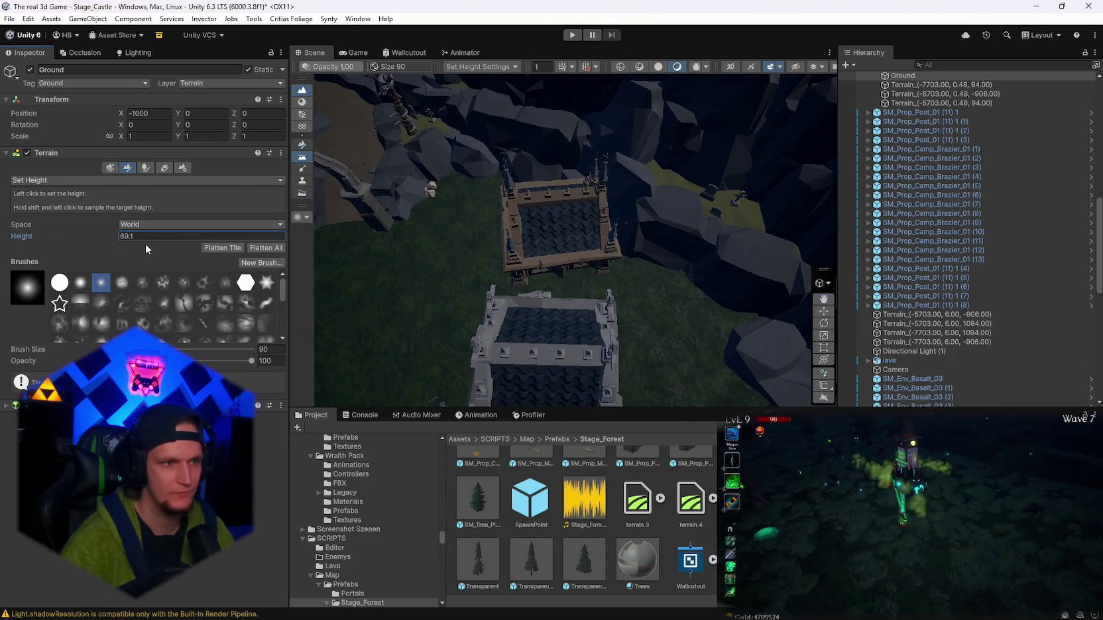
- Sample 81.6, 86.4 and 90.5 around the cliffs, then sample 69.102 on the rocky grassy slope
shift+click(725, 216)
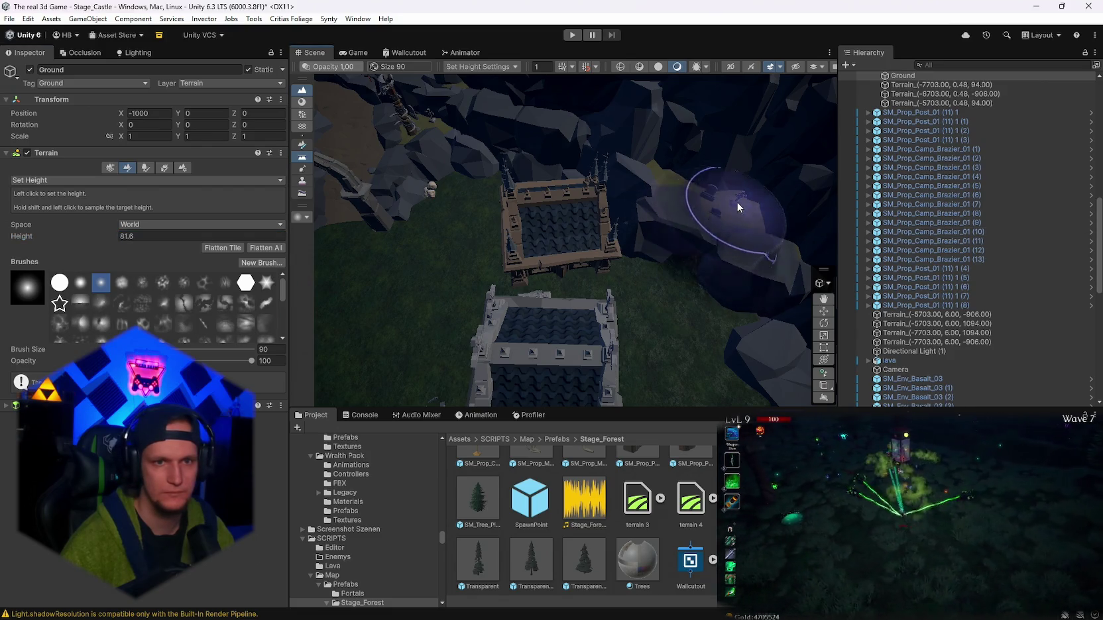
shift+click(517, 226)
text(90.5)
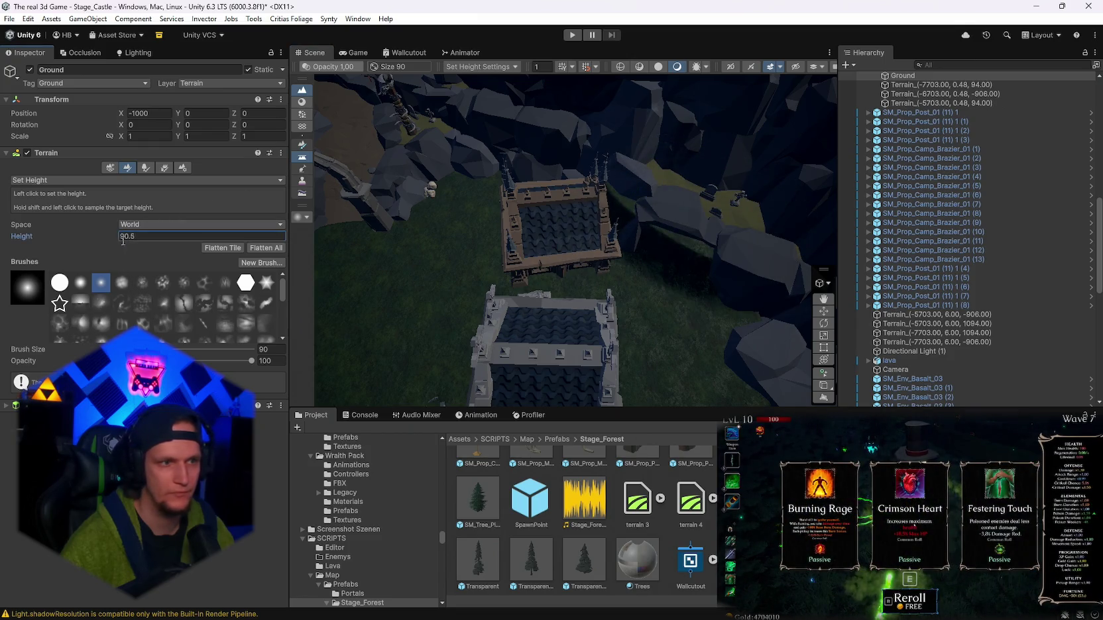
shift+click(739, 211)
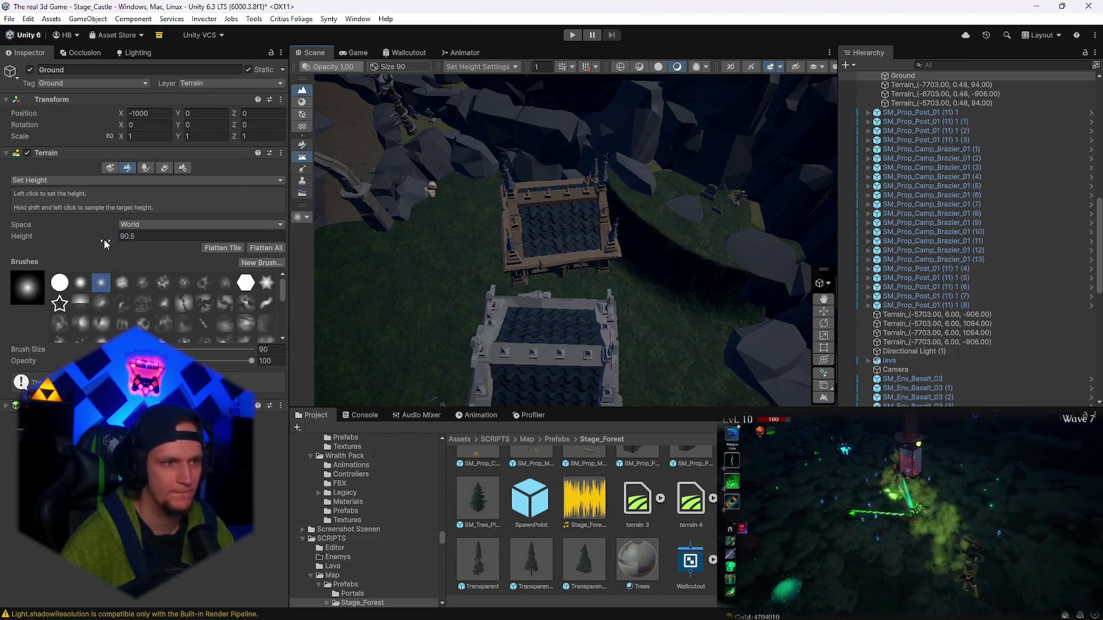
shift+click(669, 170)
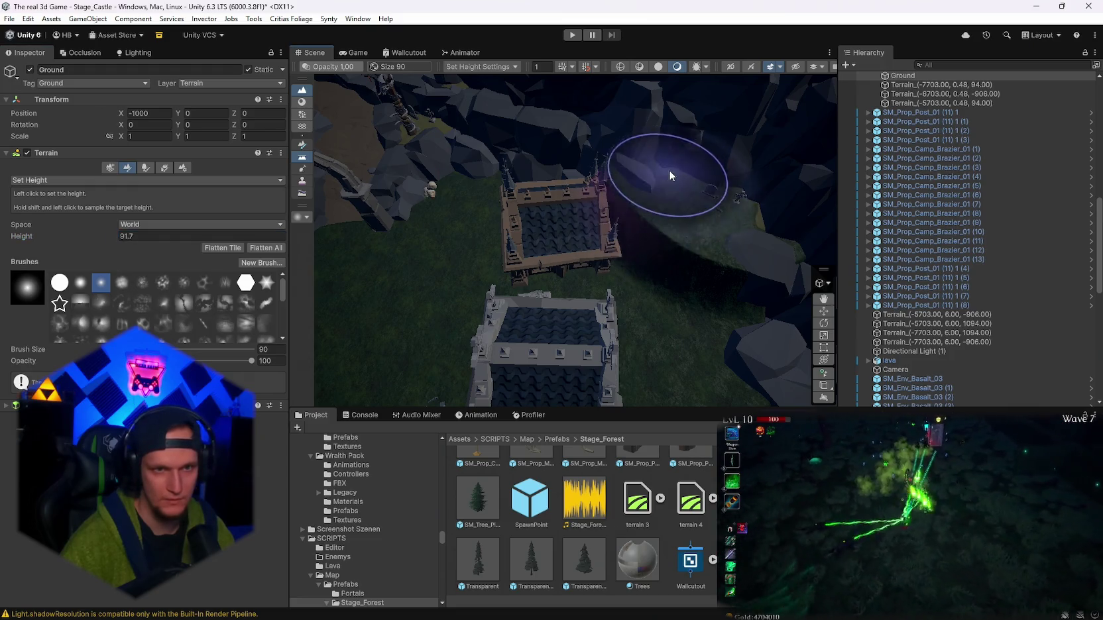
scroll(715, 245, up, 2)
mouse_move(714, 255)
mouse_down()
mouse_move(655, 257)
mouse_move(620, 296)
mouse_up()
shift+click(620, 300)
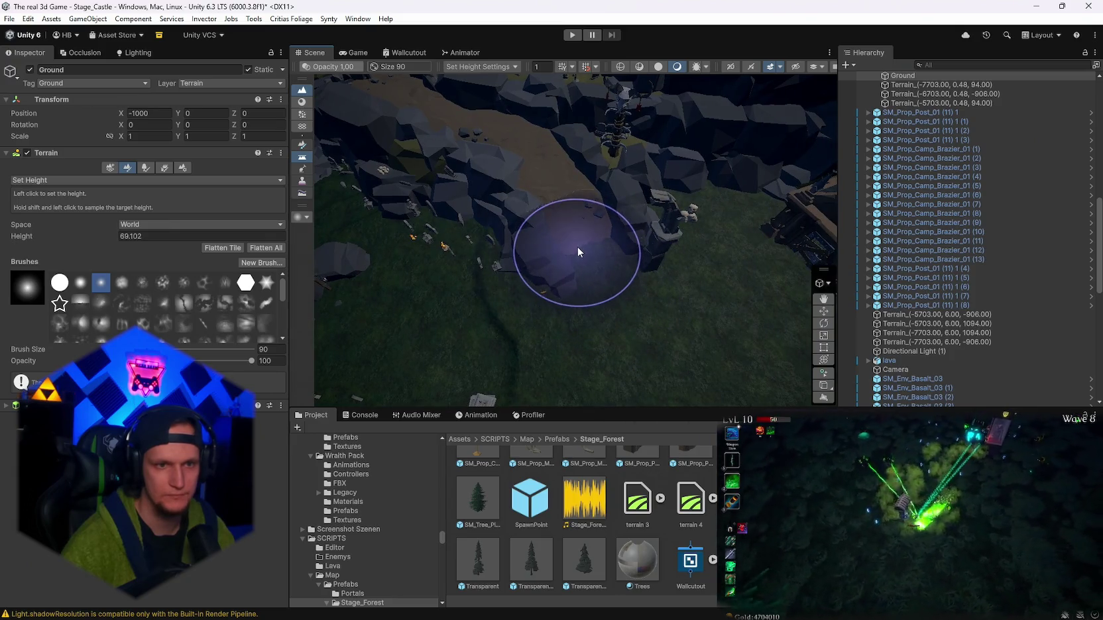
- Level a terrain patch at 70.2 and flatten the rocky path at 78.5
click(104, 233)
click(578, 228)
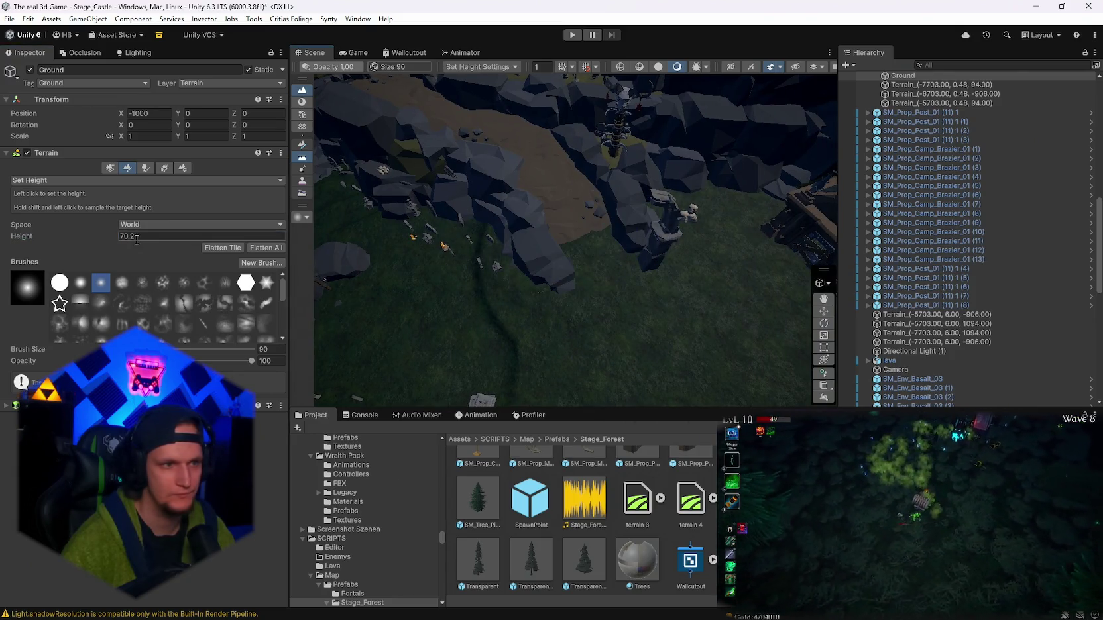
scroll(562, 185, down, 5)
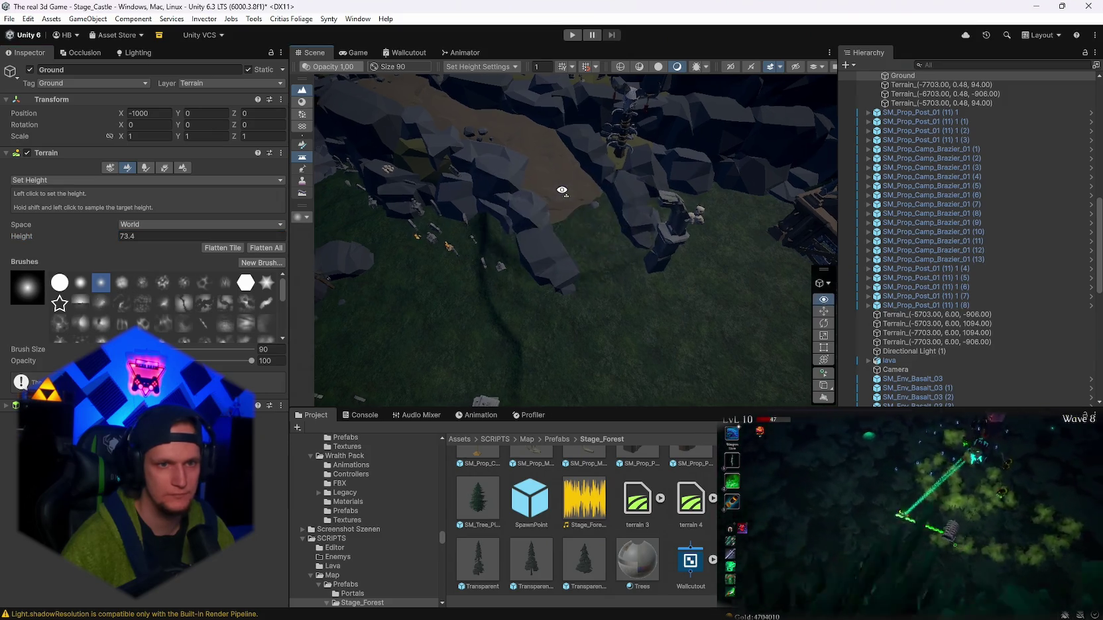
shift+click(598, 220)
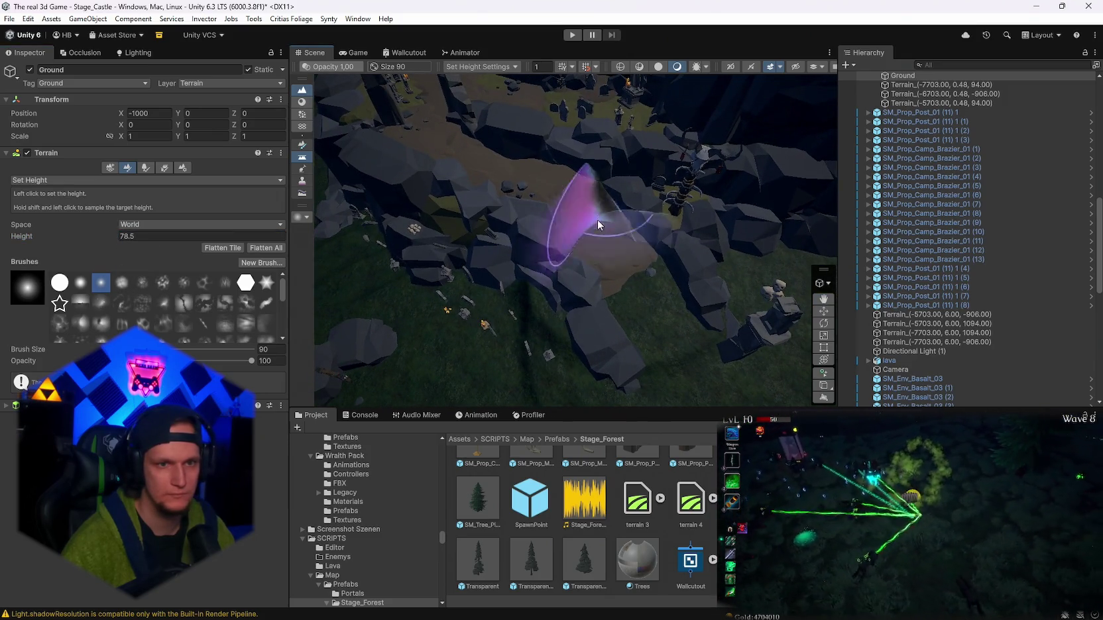
click(600, 215)
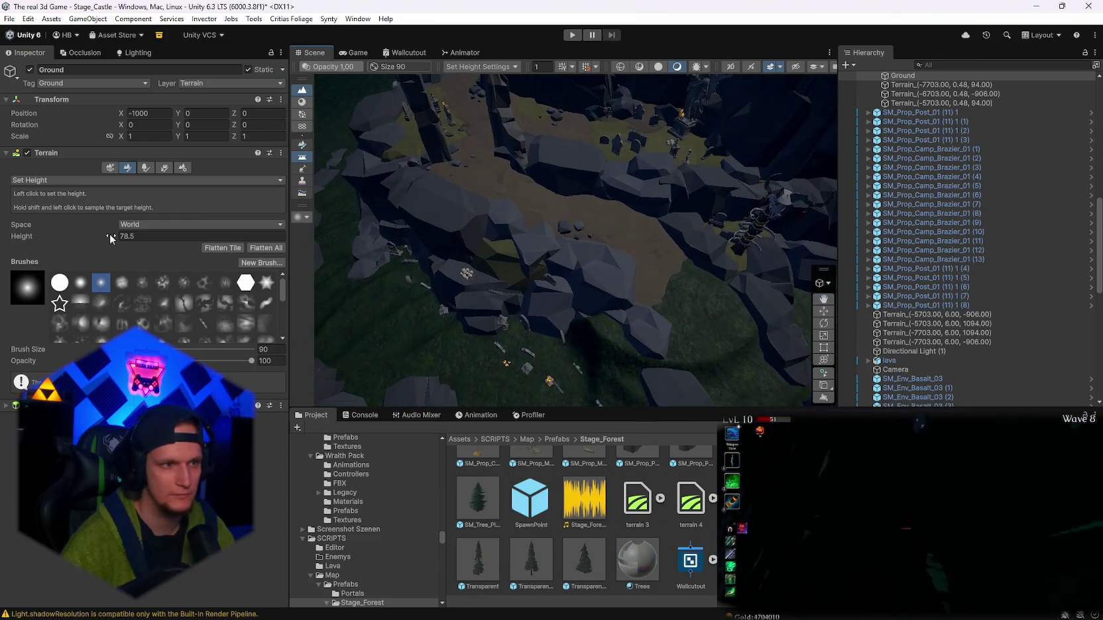
- Raise a ridge between the rocks at 84.1, then apply a 93.8 target height
click(632, 220)
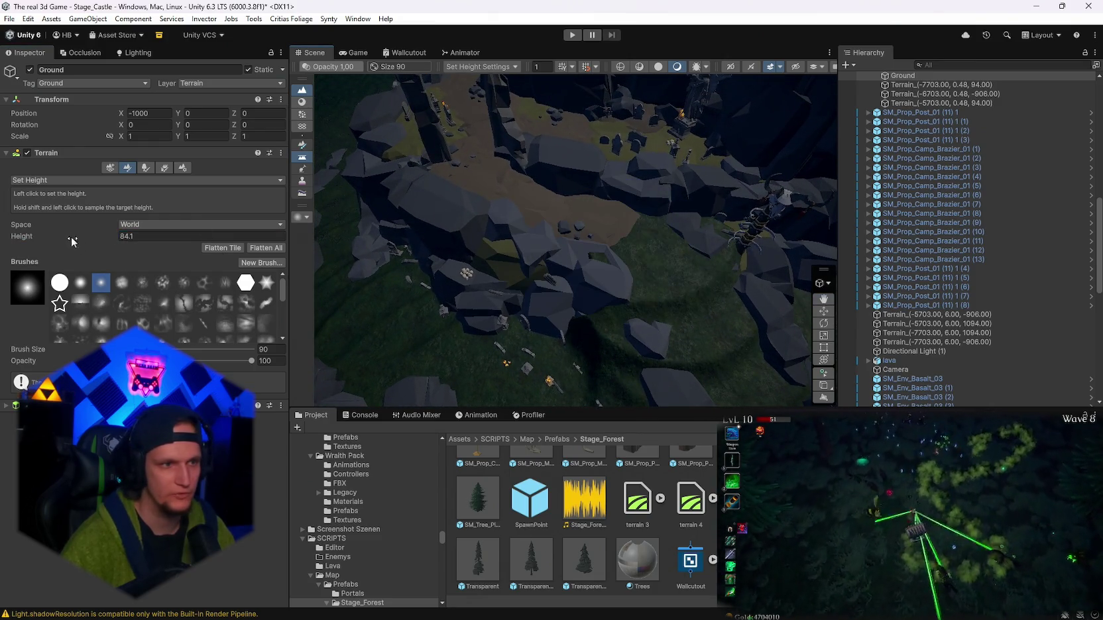
click(573, 204)
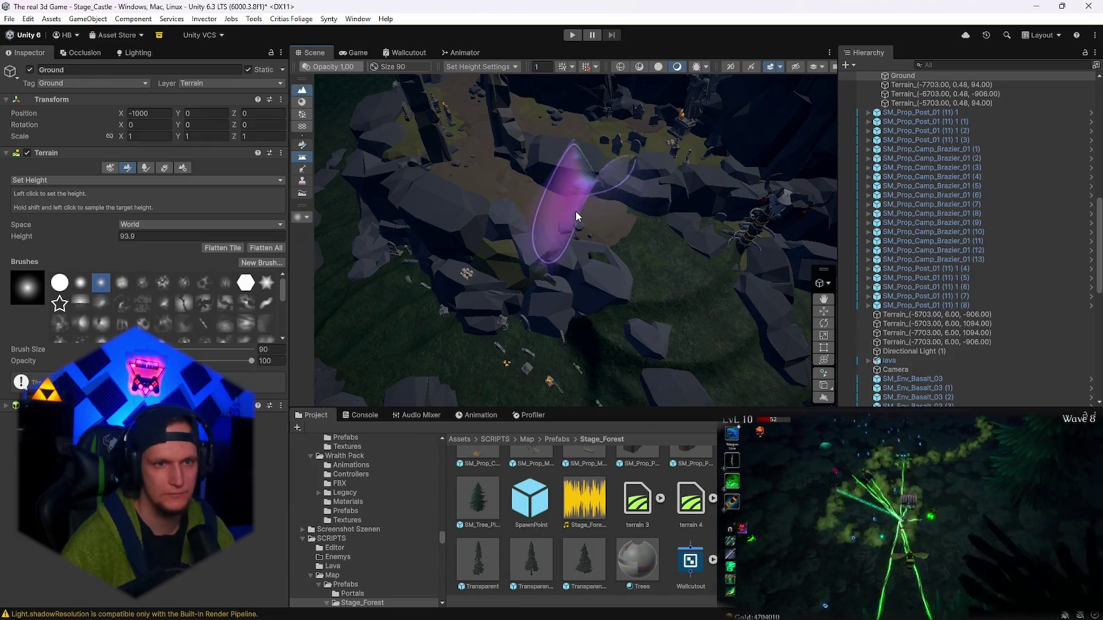
mouse_move(550, 203)
mouse_down()
mouse_move(659, 246)
mouse_move(591, 221)
mouse_move(668, 204)
mouse_move(633, 246)
mouse_up()
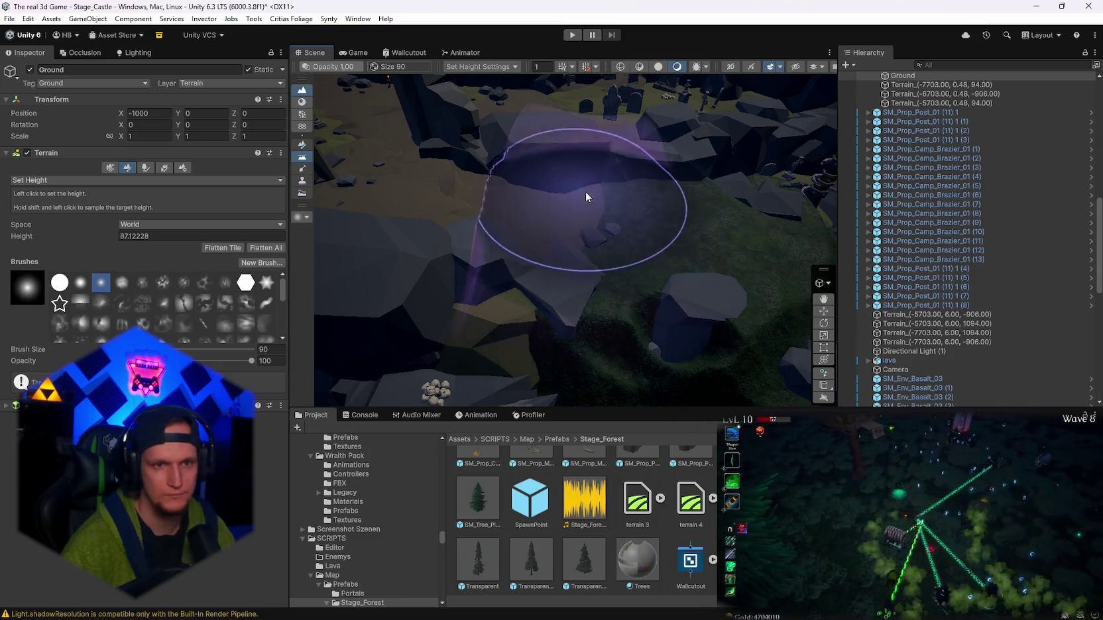
shift+click(496, 236)
click(500, 190)
- Move toward the torch-lit path and sample its terrain height as the new target
key(Return)
scroll(553, 174, up, 5)
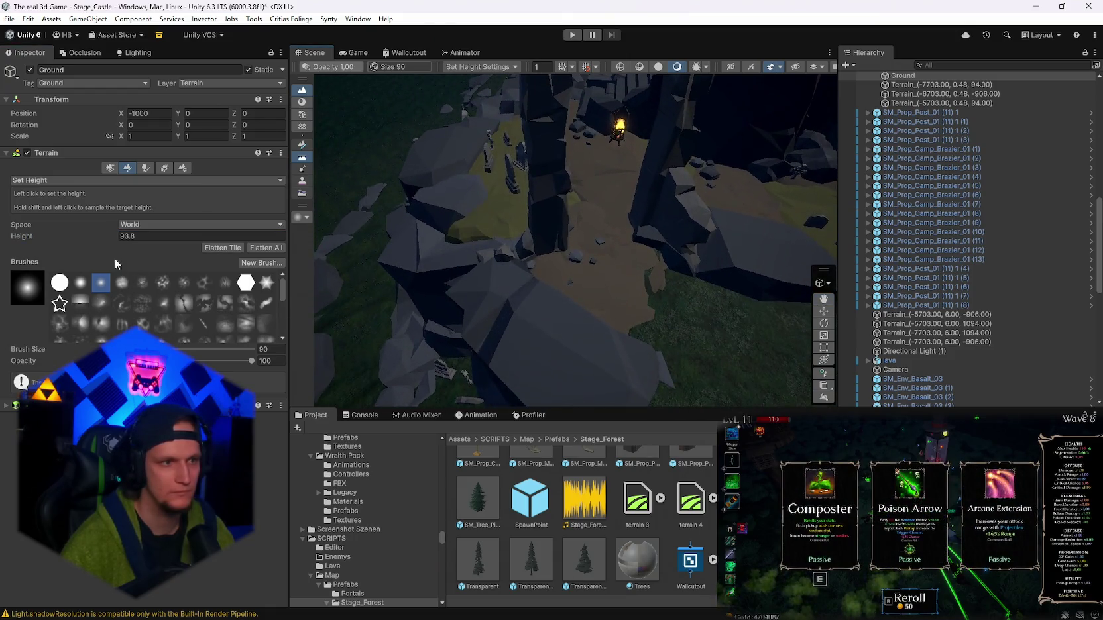
shift+click(549, 237)
mouse_move(612, 265)
mouse_down()
mouse_move(639, 207)
mouse_move(532, 303)
mouse_move(625, 237)
mouse_move(573, 241)
mouse_move(682, 213)
mouse_move(475, 280)
mouse_up()
scroll(544, 226, up, 3)
- Reselect the Ground terrain, paint a level strip, and set the target height to 99
key(q)
key(w)
click(488, 276)
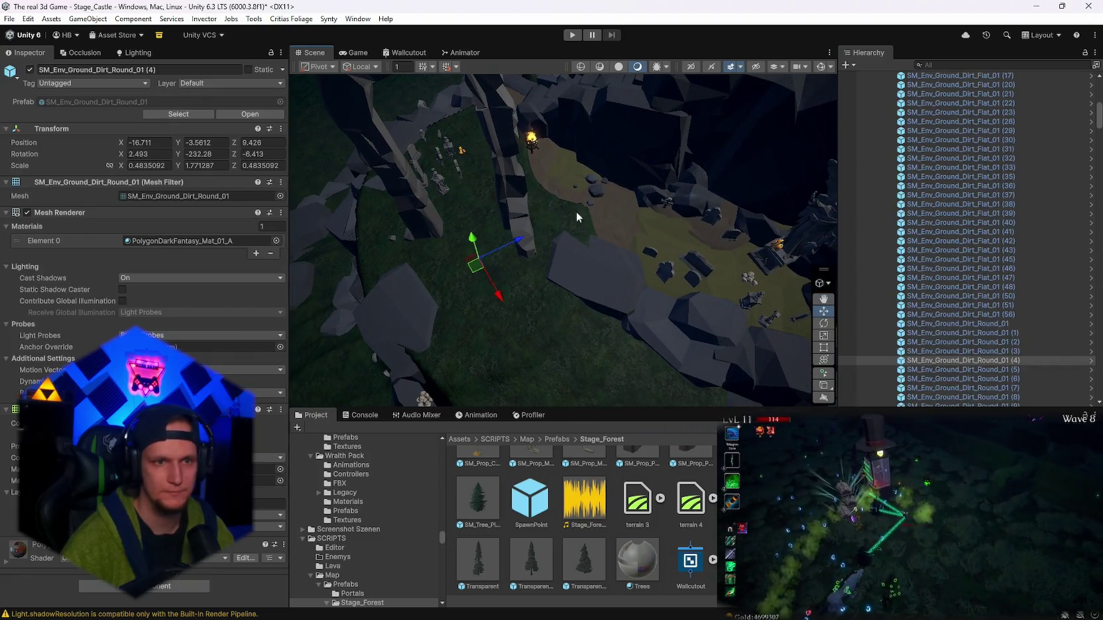
click(463, 170)
mouse_move(465, 174)
mouse_down()
mouse_move(552, 153)
mouse_move(597, 186)
mouse_move(641, 196)
mouse_move(612, 179)
mouse_up()
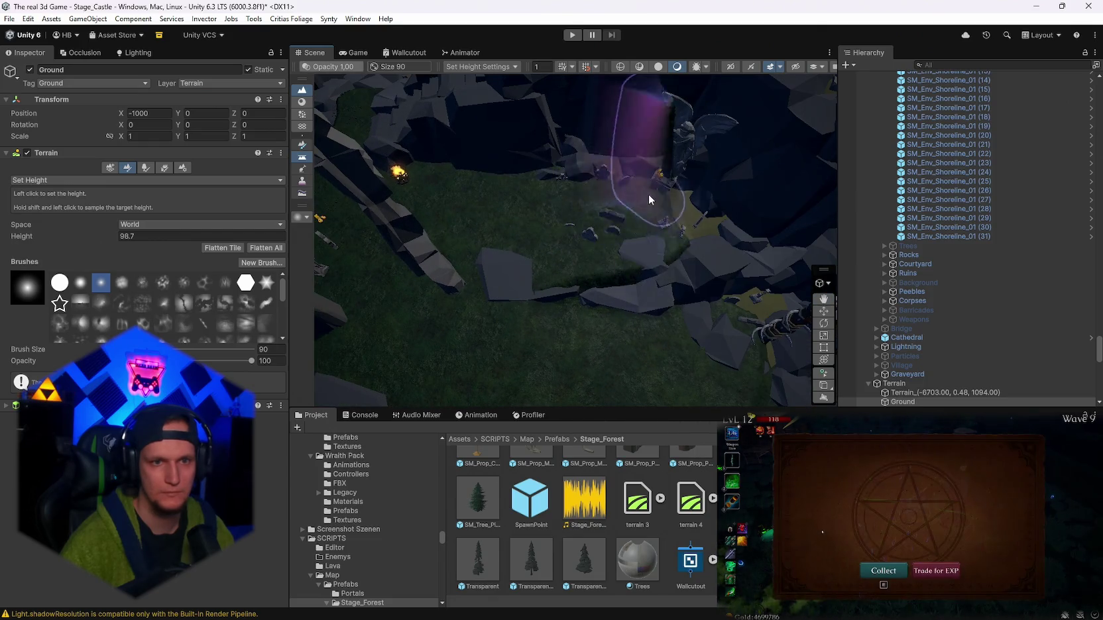
mouse_move(587, 175)
mouse_down()
mouse_move(700, 171)
mouse_move(646, 192)
mouse_move(616, 186)
mouse_move(437, 219)
mouse_up()
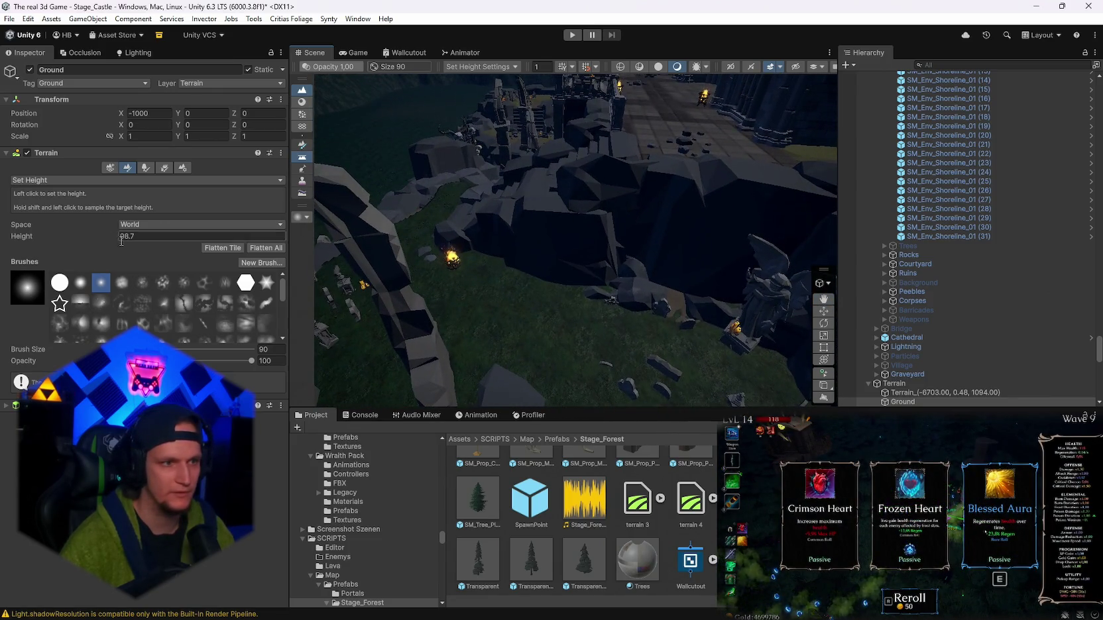
click(120, 237)
key(Return)
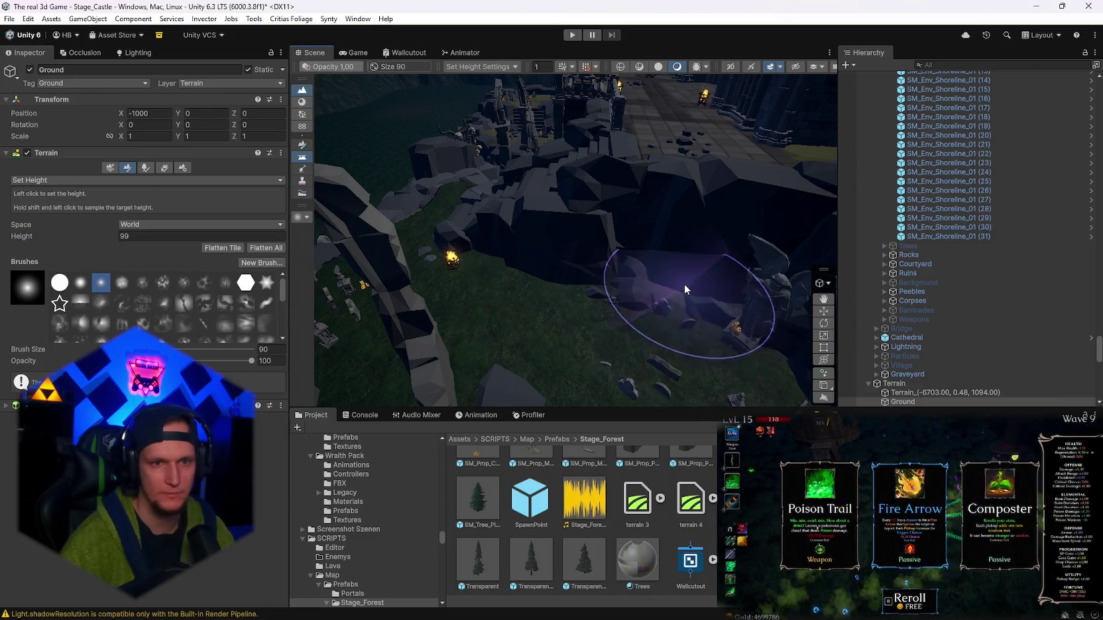
- Look down on the path and graveyard and sample its ground, giving a target of 82.83087
mouse_move(672, 289)
mouse_down()
mouse_move(716, 306)
mouse_move(762, 301)
mouse_up()
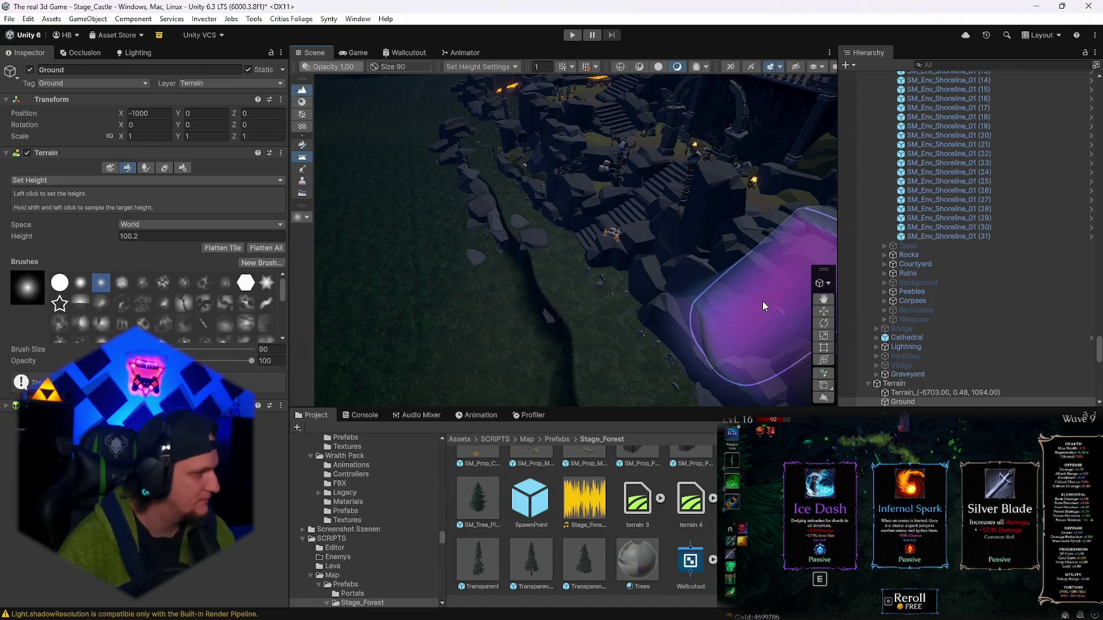
drag(762, 301, 597, 232)
drag(820, 261, 691, 267)
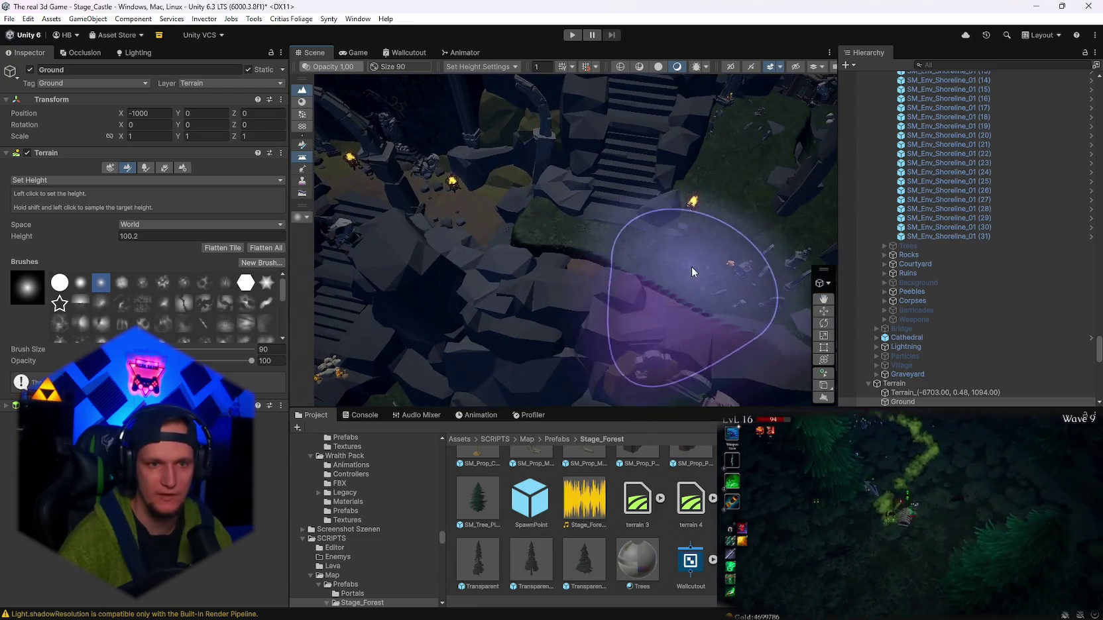
mouse_move(621, 267)
mouse_down()
mouse_move(652, 313)
mouse_move(493, 306)
mouse_move(652, 242)
mouse_up()
mouse_move(521, 262)
mouse_down()
mouse_move(480, 246)
mouse_move(600, 272)
mouse_move(566, 278)
mouse_move(676, 251)
mouse_up()
shift+click(677, 252)
mouse_move(600, 265)
mouse_down()
mouse_move(603, 257)
mouse_move(721, 300)
mouse_move(485, 307)
mouse_move(545, 232)
mouse_move(590, 238)
mouse_move(590, 273)
mouse_move(641, 280)
mouse_move(644, 242)
mouse_up()
shift+click(537, 256)
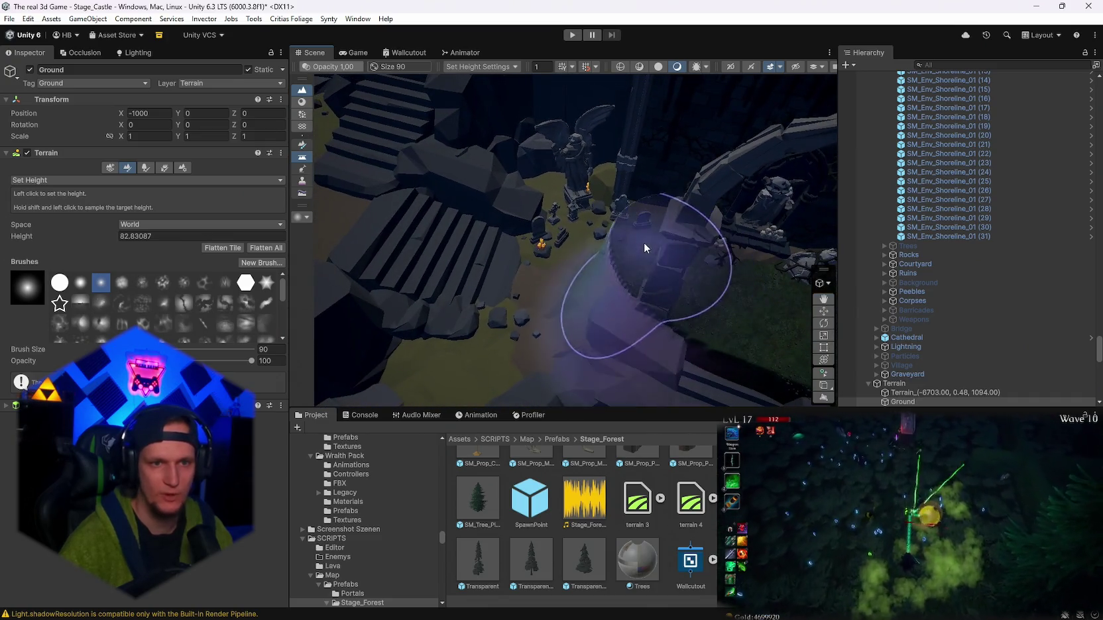
- Undo the stray bump on the grass and sample the height of the graveyard steps
mouse_move(544, 307)
mouse_down()
mouse_move(556, 292)
mouse_move(571, 299)
mouse_up()
key(ctrl+z)
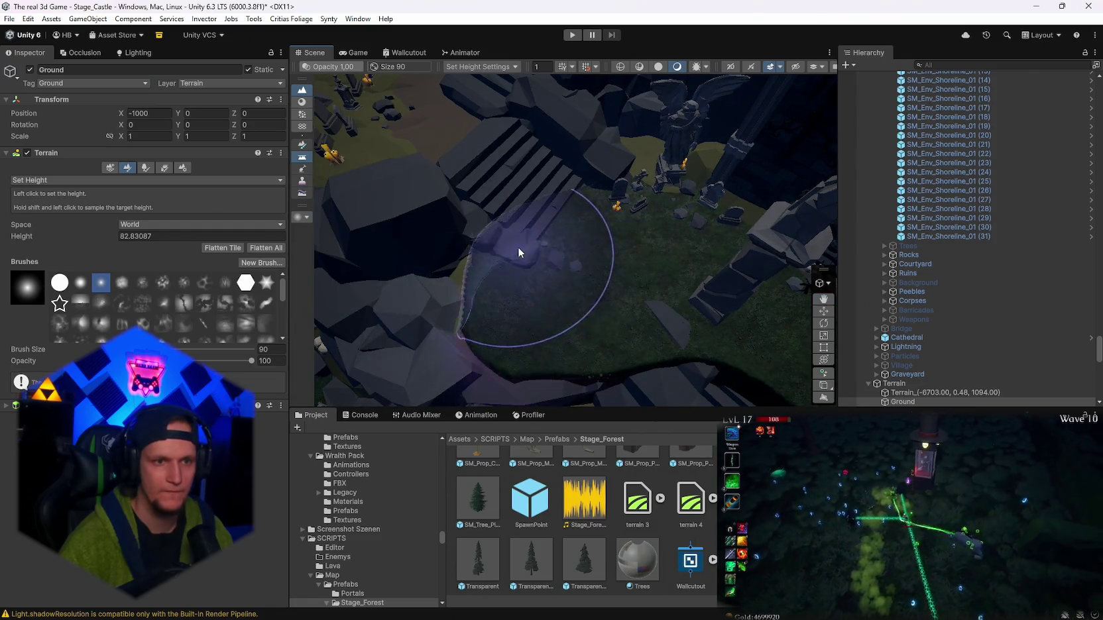
mouse_move(657, 176)
mouse_down()
mouse_move(840, 166)
mouse_move(722, 148)
mouse_move(456, 148)
mouse_move(615, 207)
mouse_up()
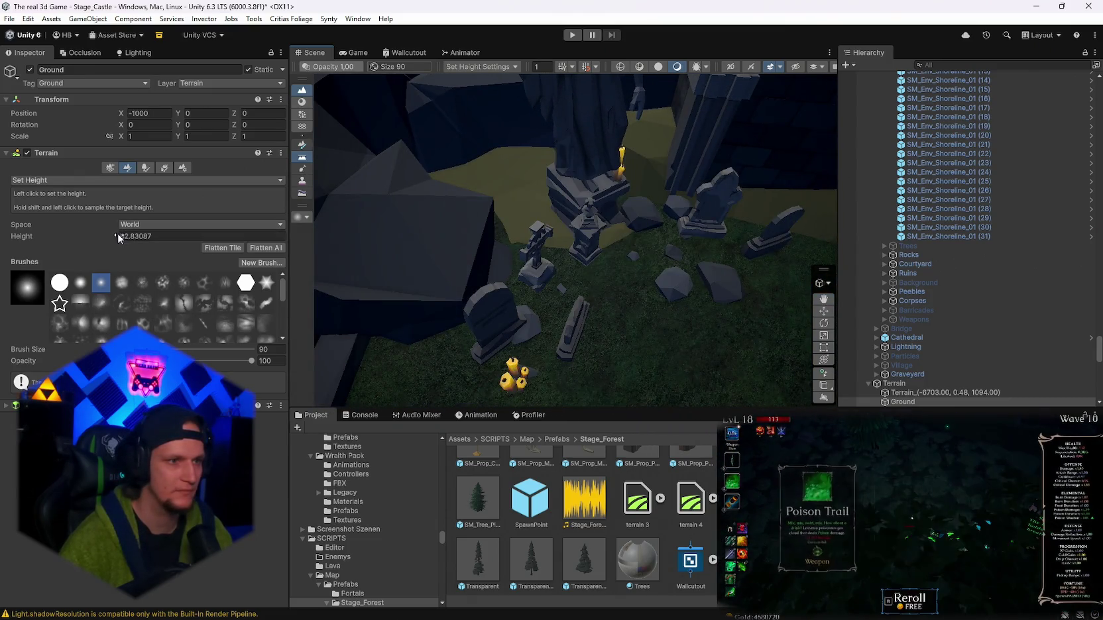
text(83.7)
mouse_move(562, 198)
mouse_down()
mouse_move(533, 170)
mouse_move(707, 177)
mouse_move(557, 163)
mouse_move(692, 178)
mouse_move(483, 271)
mouse_move(414, 202)
mouse_move(615, 146)
mouse_move(475, 241)
mouse_move(458, 229)
mouse_move(559, 180)
mouse_up()
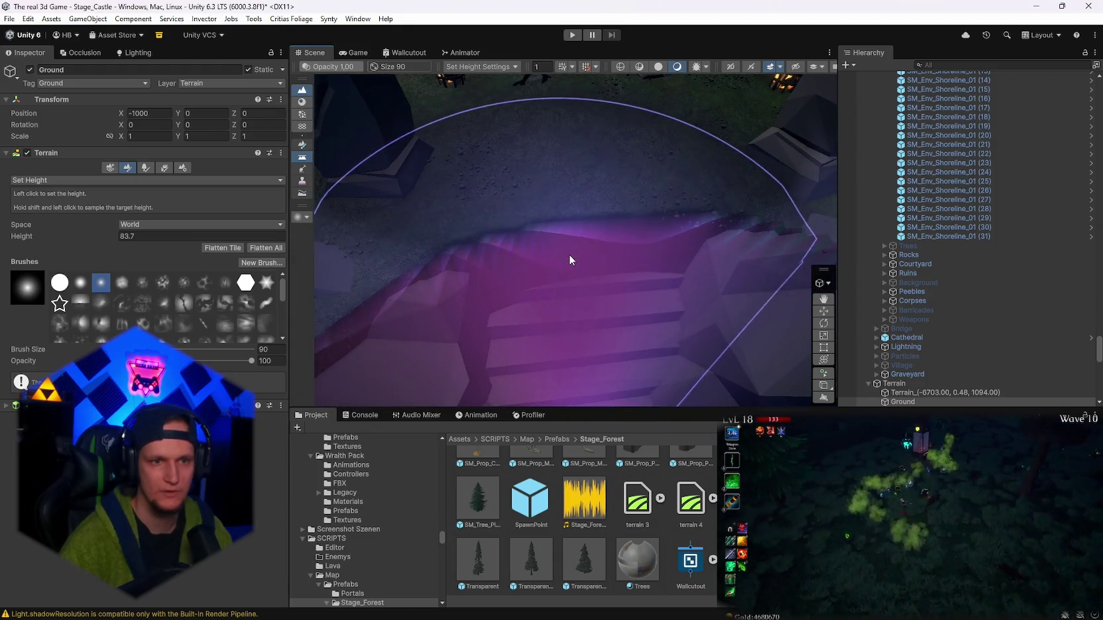
shift+click(573, 267)
- Sample the graveyard floor at about 82.8 and flatten the terrain around it
mouse_move(573, 267)
mouse_down()
mouse_move(554, 172)
mouse_move(505, 128)
mouse_move(597, 278)
mouse_move(549, 211)
mouse_move(745, 207)
mouse_move(595, 240)
mouse_move(686, 185)
mouse_up()
shift+click(604, 216)
shift+click(595, 240)
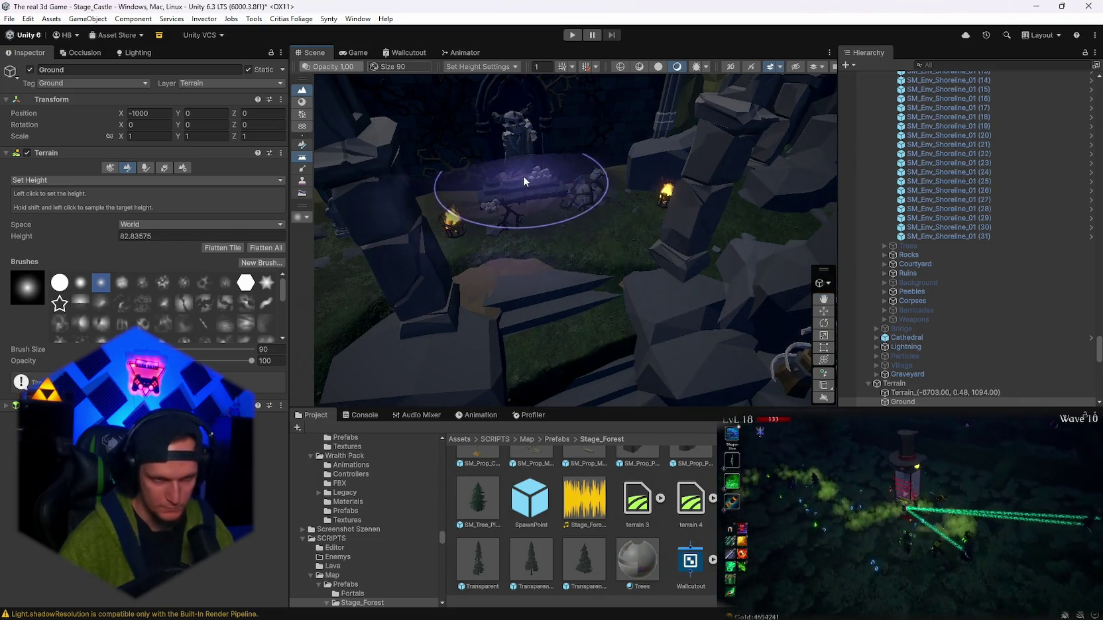
mouse_move(574, 226)
mouse_down()
mouse_move(597, 252)
mouse_move(551, 268)
mouse_move(573, 278)
mouse_move(545, 175)
mouse_move(477, 206)
mouse_move(721, 271)
mouse_up()
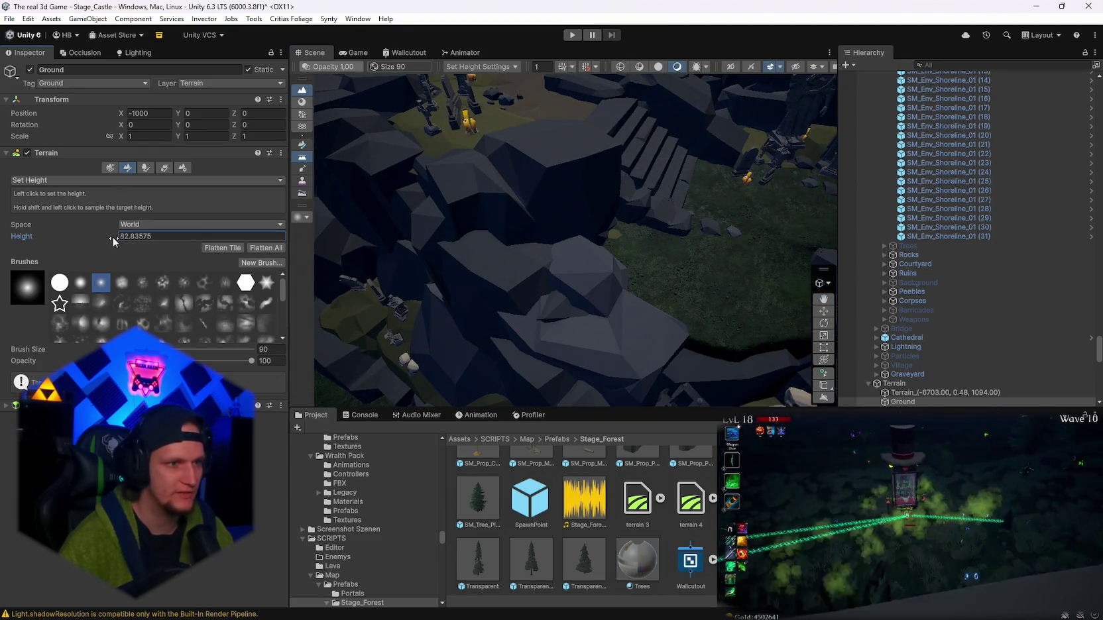
- Resample the floor, flatten a rocky patch, and sample 84.8 beside the stairs
shift+click(673, 250)
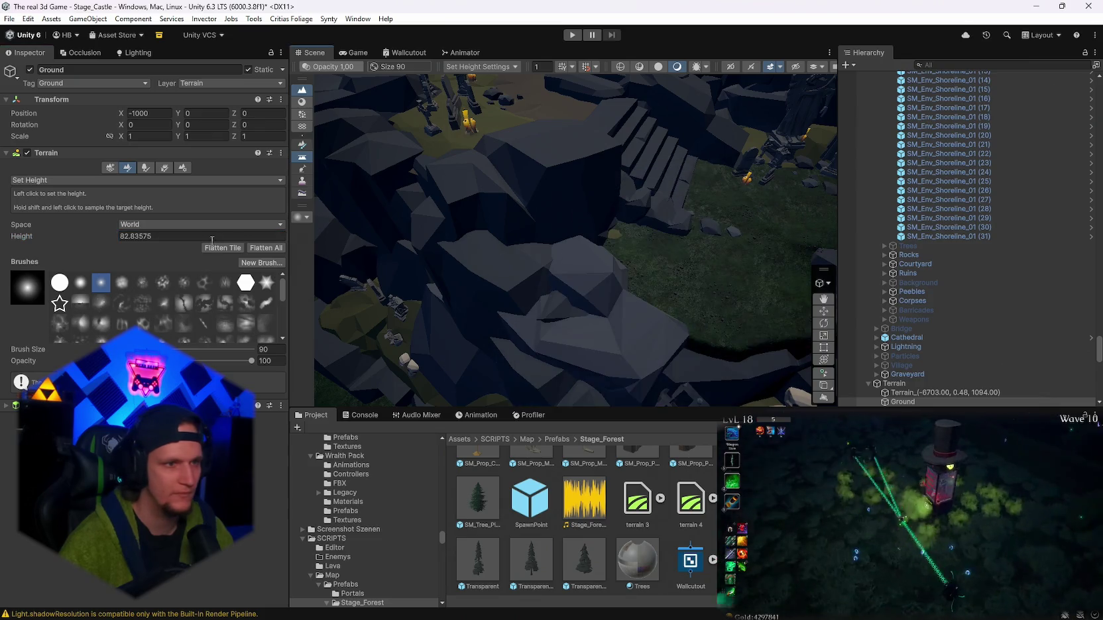
text(79.3)
mouse_move(709, 230)
mouse_down()
mouse_move(634, 227)
mouse_move(688, 229)
mouse_up()
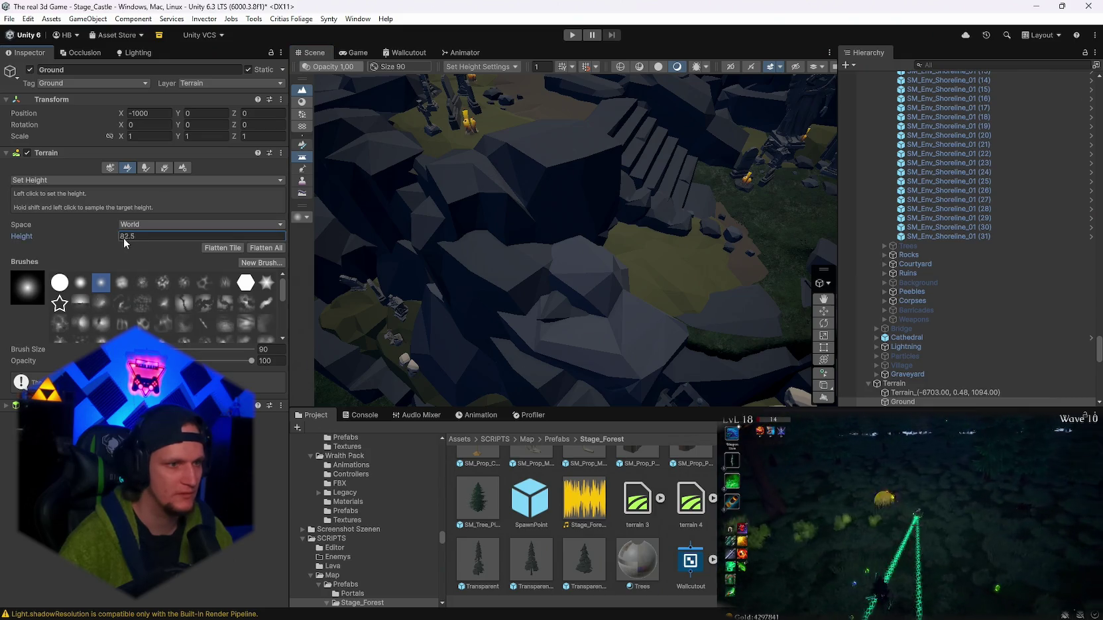
shift+click(670, 239)
mouse_move(671, 239)
mouse_down()
mouse_move(751, 237)
mouse_move(650, 201)
mouse_move(778, 185)
mouse_move(788, 160)
mouse_move(867, 225)
mouse_move(631, 303)
mouse_move(607, 276)
mouse_up()
shift+click(631, 303)
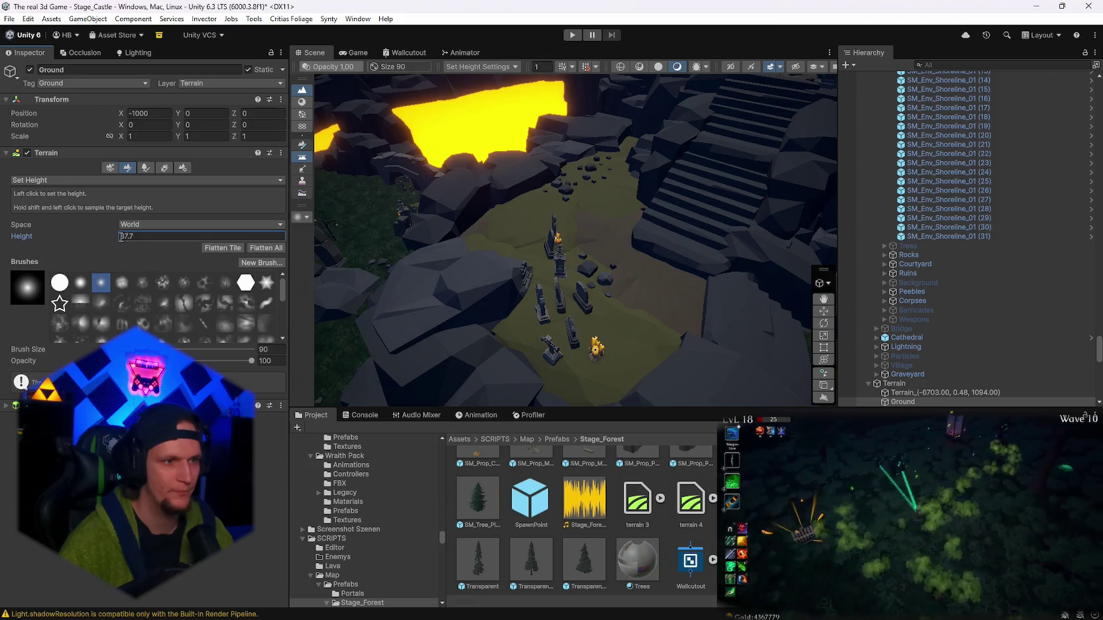
- Paint the courtyard at 87.7, then raise the target to about 91 and level the graveyard edge
mouse_move(581, 226)
mouse_down()
mouse_move(601, 286)
mouse_move(595, 222)
mouse_up()
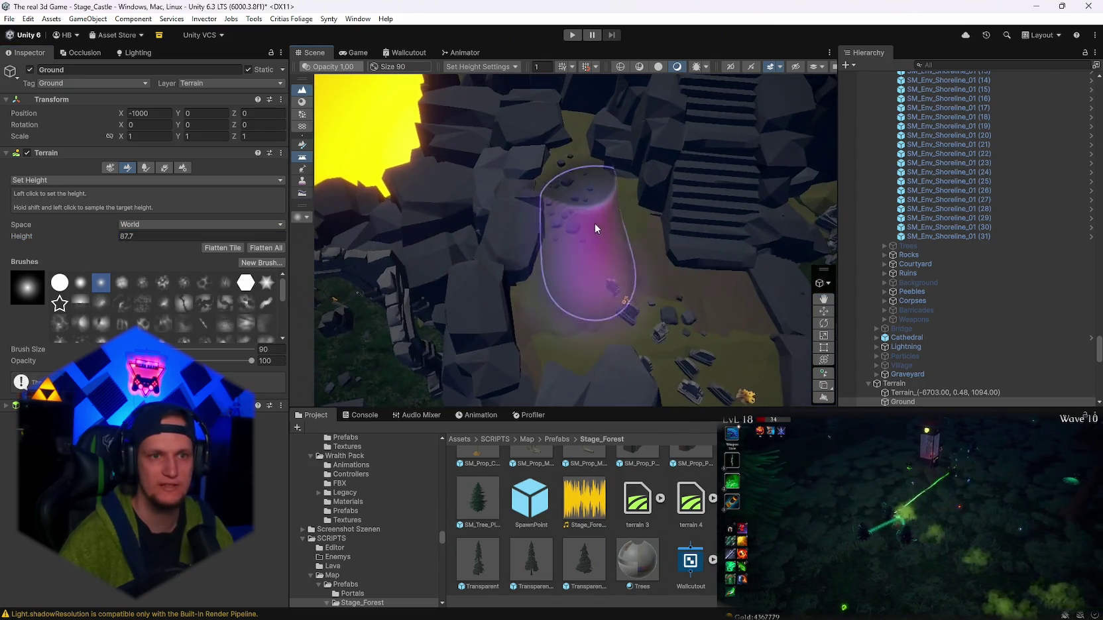
drag(627, 349, 685, 320)
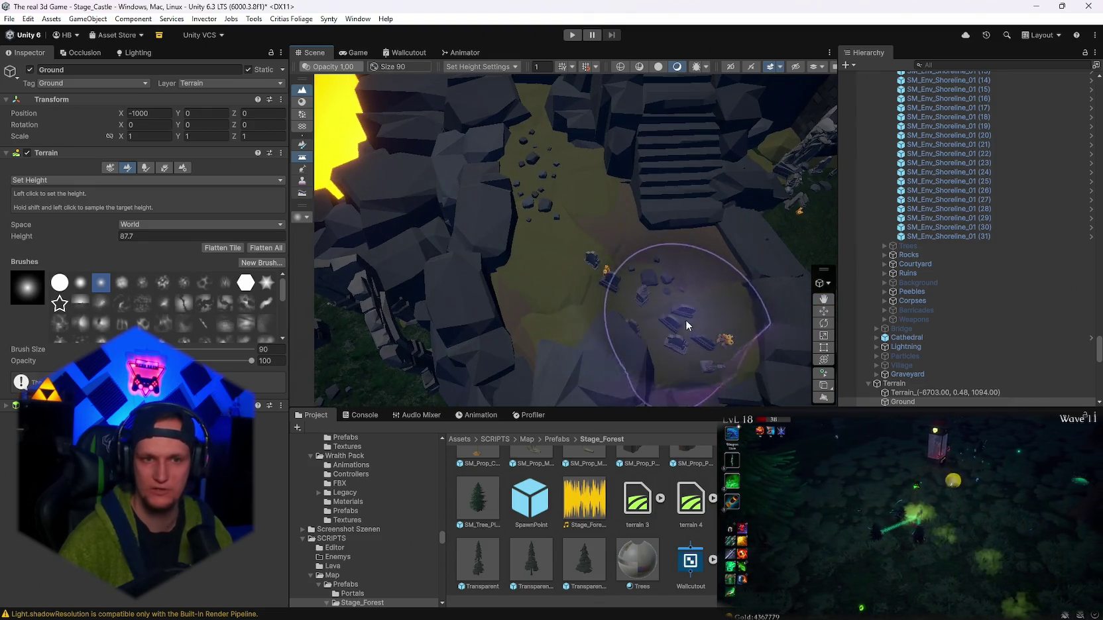
mouse_move(536, 299)
mouse_down()
mouse_move(529, 271)
mouse_move(529, 289)
mouse_move(591, 290)
mouse_up()
drag(109, 236, 117, 236)
scroll(466, 176, up, 1)
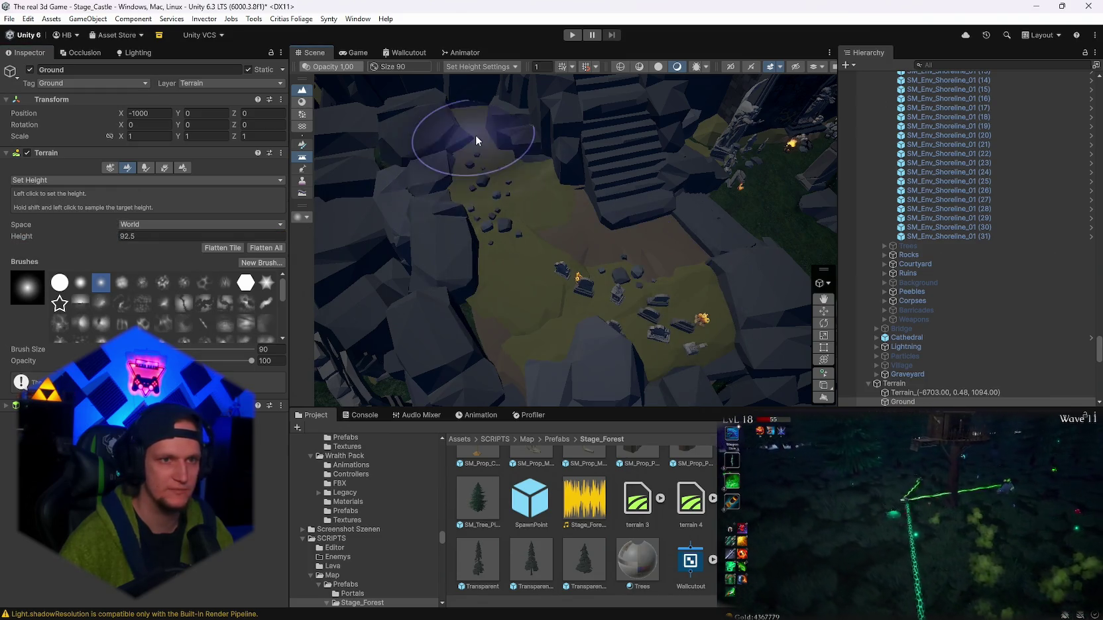
click(446, 245)
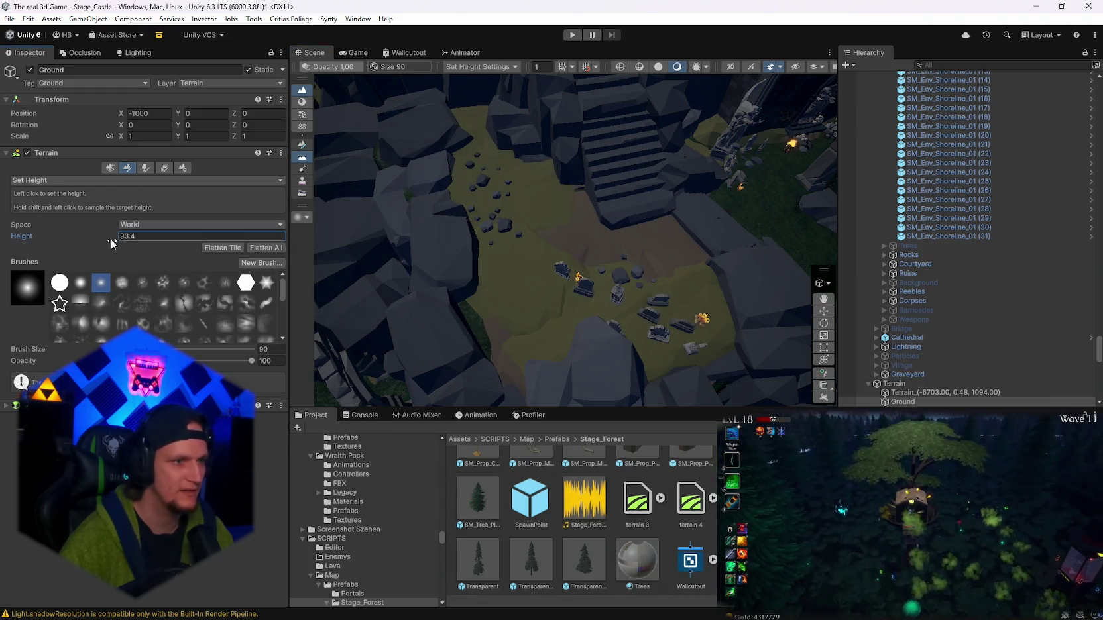
shift+click(474, 144)
mouse_move(541, 222)
mouse_down()
mouse_move(579, 247)
mouse_move(423, 248)
mouse_up()
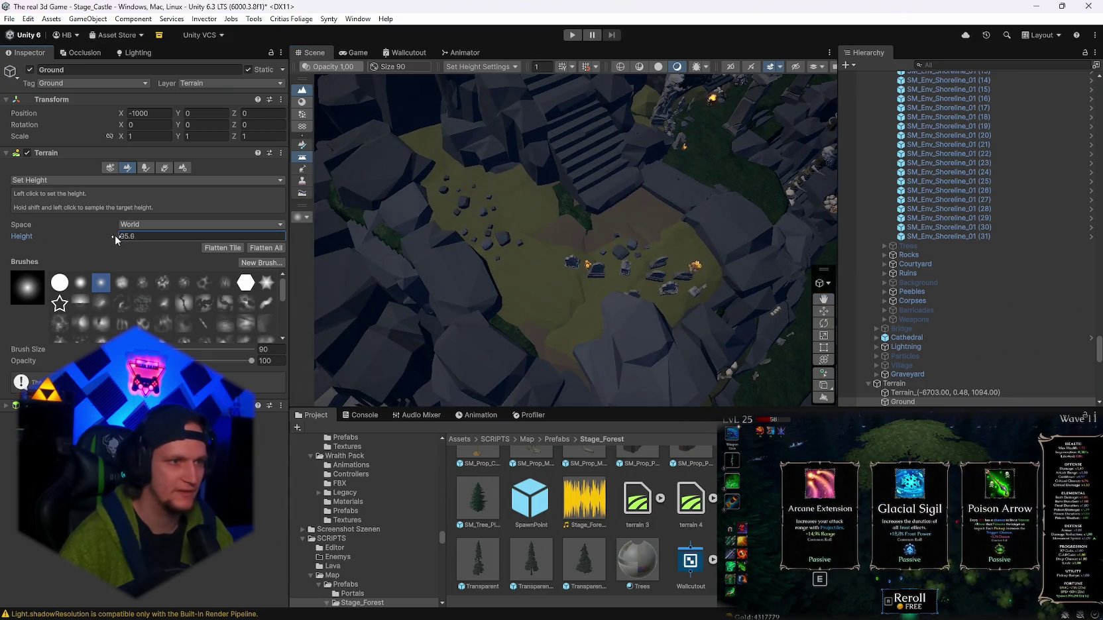
- Raise the courtyard along the path at 95.9, then set the target to 97.1
drag(115, 240, 121, 240)
mouse_move(435, 157)
mouse_down()
mouse_move(554, 241)
mouse_move(628, 267)
mouse_move(647, 253)
mouse_move(604, 284)
mouse_move(624, 273)
mouse_up()
key(alt)
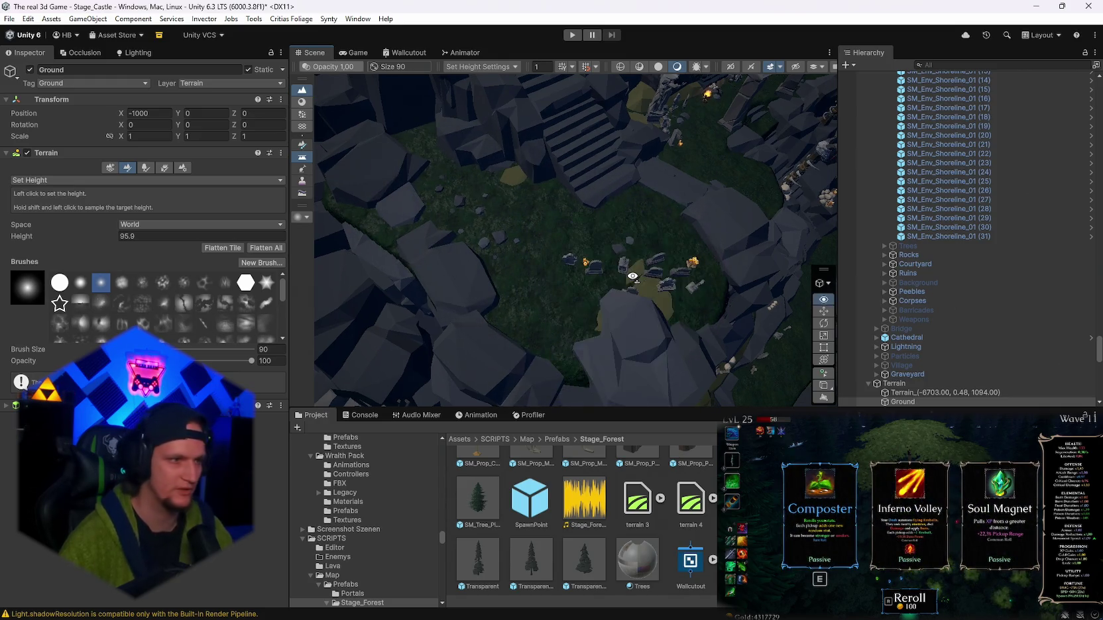
key(alt)
drag(632, 276, 531, 279)
drag(97, 231, 115, 241)
mouse_move(521, 299)
mouse_down()
mouse_move(504, 252)
mouse_move(412, 115)
mouse_move(529, 271)
mouse_move(583, 219)
mouse_move(574, 275)
mouse_move(606, 297)
mouse_move(769, 325)
mouse_up()
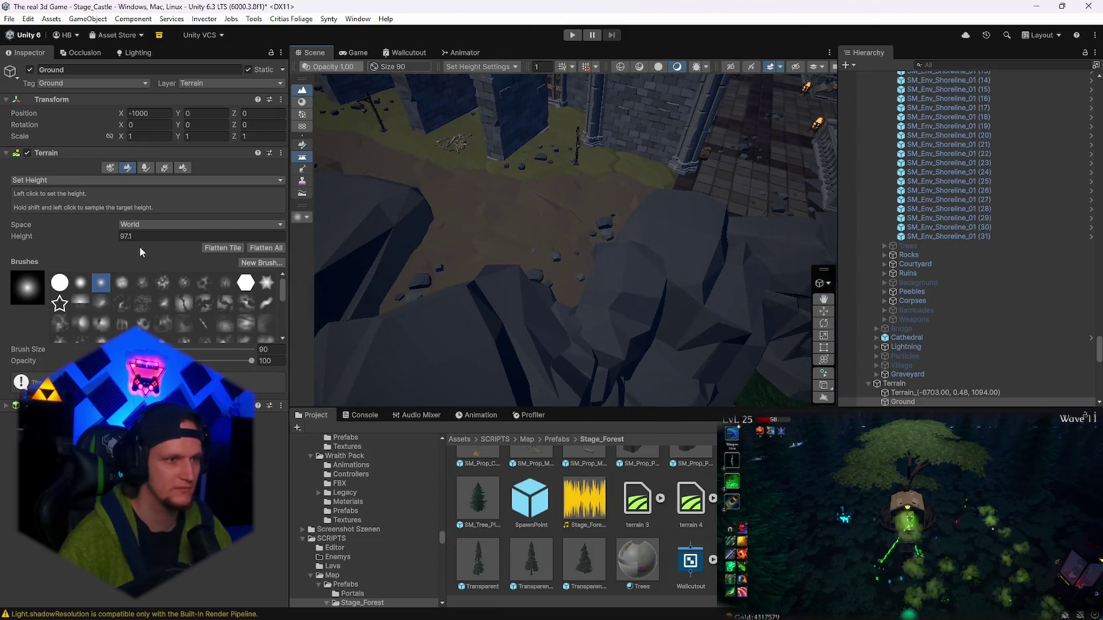
- Sample the ground by the stairs and enter a target height of 84.7
drag(110, 234, 136, 234)
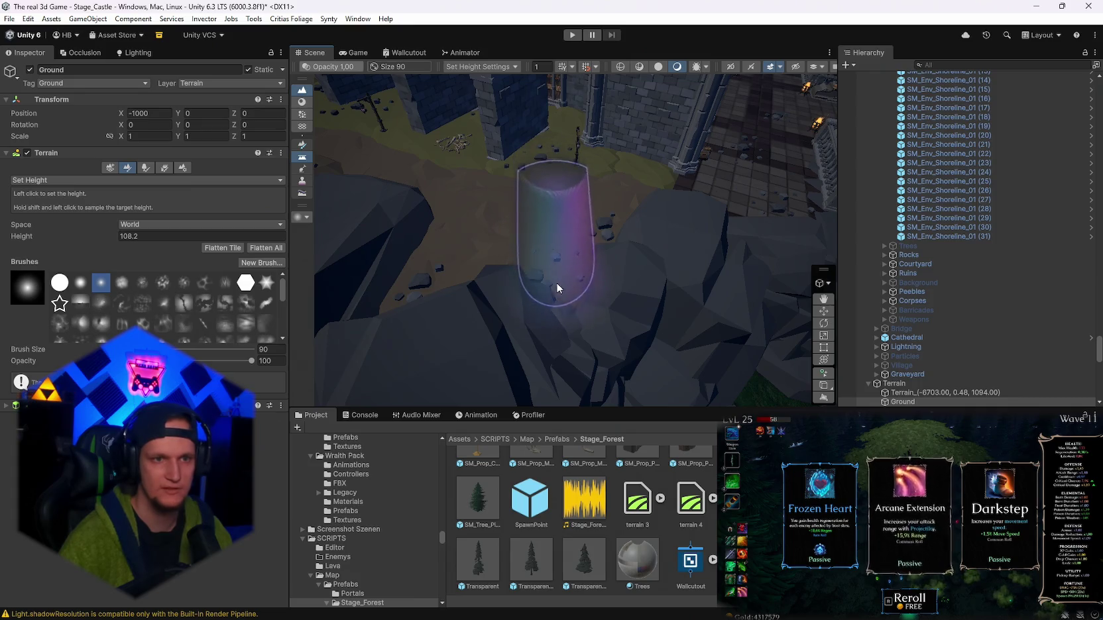
mouse_move(603, 256)
mouse_down()
mouse_move(684, 258)
mouse_move(789, 227)
mouse_move(742, 238)
mouse_move(792, 249)
mouse_move(591, 286)
mouse_up()
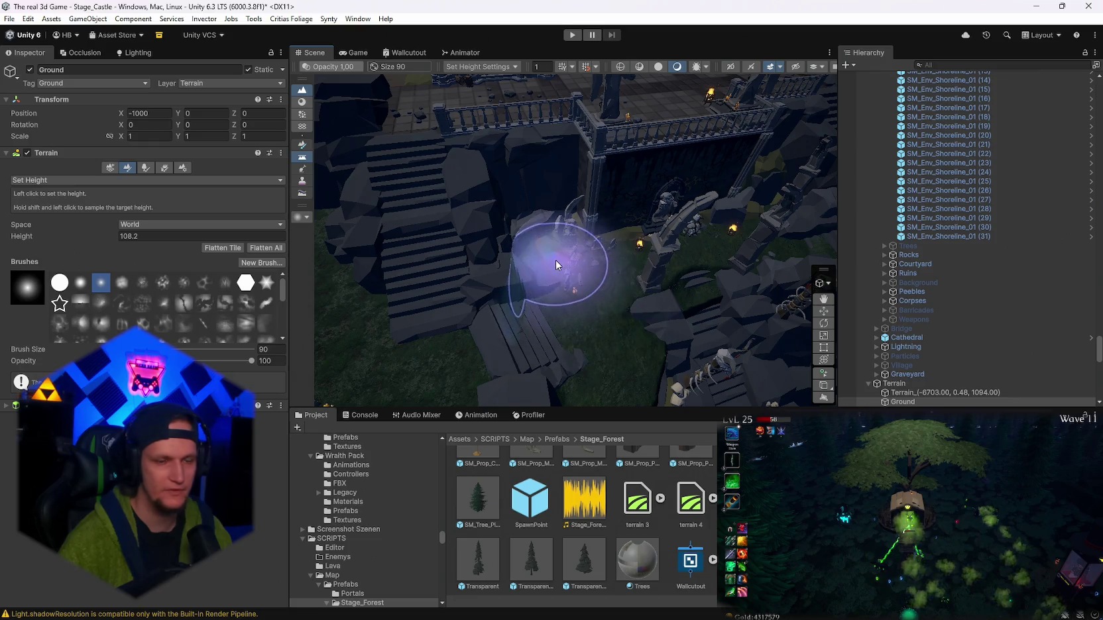
shift+click(556, 240)
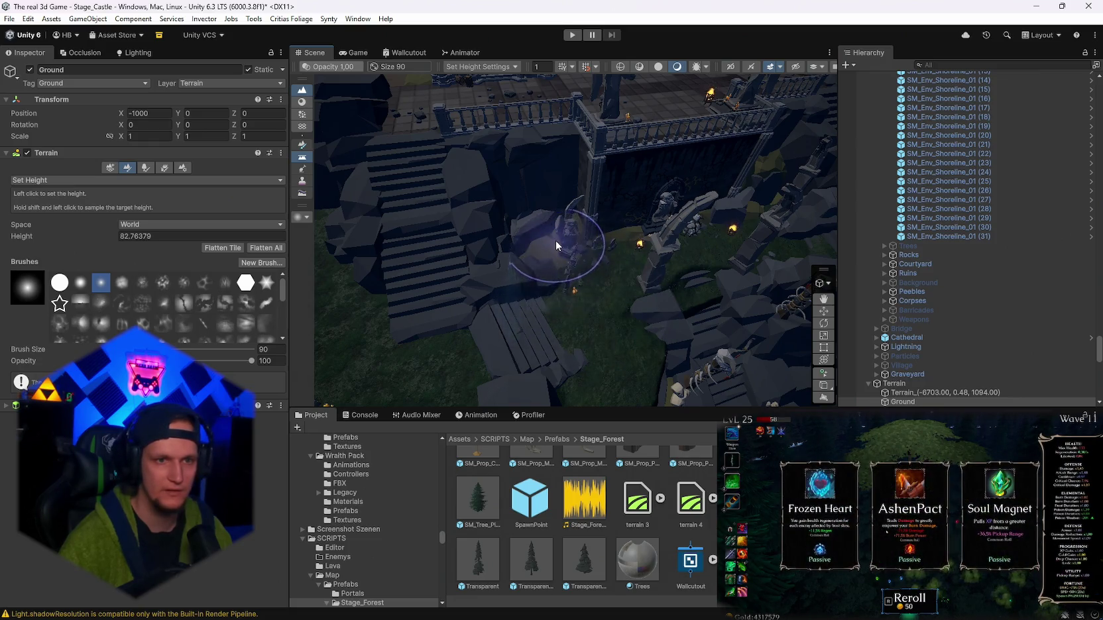
click(116, 235)
text(84.7)
key(Return)
- Set the target to 88.2 and flatten the archway rocks into level ground
mouse_move(554, 230)
mouse_down()
mouse_move(522, 211)
mouse_move(599, 209)
mouse_up()
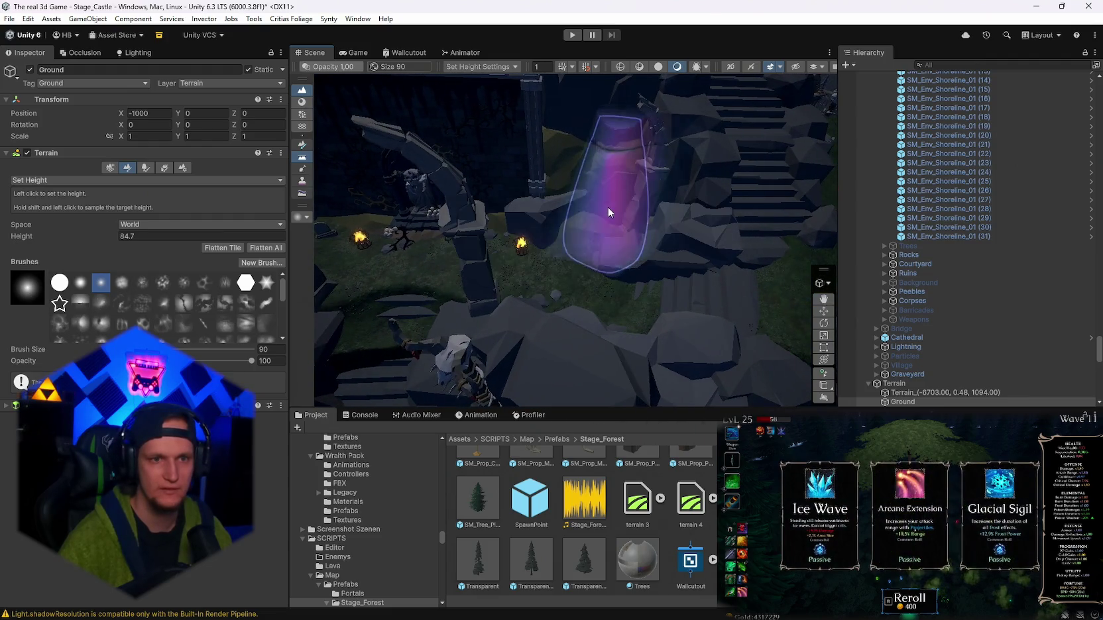
scroll(603, 212, up, 3)
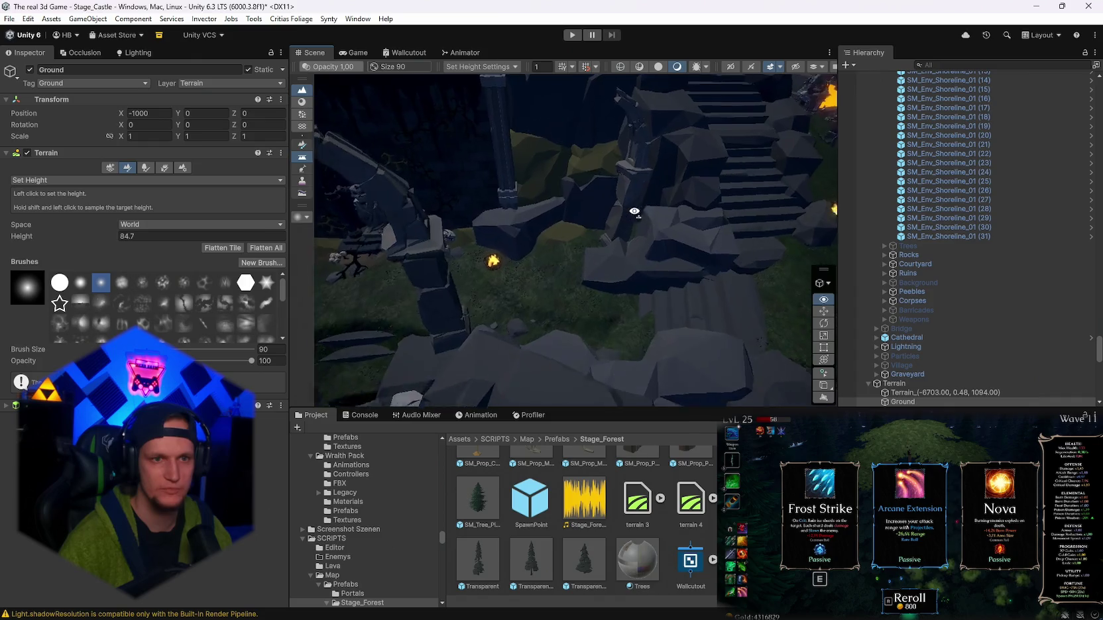
click(119, 236)
text(88.2)
click(589, 263)
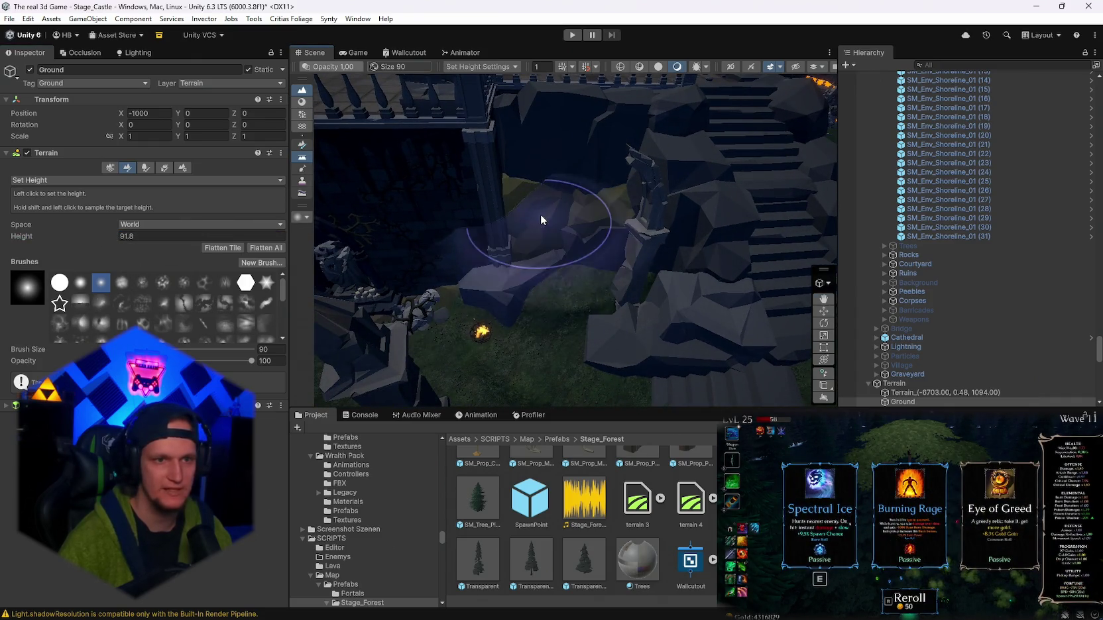
shift+click(541, 213)
click(574, 203)
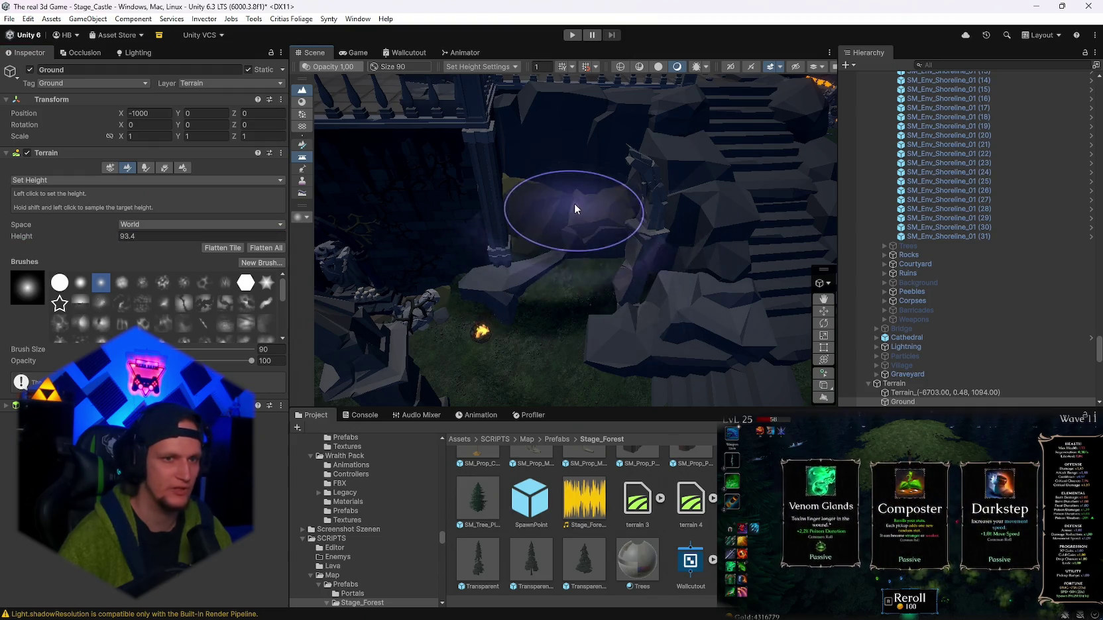
- Raise the target toward 97, then resample beside the rocks to 93.1
scroll(590, 217, up, 3)
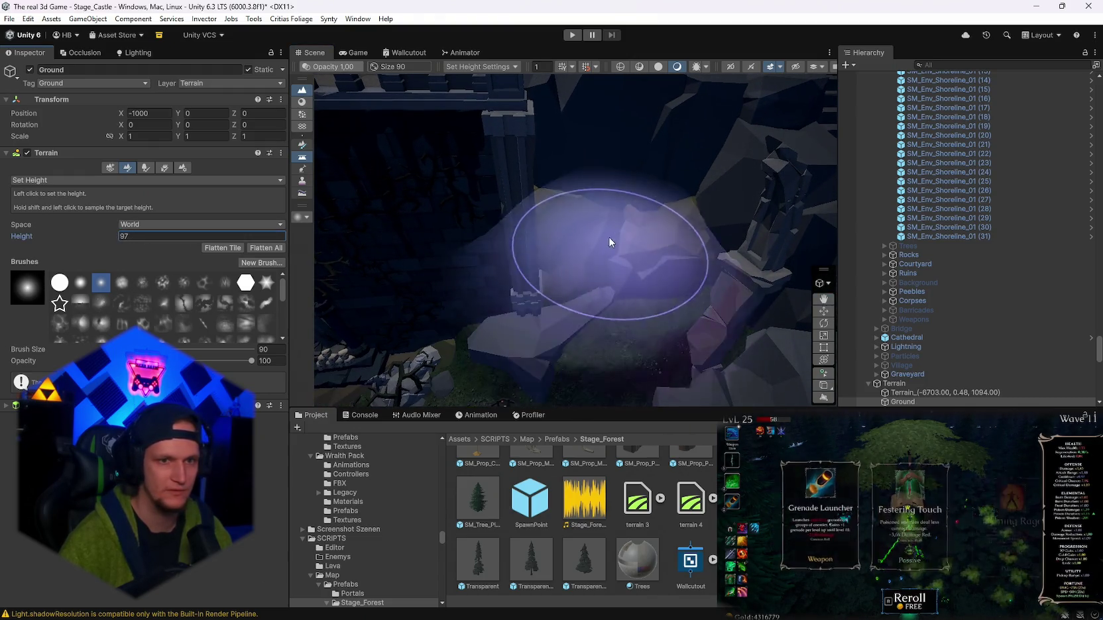
shift+click(609, 237)
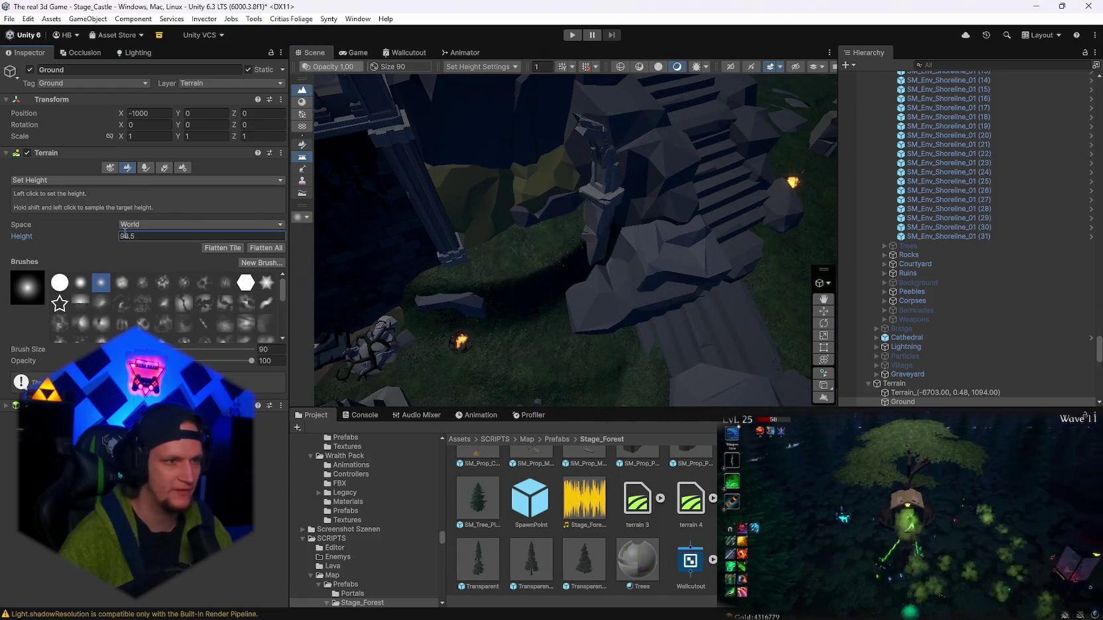
shift+click(504, 179)
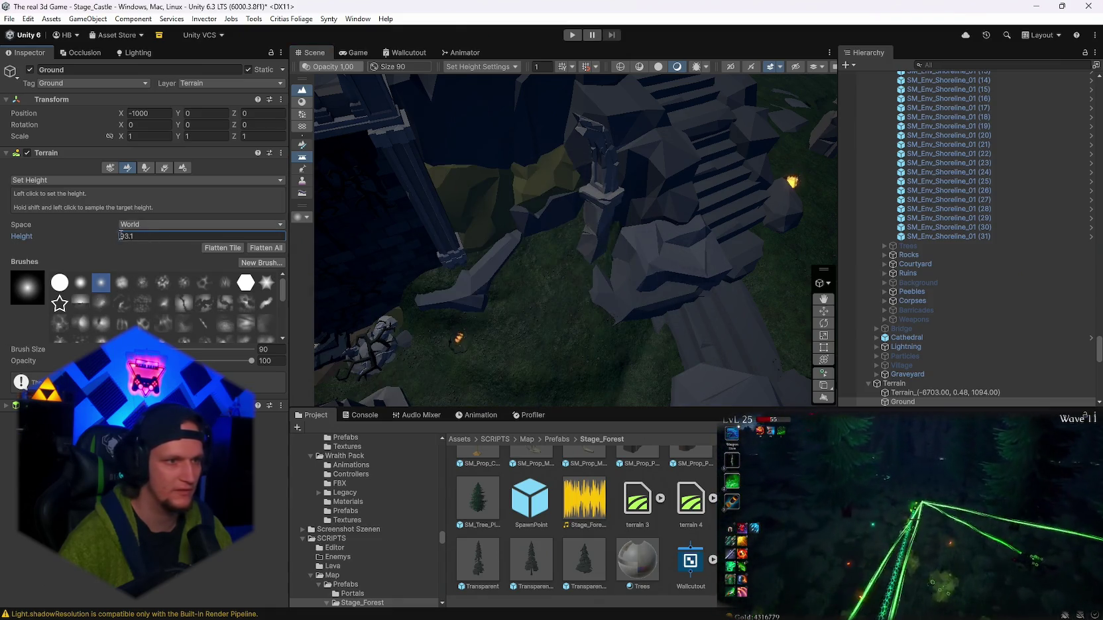
mouse_move(533, 200)
mouse_down()
mouse_move(342, 129)
mouse_move(497, 160)
mouse_move(519, 178)
mouse_up()
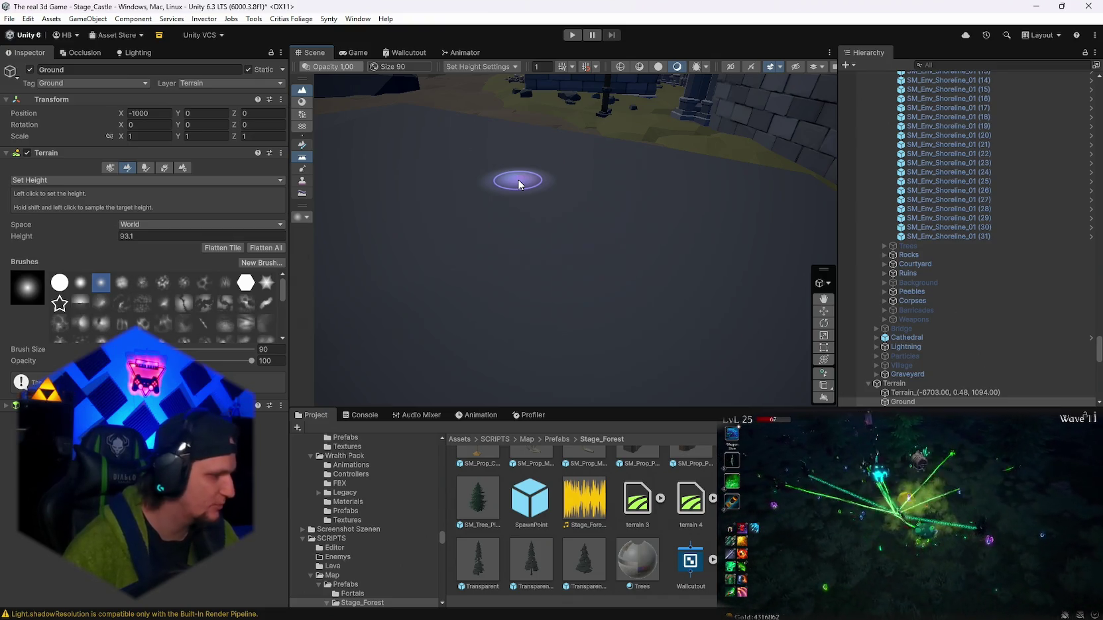
- Sample the path height by the wall and paint the ground level to it
mouse_move(518, 179)
mouse_down()
mouse_move(398, 241)
mouse_move(565, 248)
mouse_move(537, 272)
mouse_up()
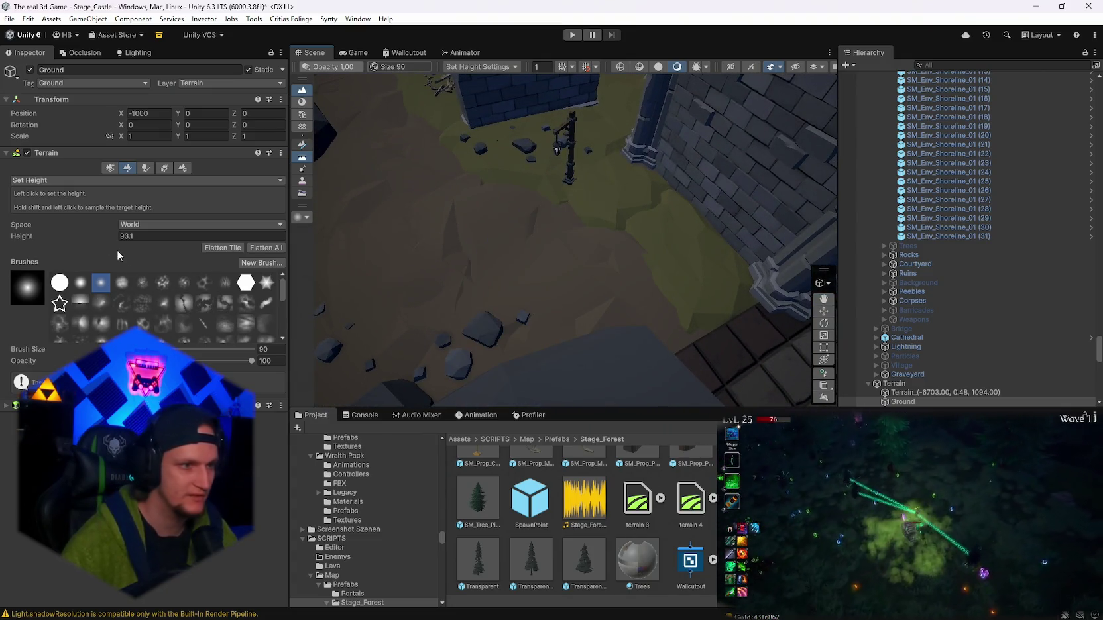
shift+click(498, 260)
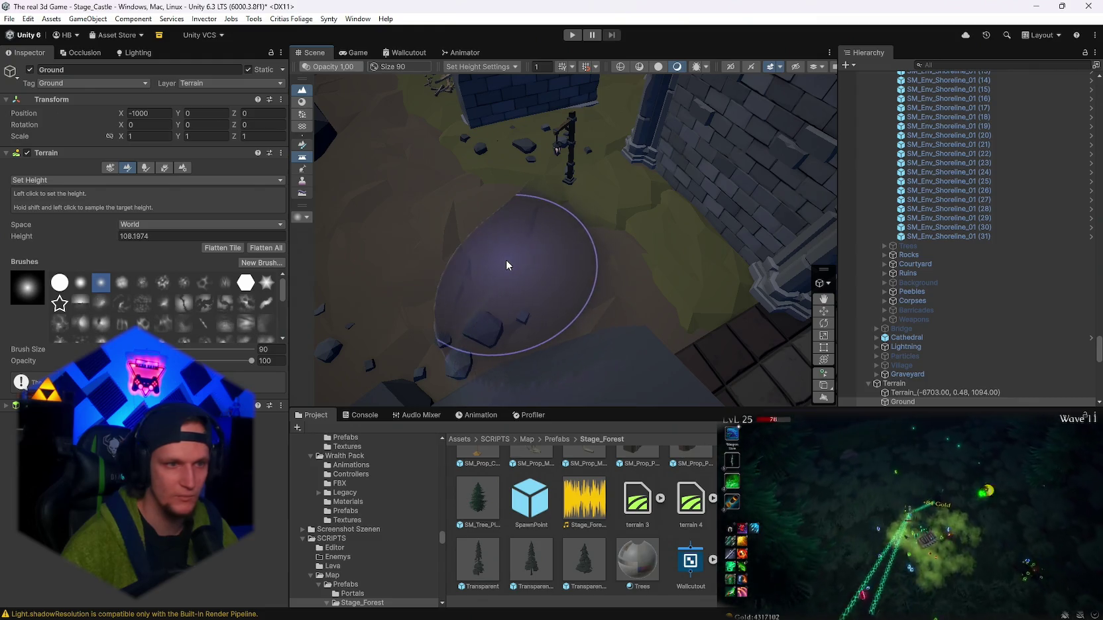
mouse_move(486, 259)
mouse_down()
mouse_move(426, 262)
mouse_move(576, 220)
mouse_move(580, 263)
mouse_move(495, 261)
mouse_move(693, 233)
mouse_move(552, 287)
mouse_move(544, 362)
mouse_move(581, 386)
mouse_move(682, 317)
mouse_move(650, 309)
mouse_up()
click(229, 248)
mouse_move(563, 292)
mouse_down()
mouse_move(599, 295)
mouse_move(528, 236)
mouse_move(607, 249)
mouse_move(581, 271)
mouse_move(592, 274)
mouse_up()
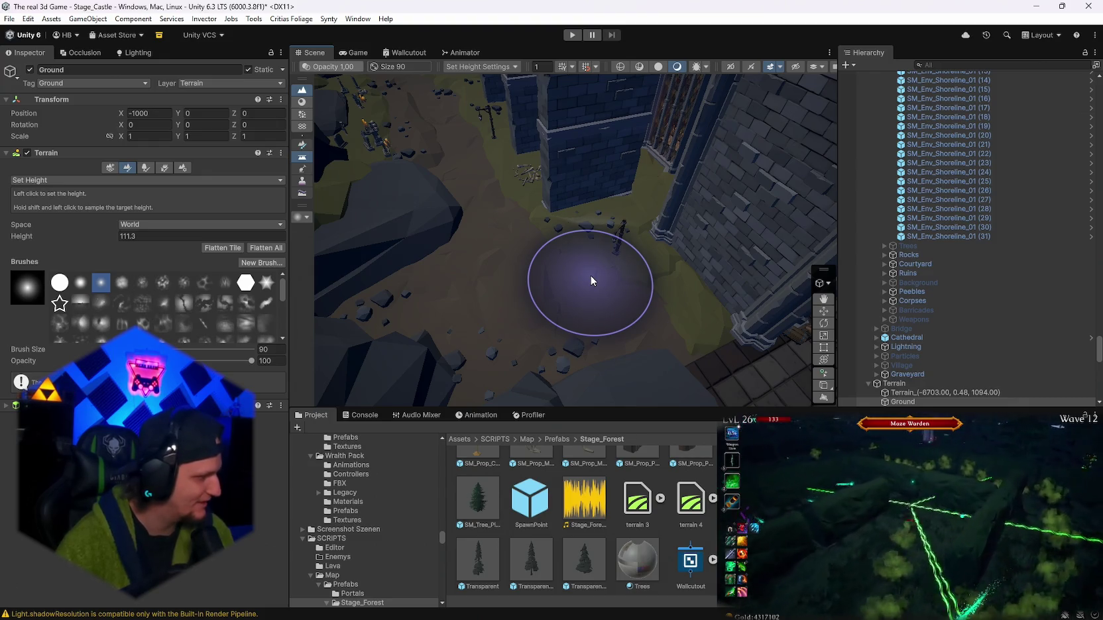
- Sample ground heights at several spots along the path and near the castle wall
mouse_move(605, 319)
mouse_down()
mouse_move(494, 290)
mouse_move(549, 329)
mouse_move(197, 194)
mouse_up()
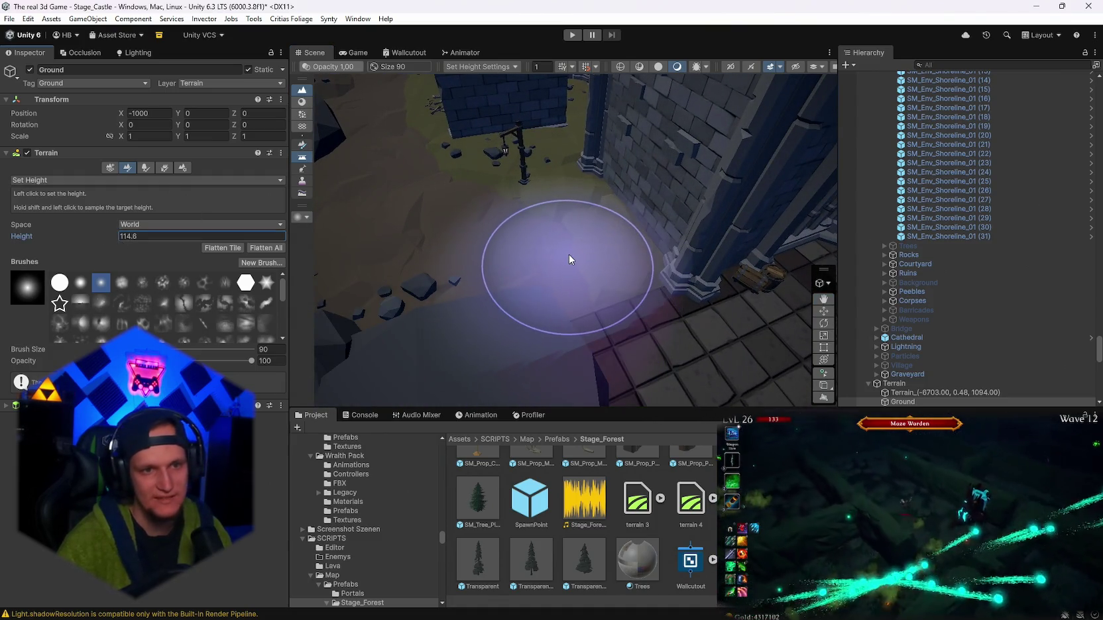
shift+click(580, 255)
scroll(557, 255, down, 2)
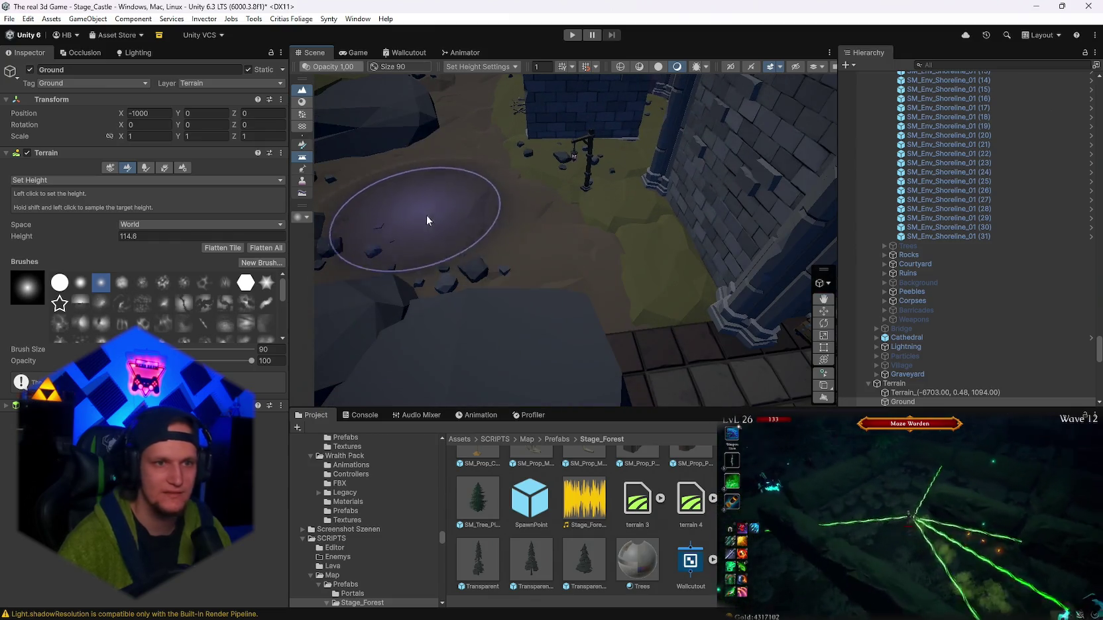
scroll(599, 210, down, 2)
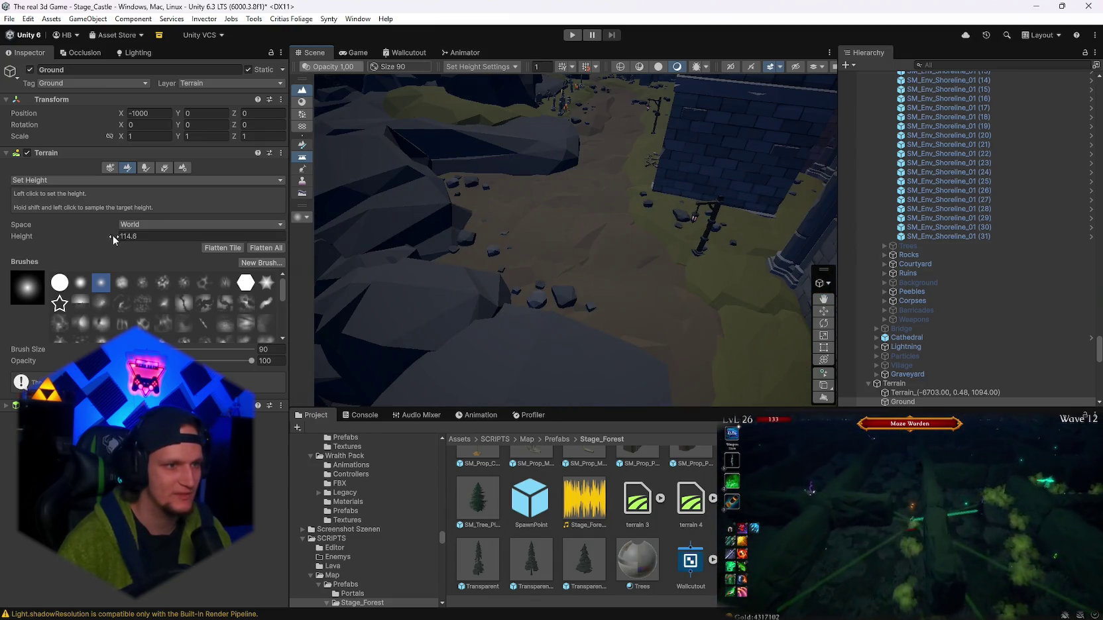
scroll(681, 256, up, 2)
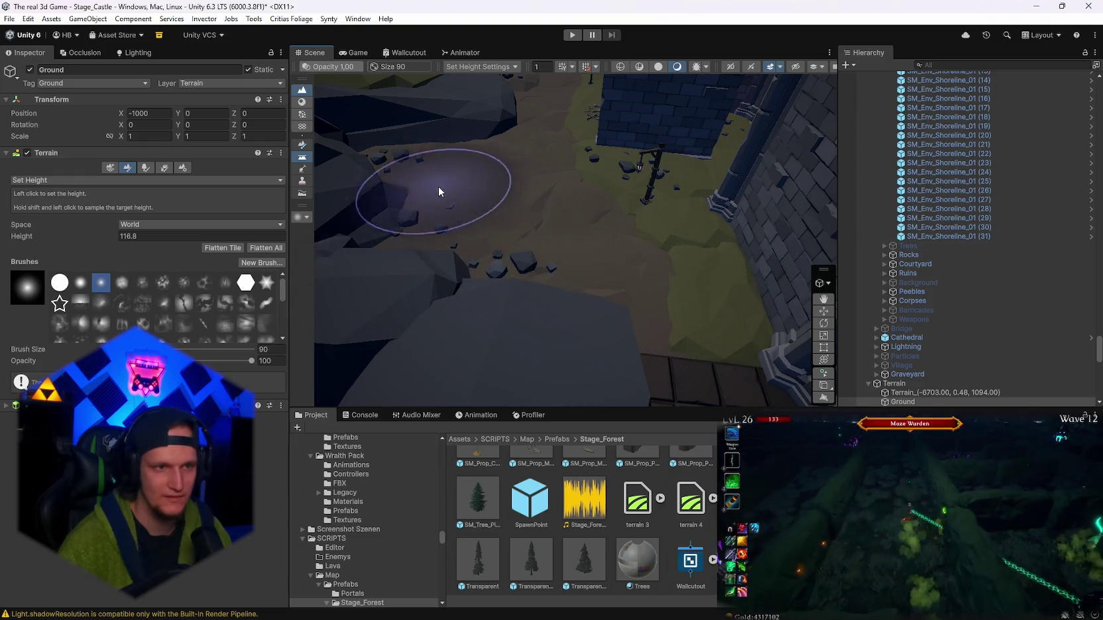
scroll(644, 190, up, 2)
shift+click(644, 190)
scroll(645, 190, down, 2)
scroll(737, 221, up, 3)
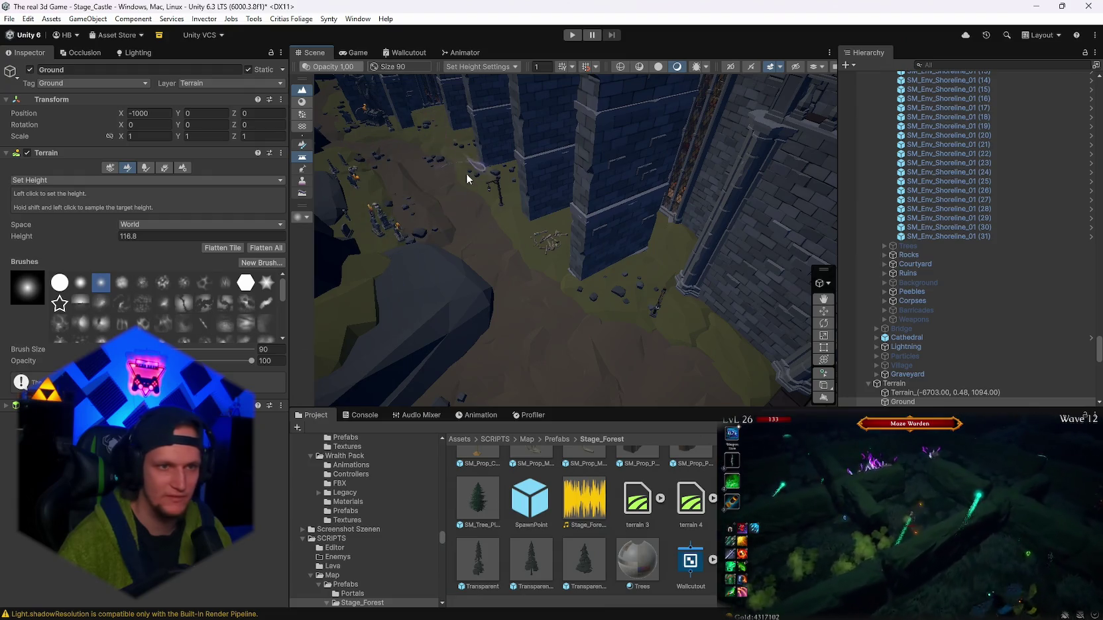
scroll(653, 283, up, 3)
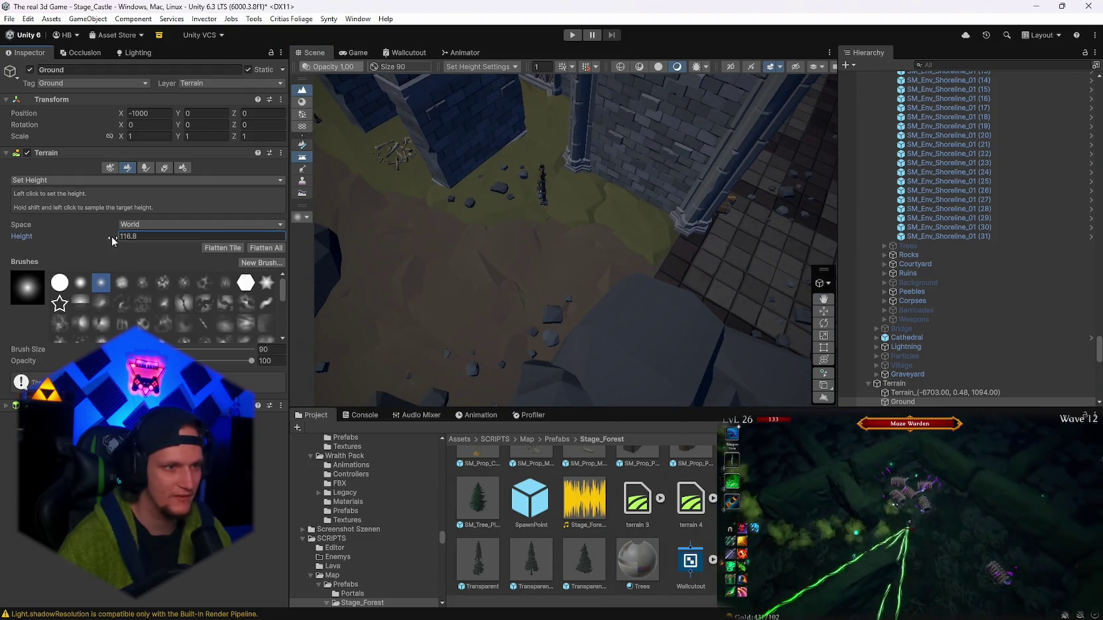
shift+click(616, 226)
scroll(604, 282, up, 2)
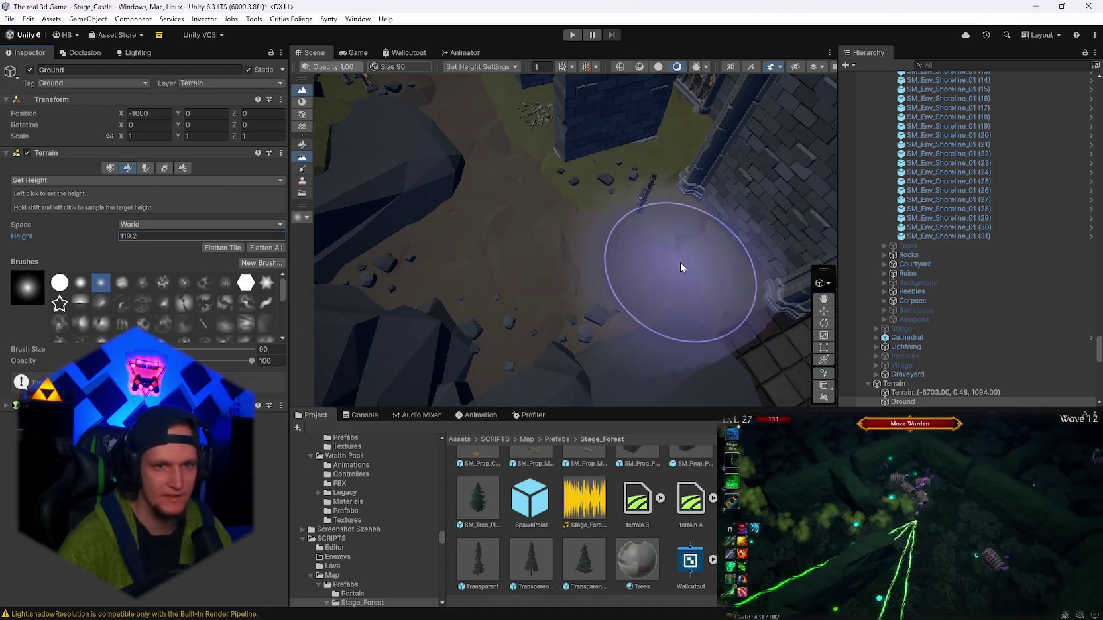
shift+click(680, 262)
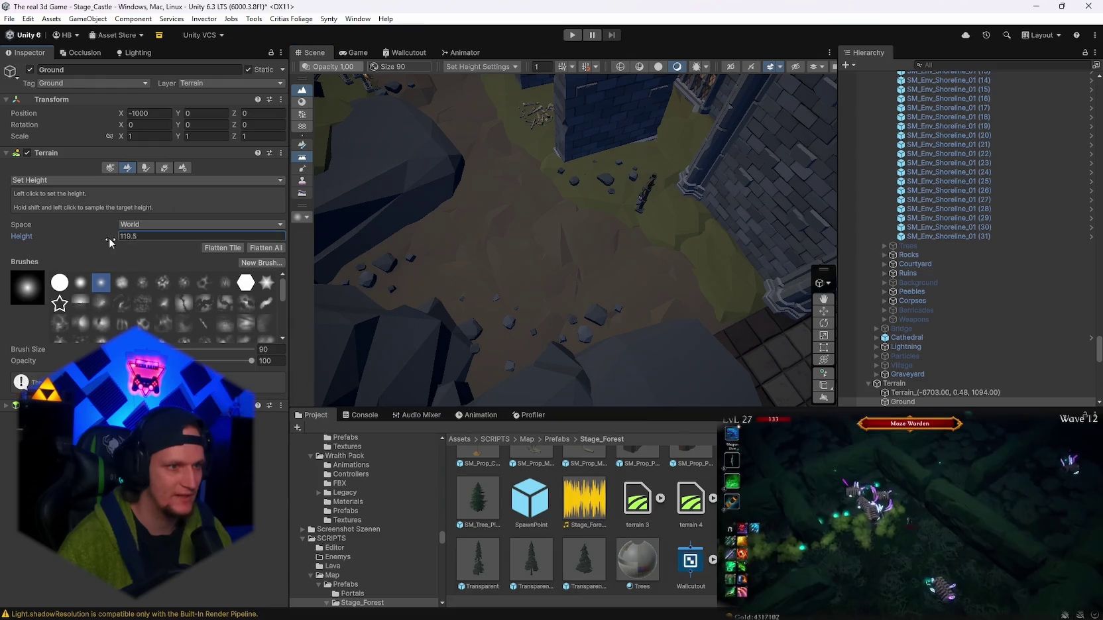
shift+click(657, 258)
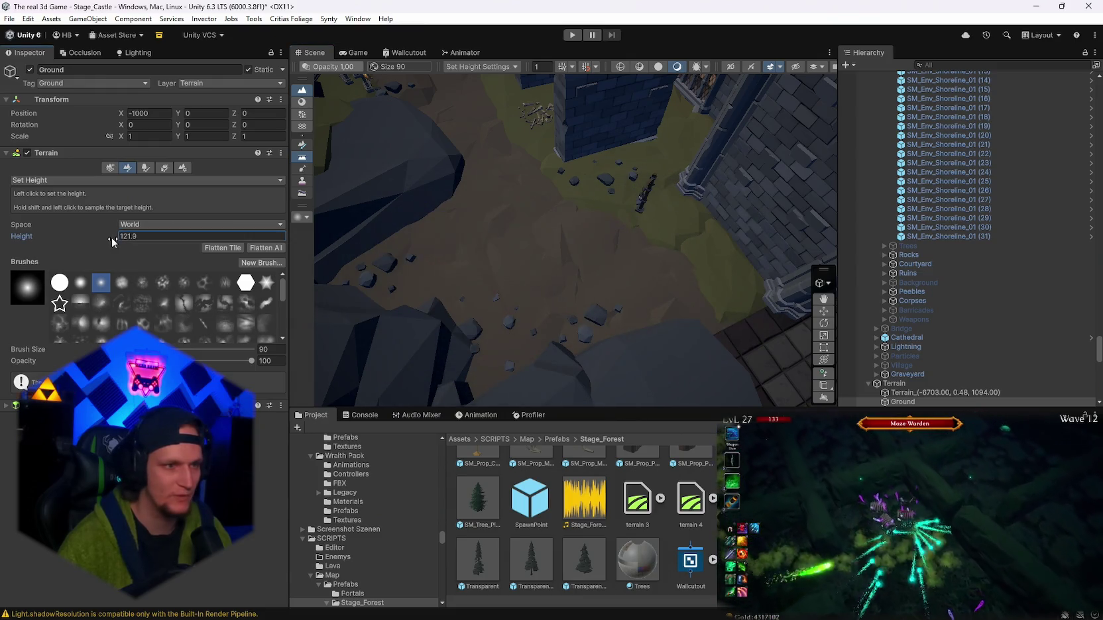
shift+click(734, 263)
- View the path from low and top-down angles, sampling its height near the tall wall
drag(419, 154, 471, 212)
drag(555, 247, 464, 218)
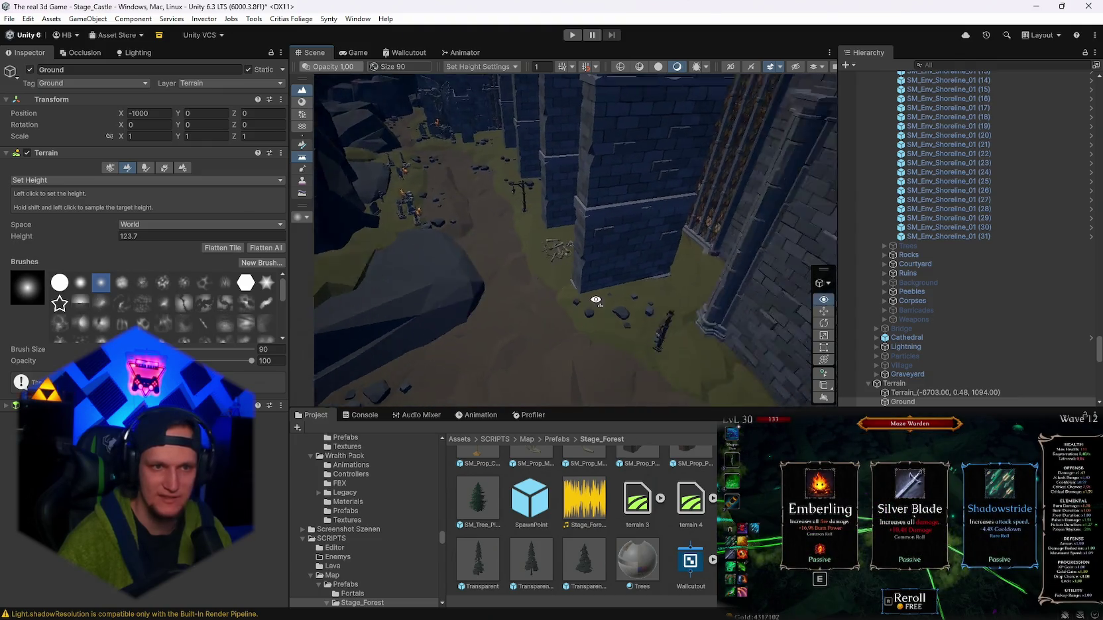
mouse_move(464, 265)
mouse_down()
mouse_move(570, 287)
mouse_move(669, 249)
mouse_up()
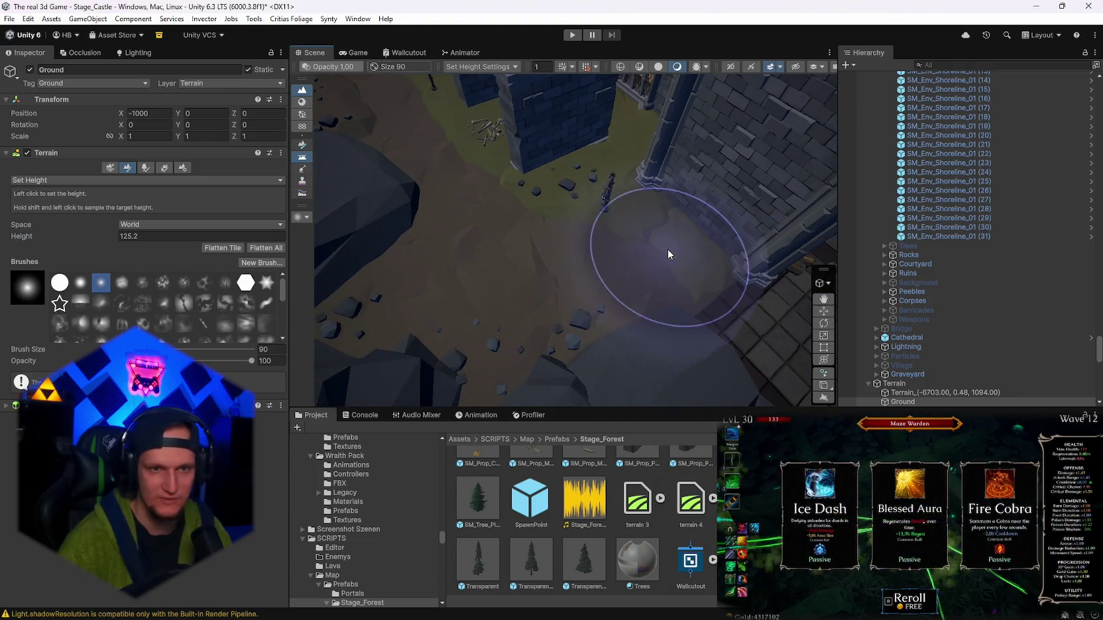
shift+click(551, 209)
drag(551, 210, 537, 244)
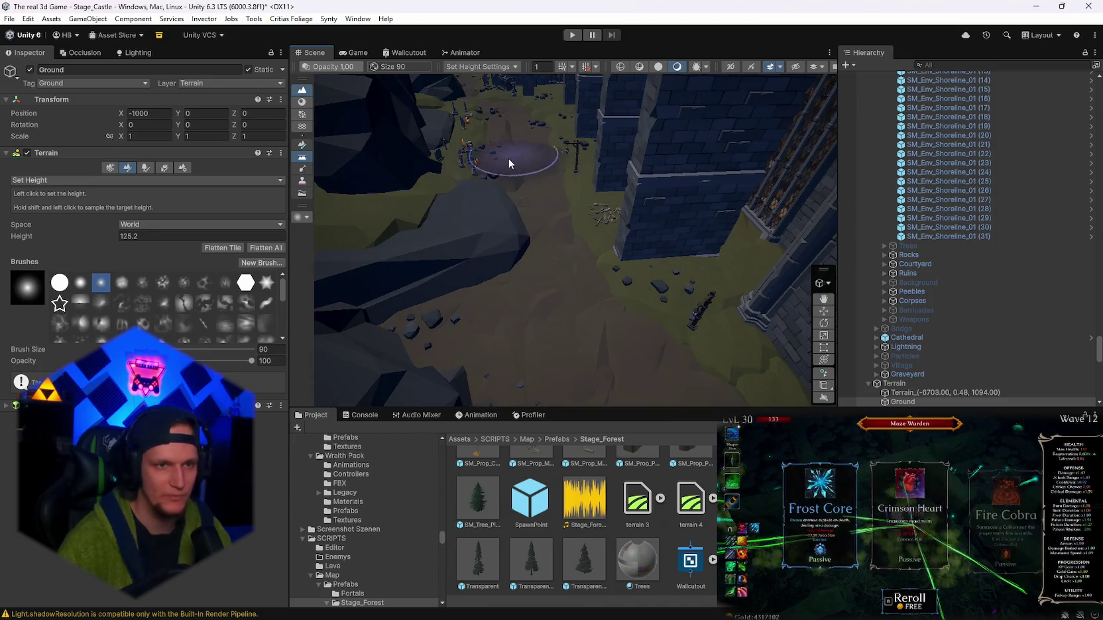
drag(309, 264, 640, 244)
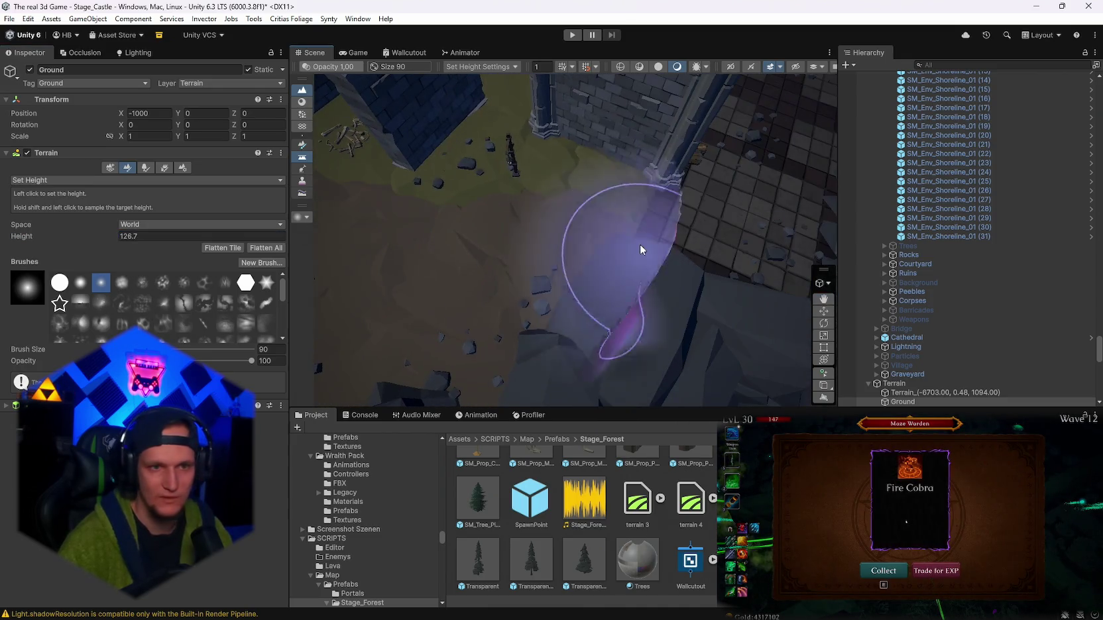
shift+click(521, 236)
mouse_move(455, 244)
mouse_down()
mouse_move(135, 235)
mouse_move(91, 245)
mouse_move(114, 244)
mouse_up()
mouse_move(676, 214)
mouse_down()
mouse_move(599, 228)
mouse_move(627, 162)
mouse_move(444, 196)
mouse_up()
shift+click(611, 203)
- Edit the target height, sample by the pillar, and level the ground near the wall at 132.1
click(133, 236)
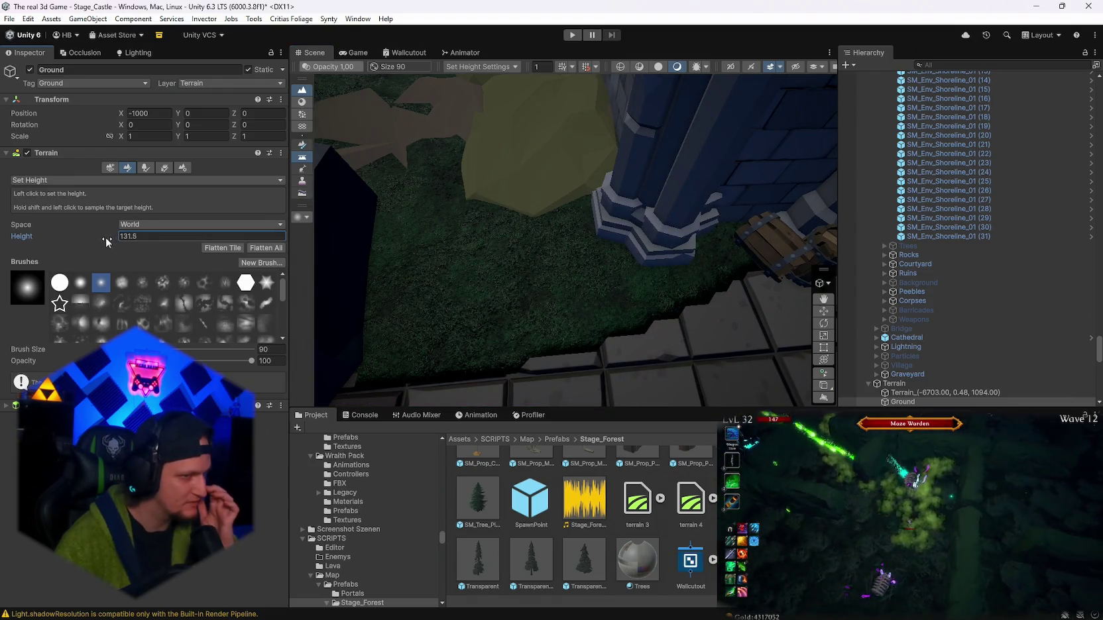
shift+click(441, 141)
mouse_move(470, 142)
mouse_down()
mouse_move(317, 125)
mouse_move(215, 227)
mouse_up()
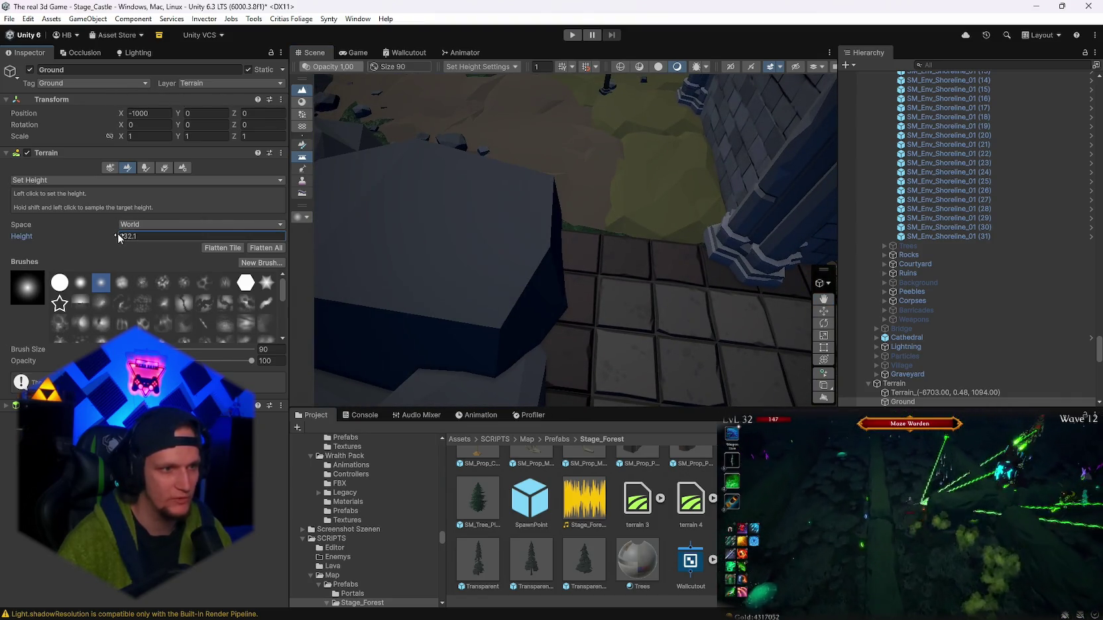
shift+click(574, 143)
mouse_move(615, 149)
mouse_down()
mouse_move(601, 142)
mouse_move(616, 128)
mouse_move(662, 129)
mouse_move(663, 113)
mouse_move(870, 73)
mouse_move(928, 15)
mouse_move(946, 23)
mouse_move(928, 79)
mouse_move(586, 108)
mouse_move(537, 161)
mouse_move(530, 238)
mouse_move(563, 199)
mouse_move(628, 234)
mouse_move(620, 183)
mouse_move(483, 188)
mouse_move(556, 187)
mouse_move(505, 179)
mouse_move(586, 195)
mouse_move(573, 192)
mouse_move(556, 142)
mouse_move(603, 233)
mouse_move(584, 226)
mouse_move(532, 256)
mouse_move(608, 302)
mouse_move(665, 227)
mouse_move(698, 132)
mouse_move(508, 205)
mouse_up()
scroll(533, 169, down, 3)
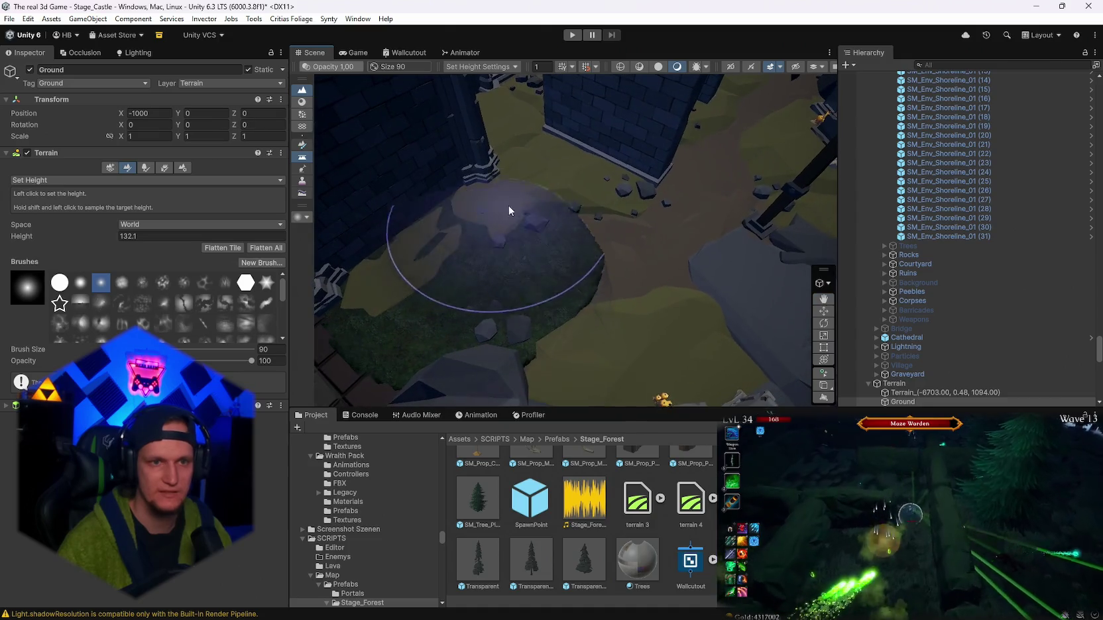
mouse_move(642, 299)
mouse_down()
mouse_move(669, 152)
mouse_move(763, 185)
mouse_move(743, 240)
mouse_up()
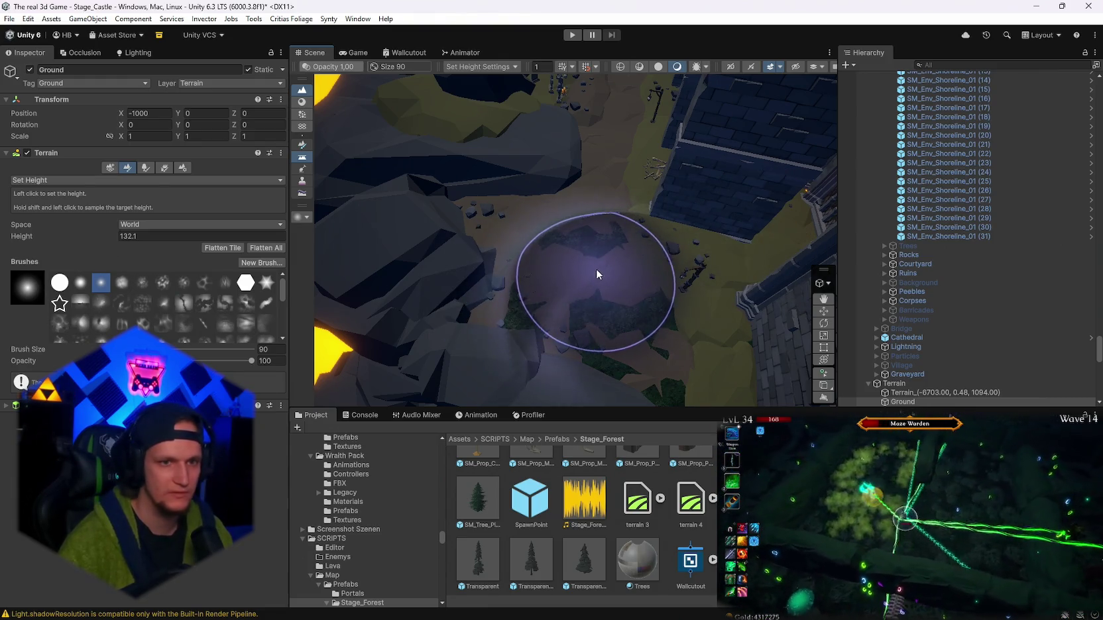
mouse_move(593, 266)
mouse_down()
mouse_move(576, 272)
mouse_move(611, 280)
mouse_move(581, 331)
mouse_move(580, 268)
mouse_move(579, 278)
mouse_move(552, 271)
mouse_move(590, 318)
mouse_move(573, 312)
mouse_move(573, 289)
mouse_move(547, 284)
mouse_move(576, 313)
mouse_move(566, 295)
mouse_up()
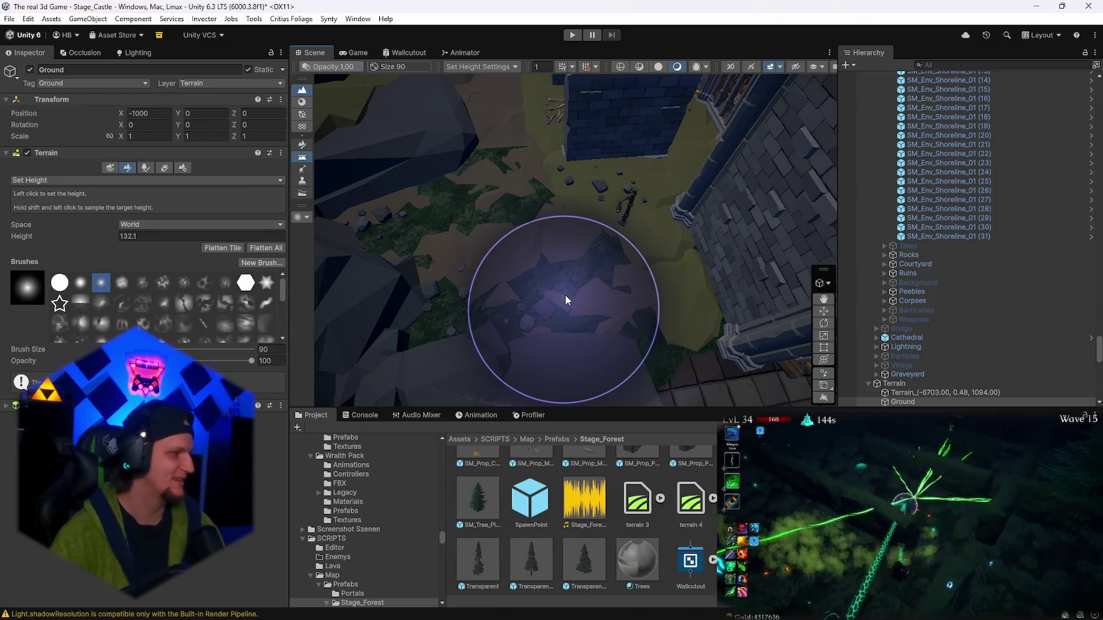
- Sample the courtyard ground at 132.0841, then raise the target to 133.3
mouse_move(563, 256)
mouse_down()
mouse_move(544, 229)
mouse_move(514, 219)
mouse_move(631, 228)
mouse_move(696, 263)
mouse_move(554, 328)
mouse_up()
mouse_move(497, 279)
mouse_down()
mouse_move(553, 186)
mouse_move(528, 179)
mouse_move(534, 162)
mouse_move(545, 169)
mouse_up()
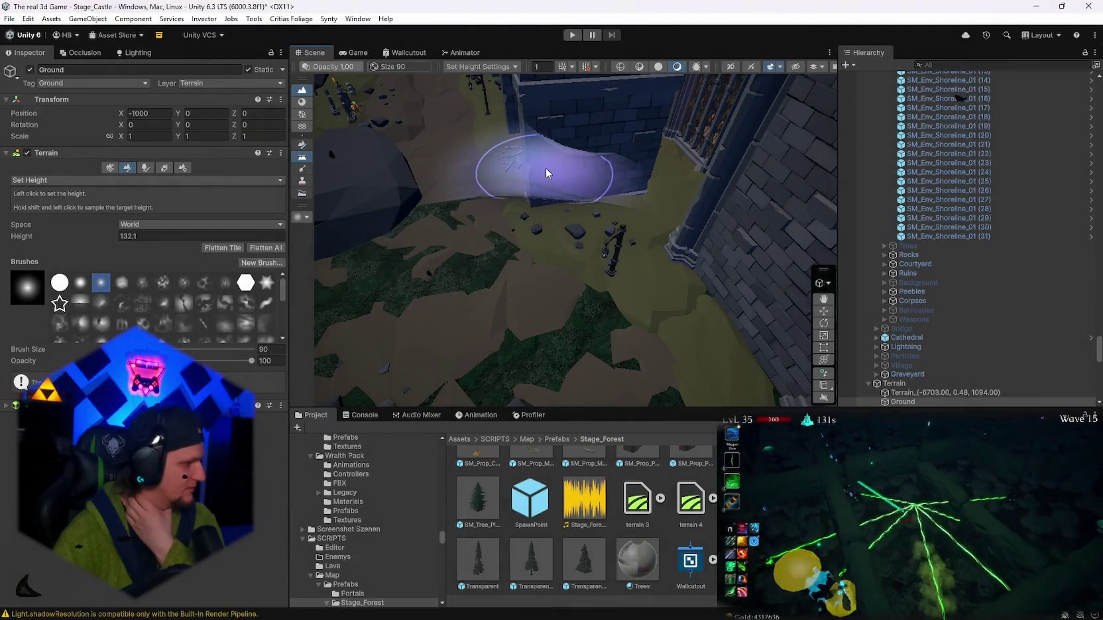
mouse_move(546, 169)
mouse_down()
mouse_move(621, 275)
mouse_move(547, 237)
mouse_move(587, 283)
mouse_up()
shift+click(589, 291)
mouse_move(558, 234)
mouse_down()
mouse_move(478, 171)
mouse_move(579, 246)
mouse_up()
mouse_move(527, 159)
mouse_down()
mouse_move(638, 275)
mouse_move(726, 283)
mouse_move(616, 248)
mouse_move(537, 271)
mouse_move(490, 265)
mouse_up()
drag(111, 235, 116, 232)
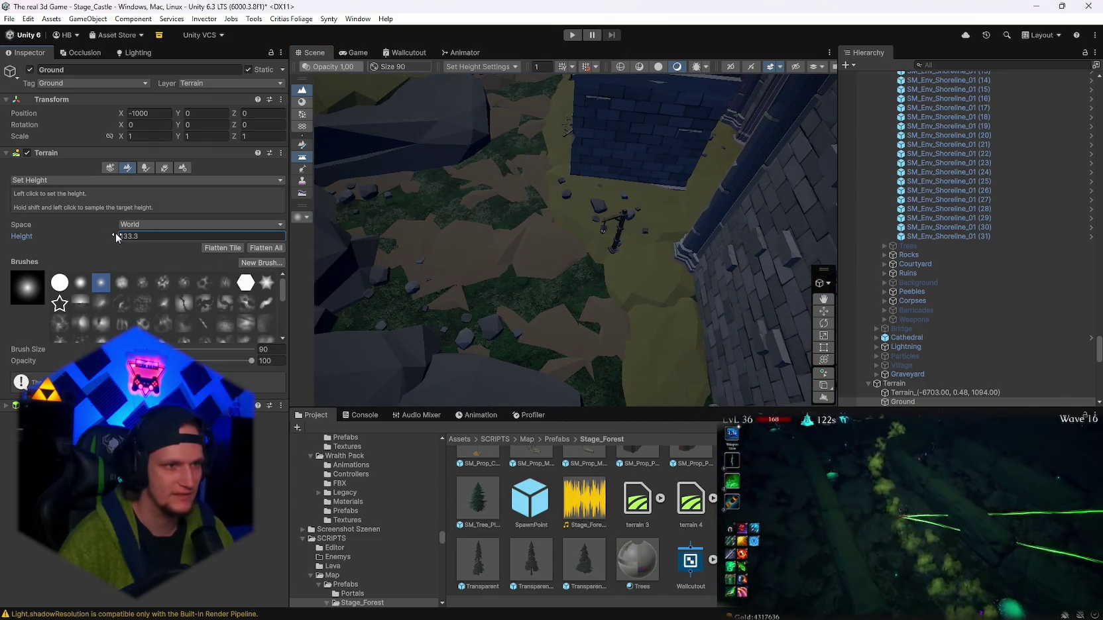
- Sample the cathedral courtyard terrain, getting a target height of 133.3
mouse_move(474, 222)
mouse_down()
mouse_move(363, 194)
mouse_move(582, 265)
mouse_move(640, 247)
mouse_move(700, 252)
mouse_up()
scroll(582, 265, up, 8)
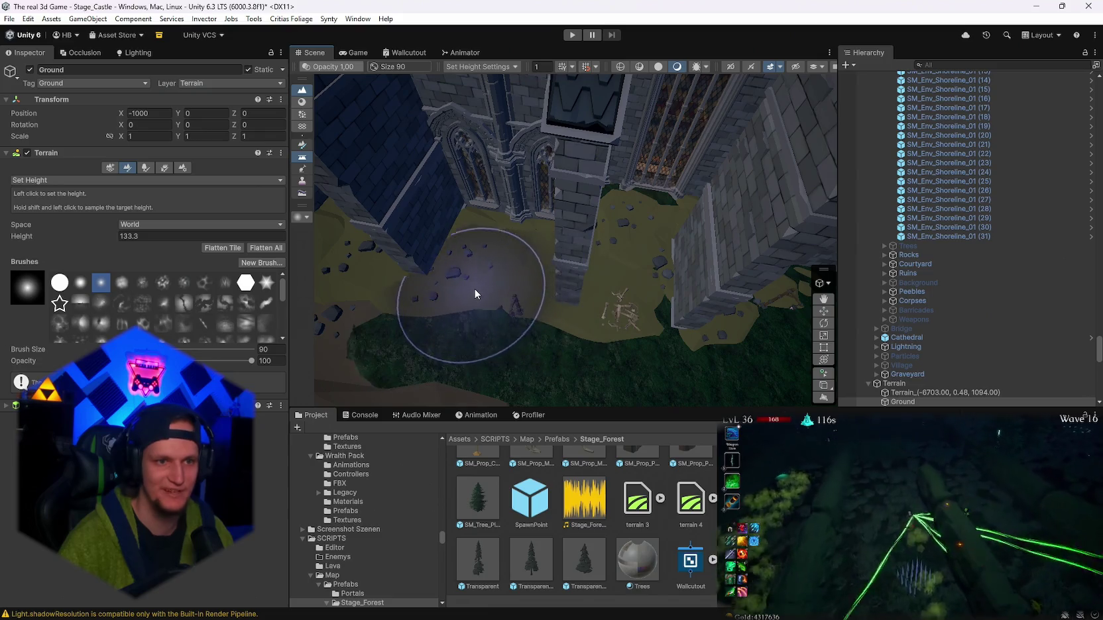
mouse_move(458, 279)
mouse_down()
mouse_move(330, 281)
mouse_move(599, 328)
mouse_up()
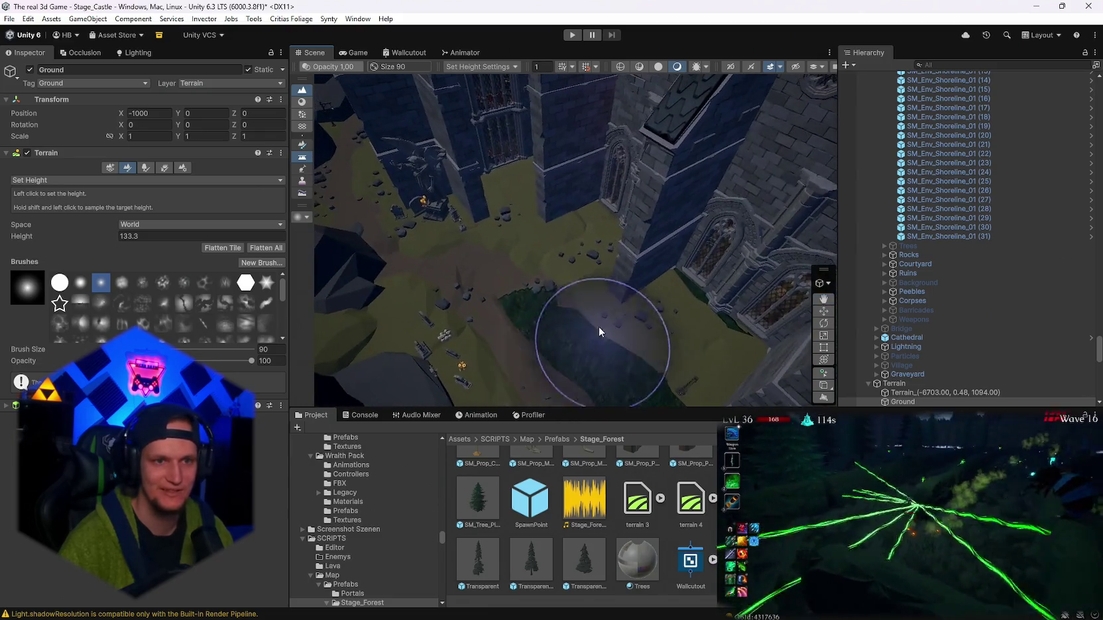
shift+click(554, 271)
mouse_move(554, 272)
mouse_down()
mouse_move(573, 291)
mouse_move(508, 321)
mouse_move(653, 328)
mouse_move(517, 314)
mouse_move(561, 323)
mouse_move(636, 295)
mouse_move(616, 265)
mouse_move(571, 257)
mouse_move(656, 243)
mouse_up()
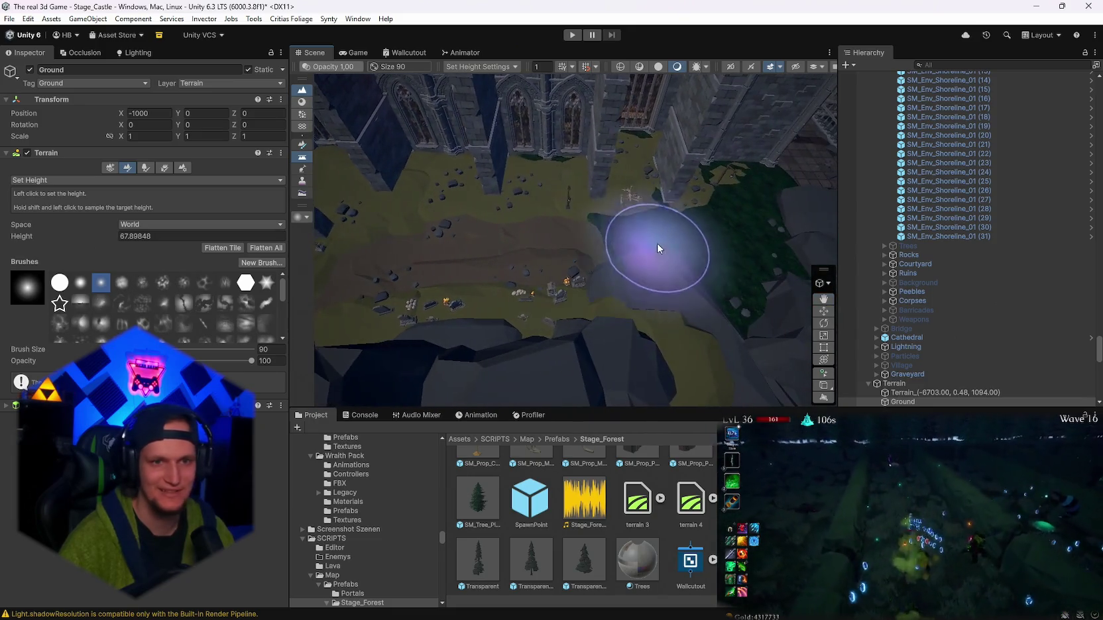
shift+click(623, 244)
- Level the courtyard ground near the gargoyle, then resample beside the wall at 132.183
drag(480, 334, 603, 304)
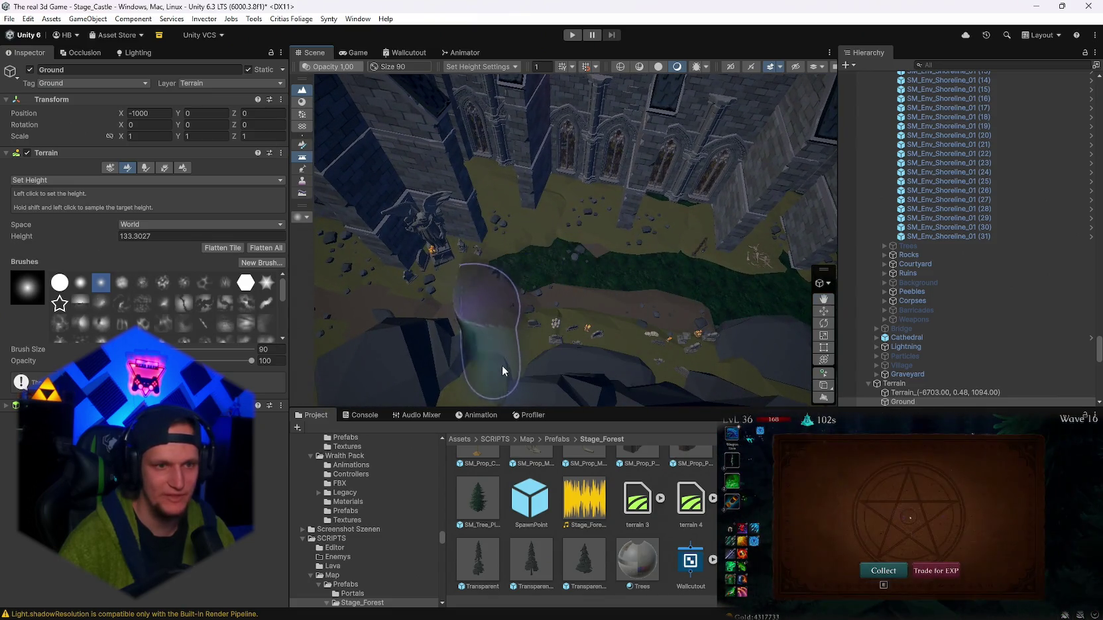
mouse_move(504, 365)
mouse_down()
mouse_move(587, 302)
mouse_move(486, 256)
mouse_move(720, 306)
mouse_up()
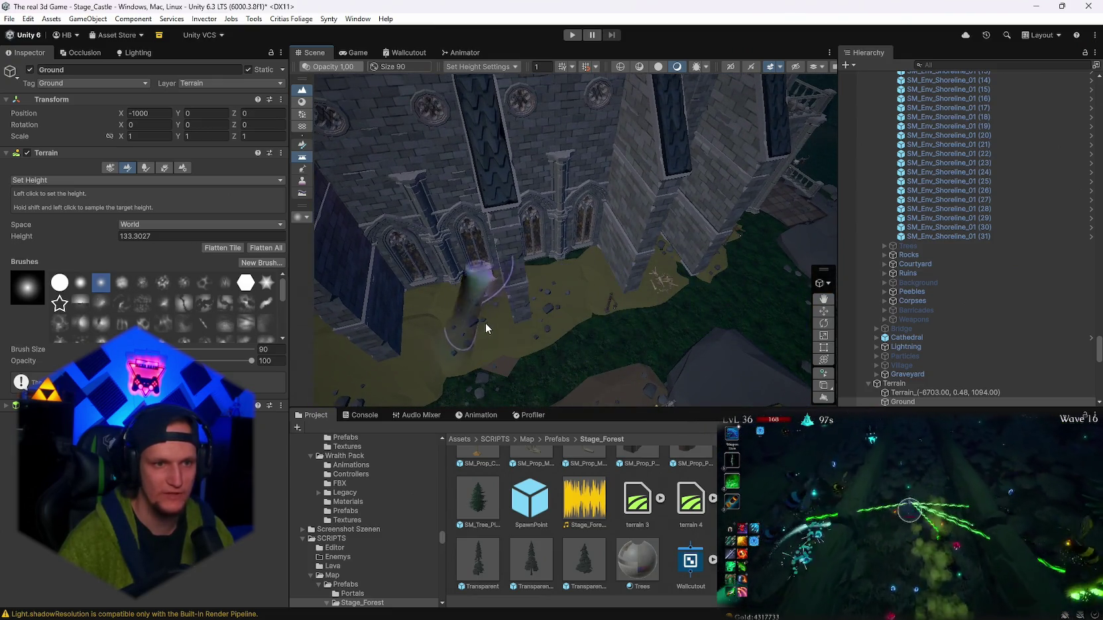
drag(387, 382, 419, 384)
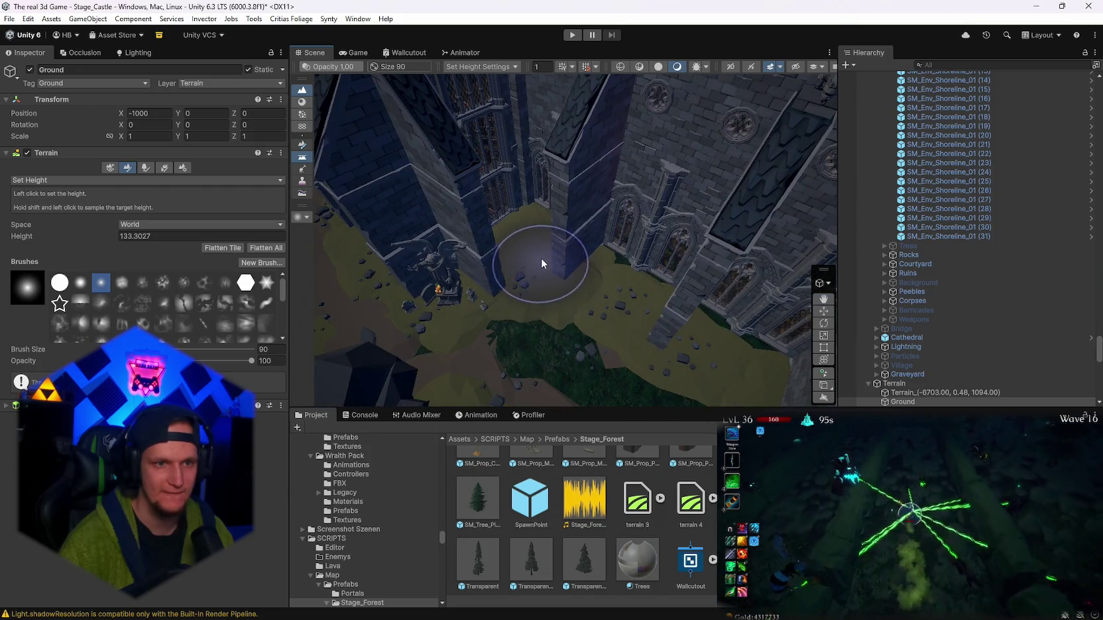
drag(505, 274, 553, 246)
mouse_move(579, 314)
mouse_down()
mouse_move(999, 288)
mouse_move(1054, 249)
mouse_move(356, 211)
mouse_up()
shift+click(523, 236)
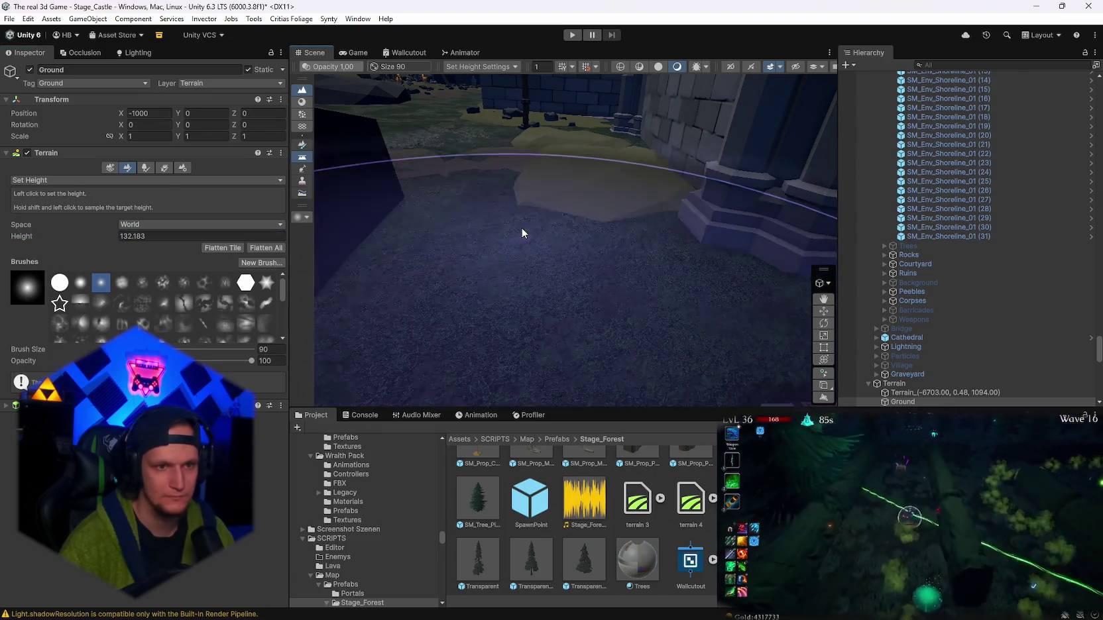
- Paint the cathedral floor area while adjusting the target height from 131.5 to 131.8
drag(521, 227, 616, 279)
click(106, 238)
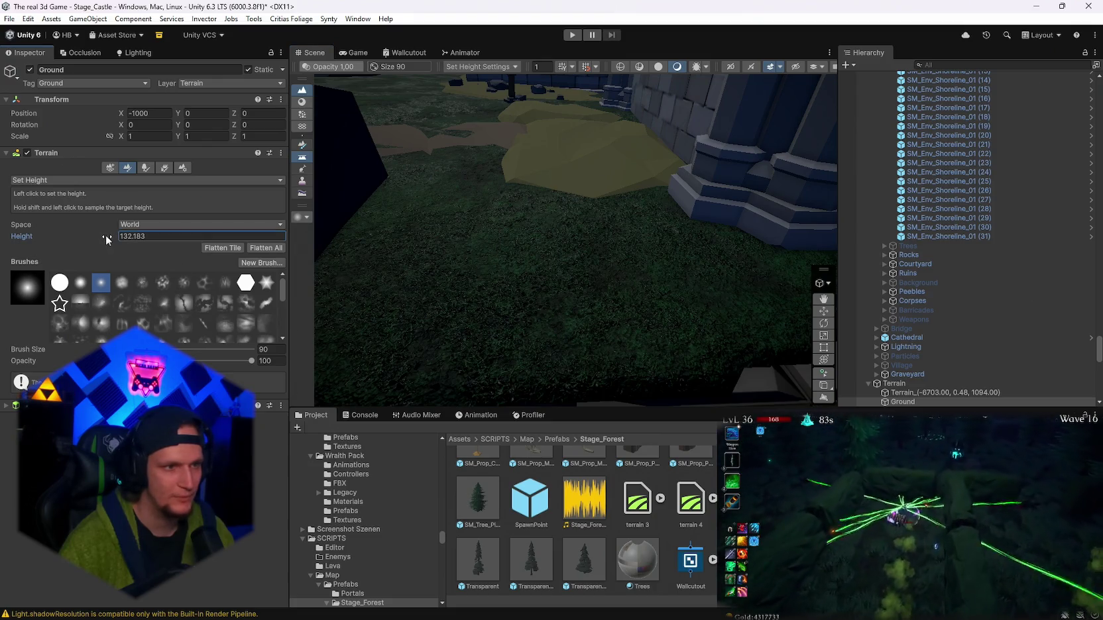
text(131.2)
click(468, 194)
mouse_move(468, 194)
mouse_down()
mouse_move(540, 216)
mouse_move(721, 239)
mouse_move(956, 183)
mouse_move(729, 219)
mouse_up()
click(119, 236)
text(131.5)
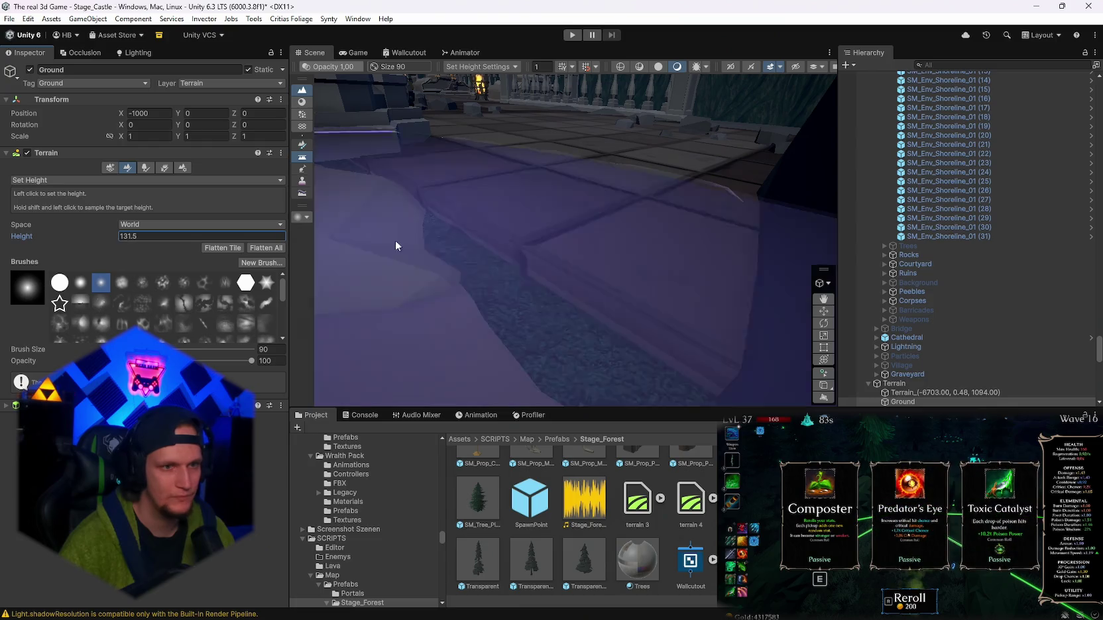
key(Return)
click(117, 238)
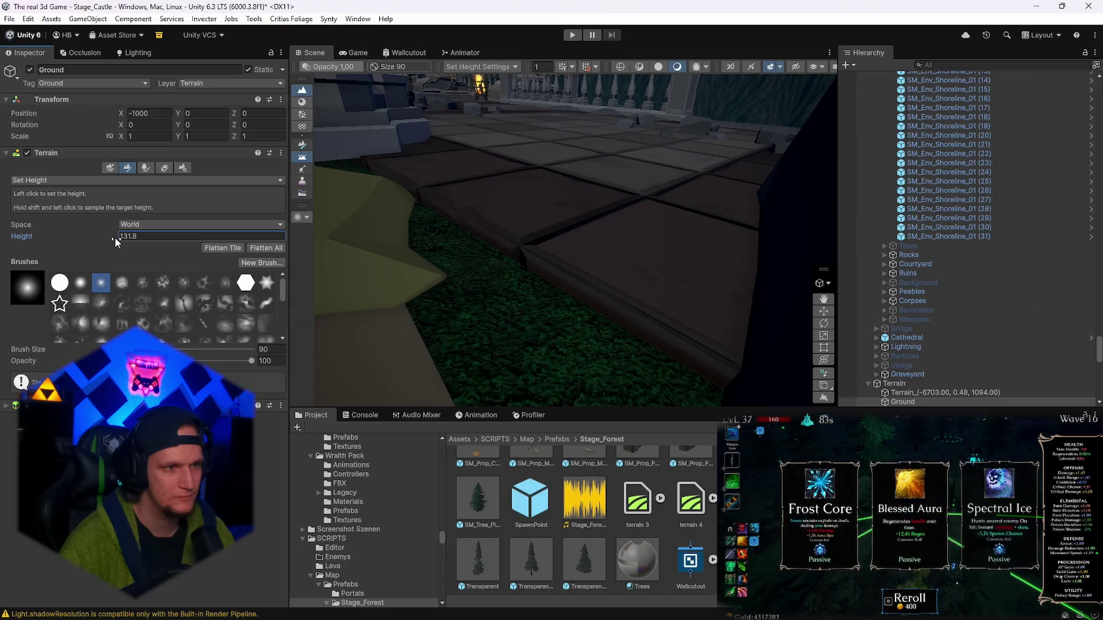
click(426, 199)
- Set the target height to 132 to reveal the tiled floor, with brush size 259
click(115, 237)
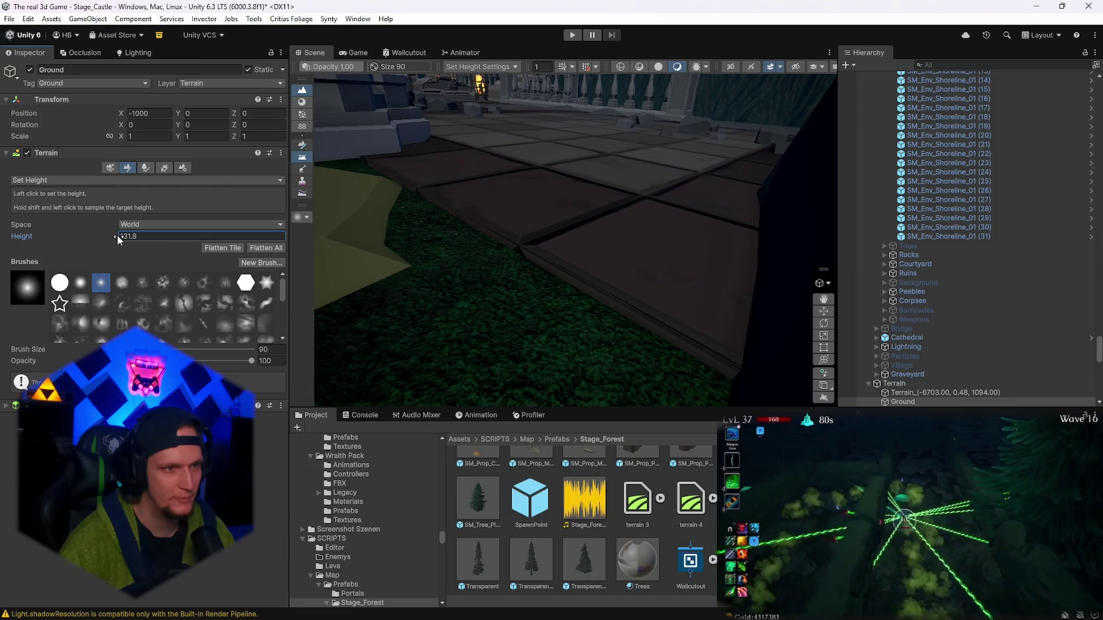
click(379, 210)
drag(108, 239, 113, 237)
click(166, 238)
text(132)
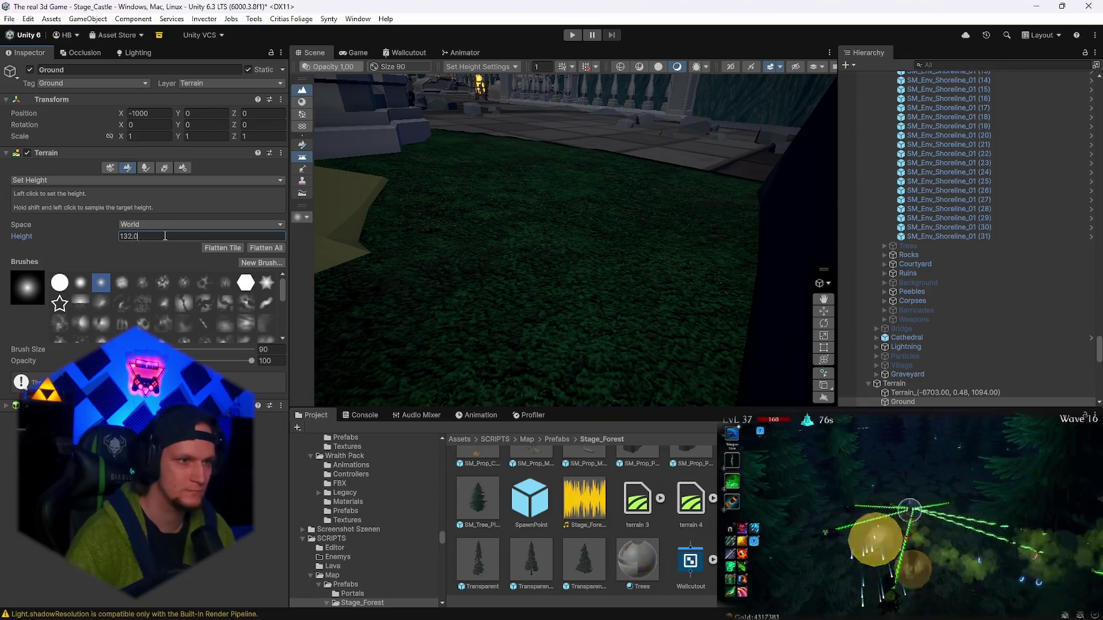
click(441, 246)
mouse_move(561, 239)
mouse_down()
mouse_move(576, 227)
mouse_move(534, 192)
mouse_move(360, 186)
mouse_move(394, 186)
mouse_up()
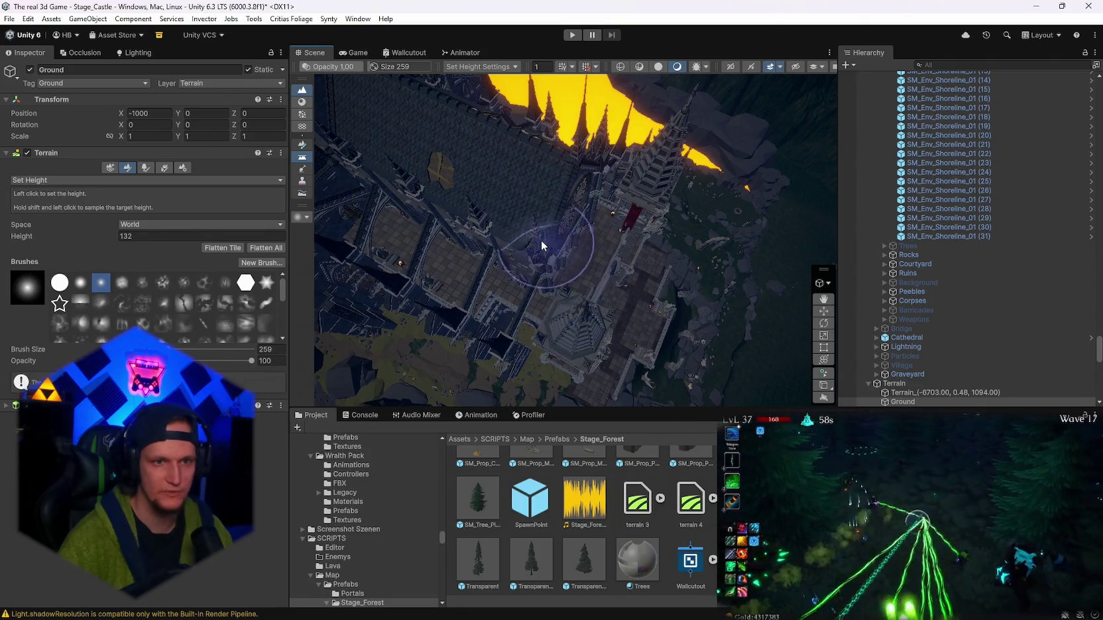
mouse_move(399, 211)
mouse_down()
mouse_move(407, 234)
mouse_move(502, 239)
mouse_move(588, 290)
mouse_up()
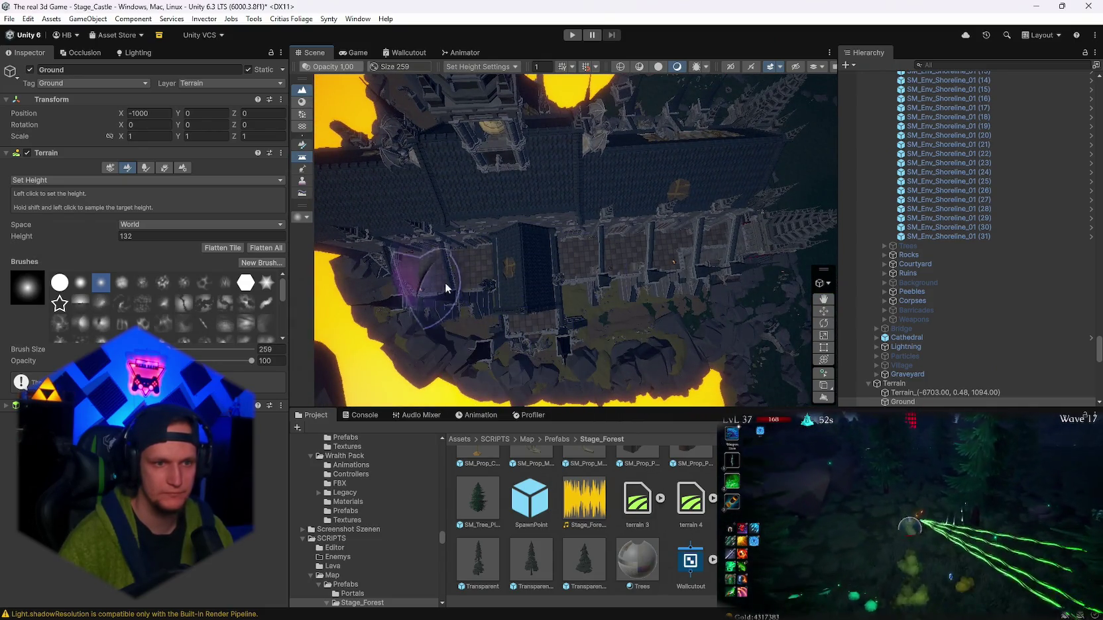
mouse_move(629, 244)
mouse_down()
mouse_move(648, 234)
mouse_move(645, 253)
mouse_move(657, 233)
mouse_up()
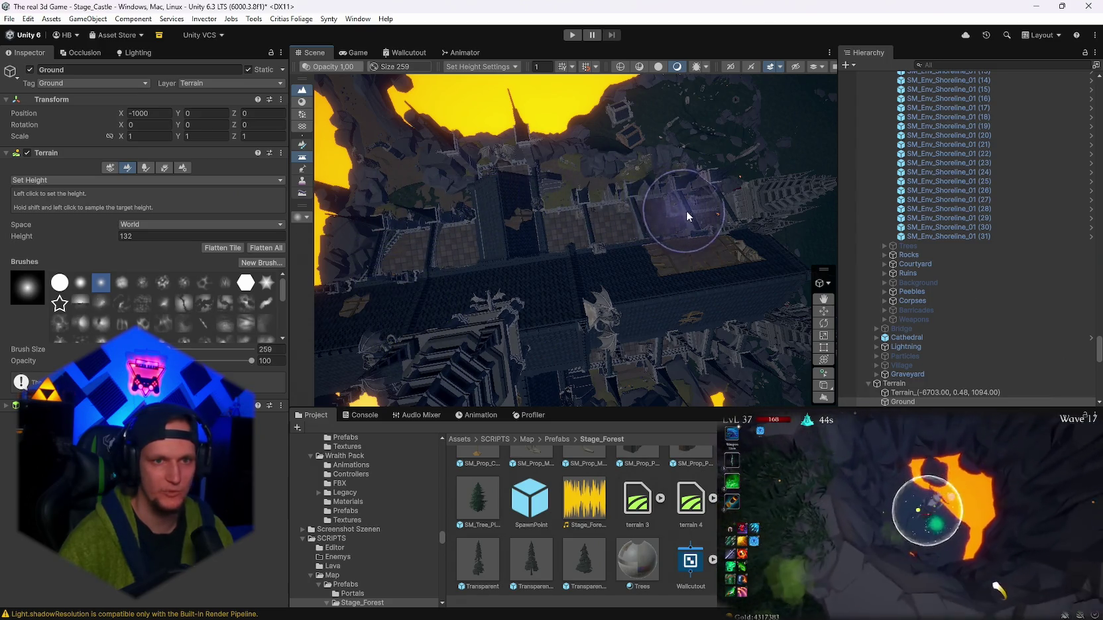
drag(420, 222, 580, 223)
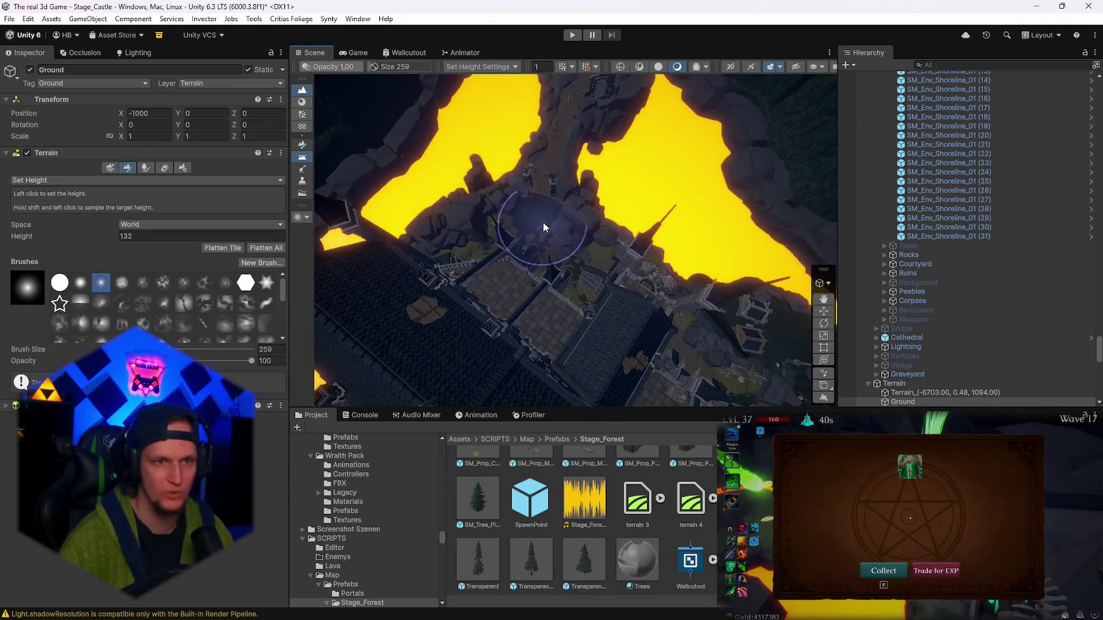
drag(444, 305, 618, 264)
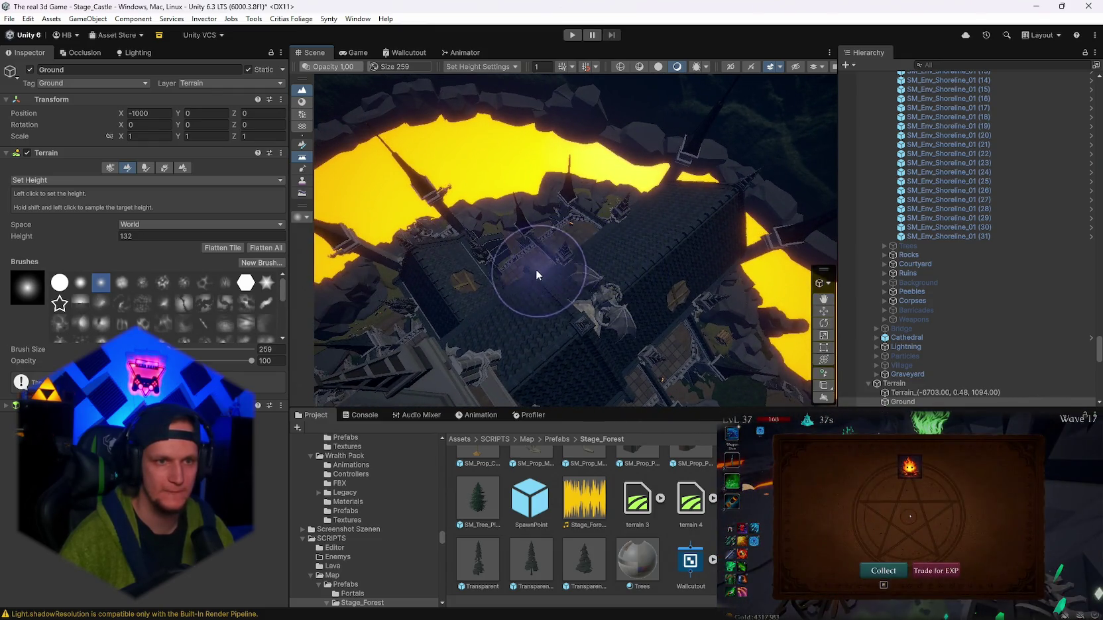
drag(536, 269, 444, 312)
mouse_move(545, 248)
mouse_down()
mouse_move(607, 178)
mouse_move(318, 122)
mouse_up()
mouse_move(209, 122)
mouse_down()
mouse_move(409, 246)
mouse_move(277, 215)
mouse_move(249, 272)
mouse_move(344, 327)
mouse_move(419, 287)
mouse_move(482, 309)
mouse_up()
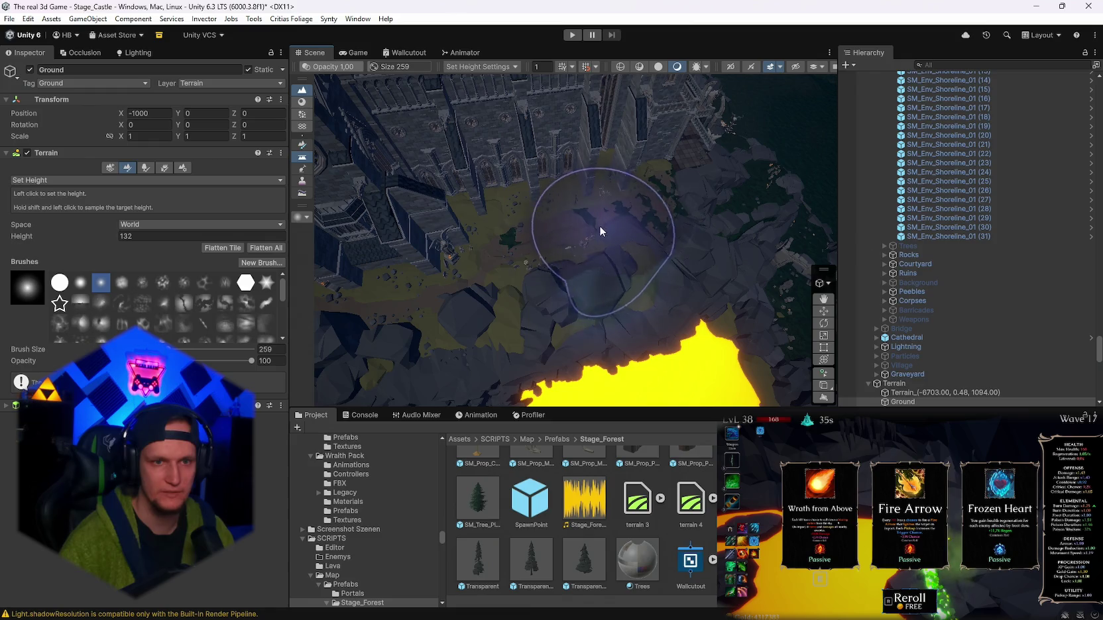
mouse_move(474, 260)
mouse_down()
mouse_move(332, 253)
mouse_move(567, 279)
mouse_move(441, 187)
mouse_move(641, 267)
mouse_up()
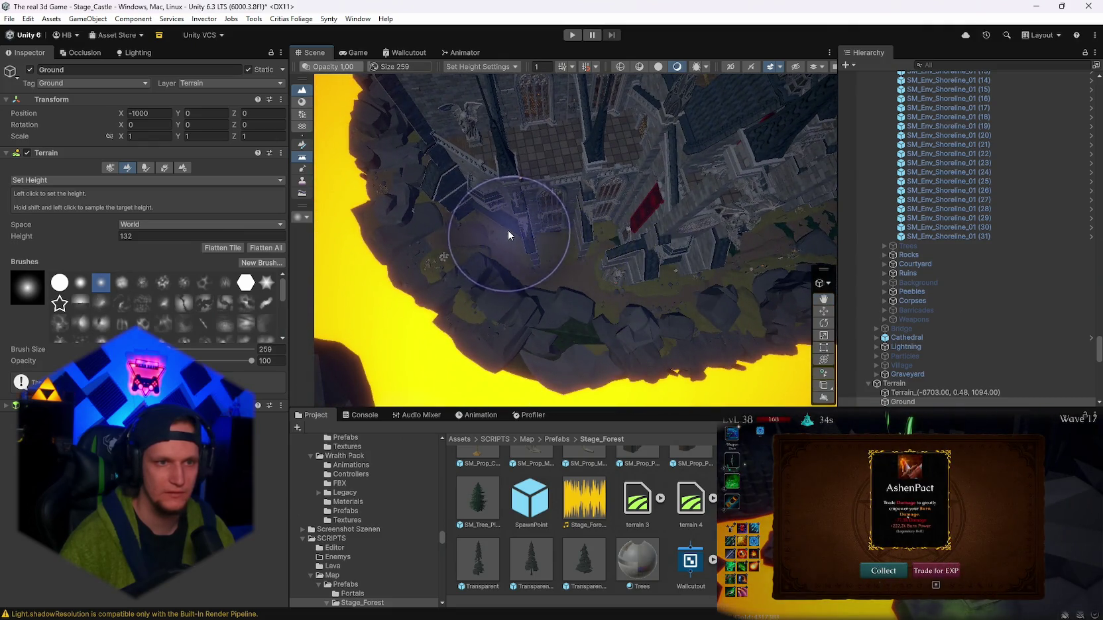
mouse_move(509, 235)
mouse_down()
mouse_move(557, 207)
mouse_move(582, 246)
mouse_up()
mouse_move(481, 166)
mouse_down()
mouse_move(394, 111)
mouse_move(468, 108)
mouse_move(563, 133)
mouse_move(621, 226)
mouse_move(546, 203)
mouse_move(883, 109)
mouse_move(596, 52)
mouse_move(151, 49)
mouse_move(117, 91)
mouse_move(248, 116)
mouse_up()
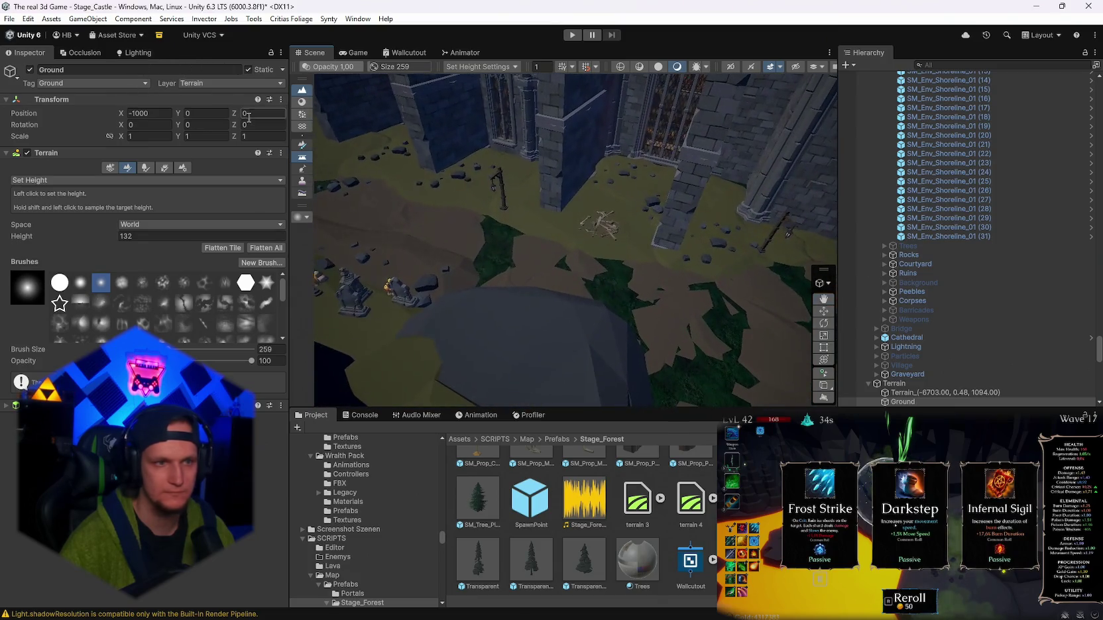
- Raise the target height to 134.3 and level the ground over the yellow path
drag(114, 235, 119, 238)
scroll(375, 292, up, 3)
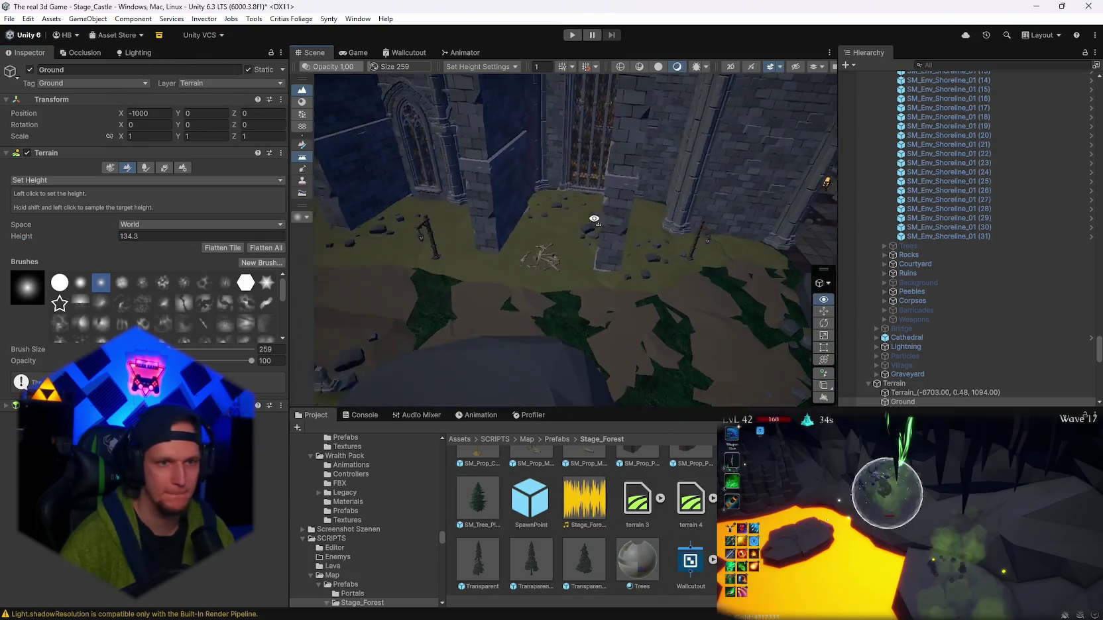
scroll(375, 291, down, 3)
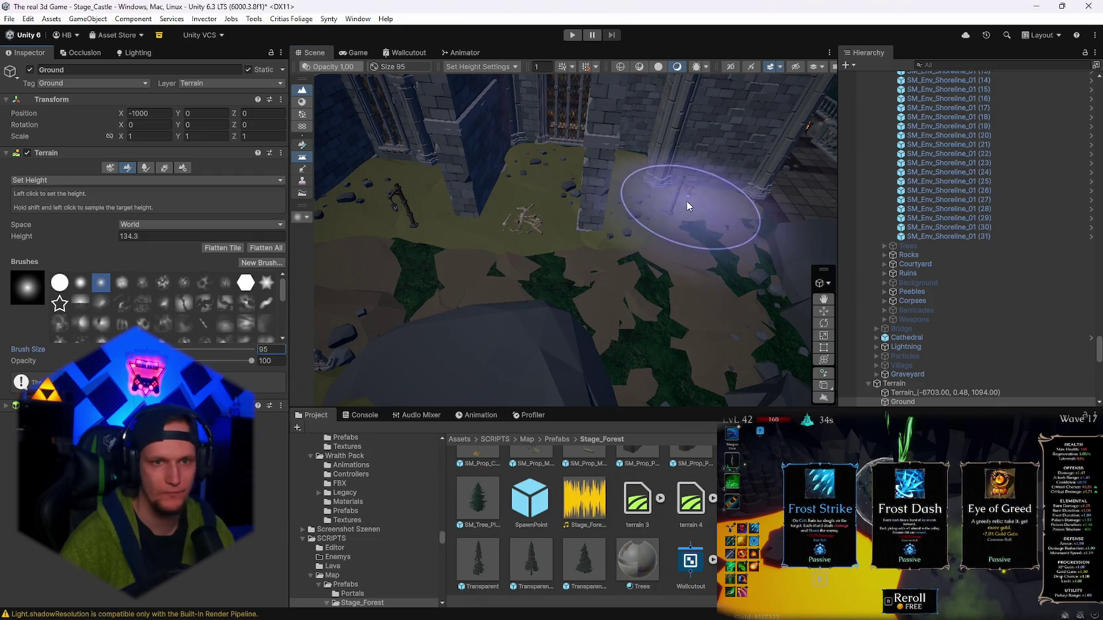
drag(686, 201, 640, 201)
- Set brush size to 95 and sample heights 138.8 and 132.9 near the cliffs and courtyard
scroll(543, 193, down, 3)
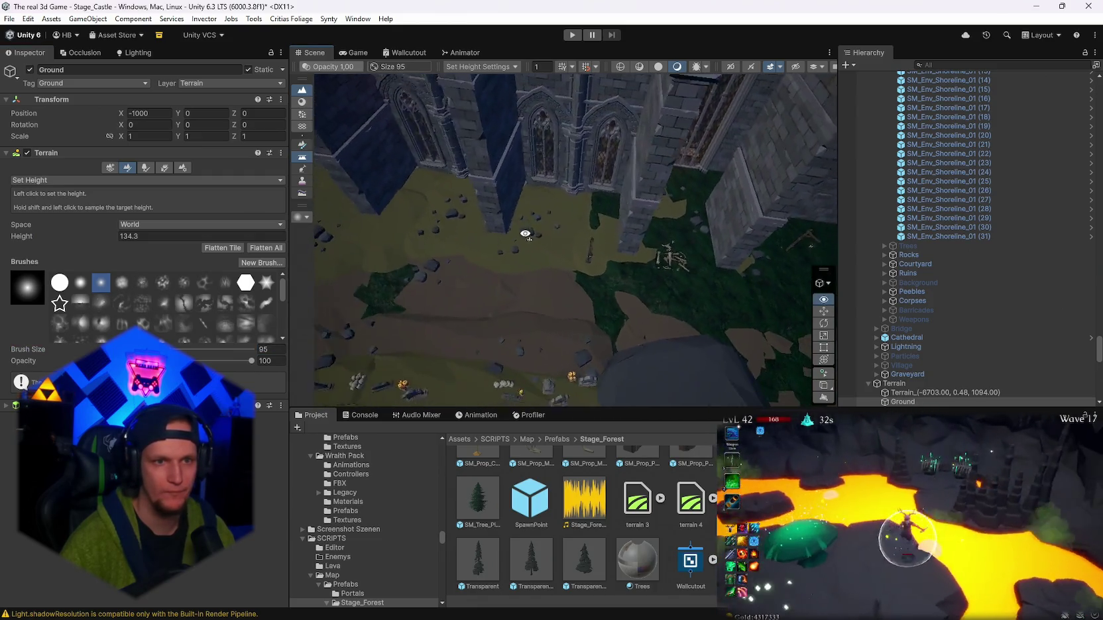
scroll(535, 264, up, 3)
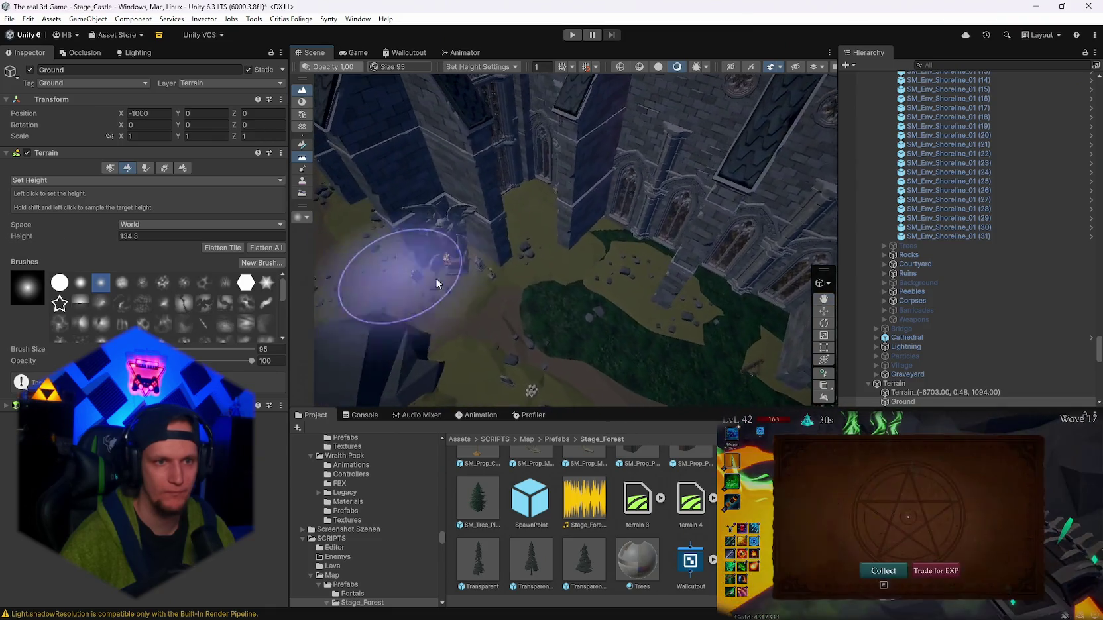
scroll(543, 271, down, 3)
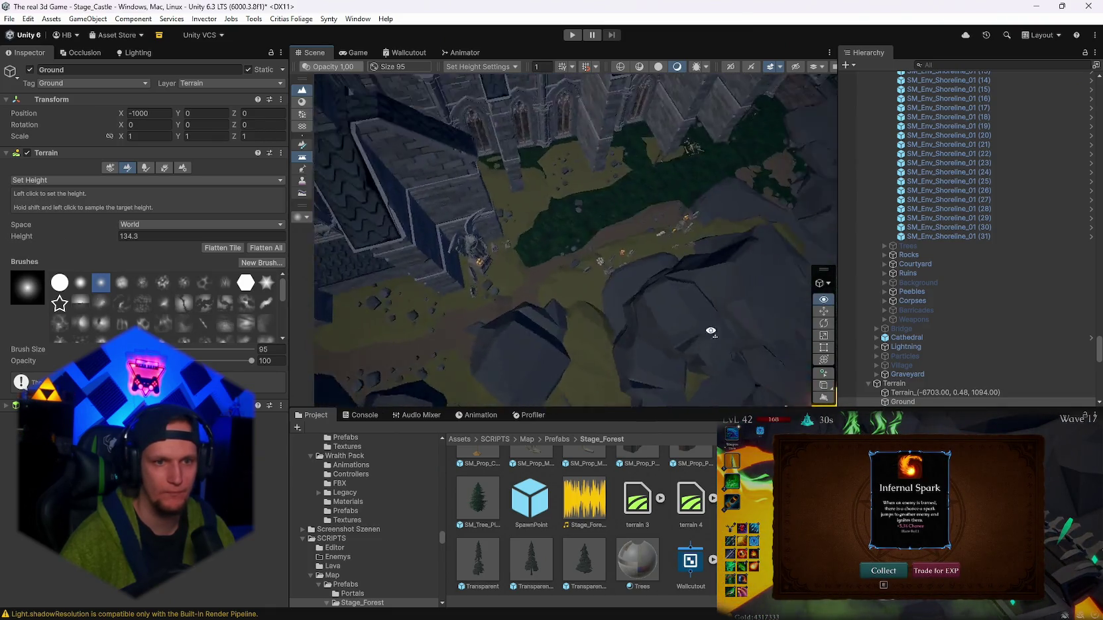
scroll(598, 288, down, 3)
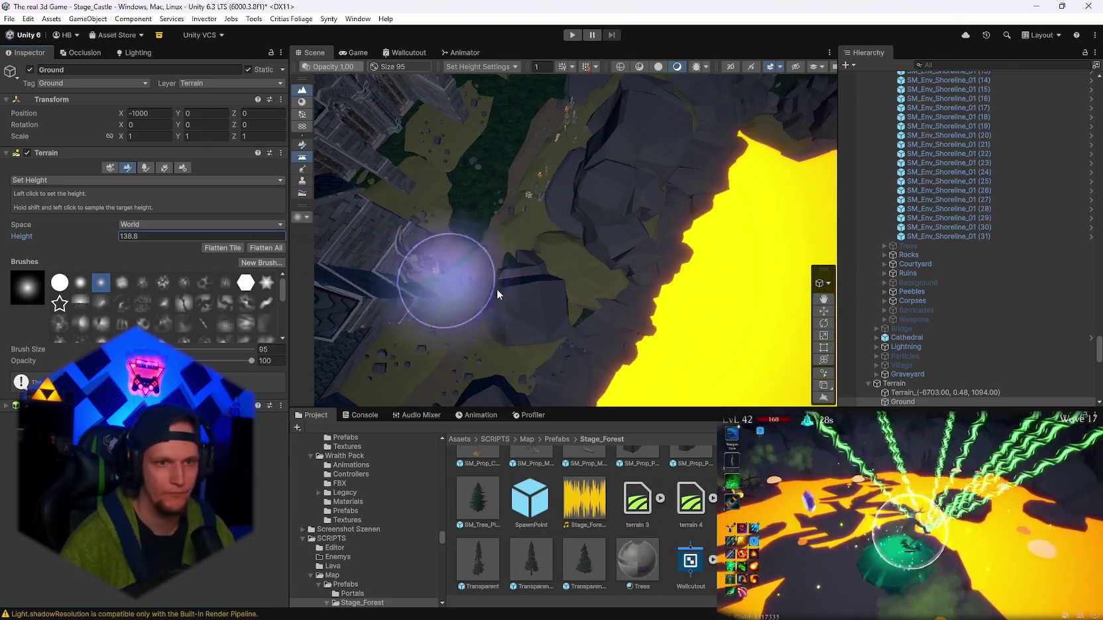
shift+click(578, 279)
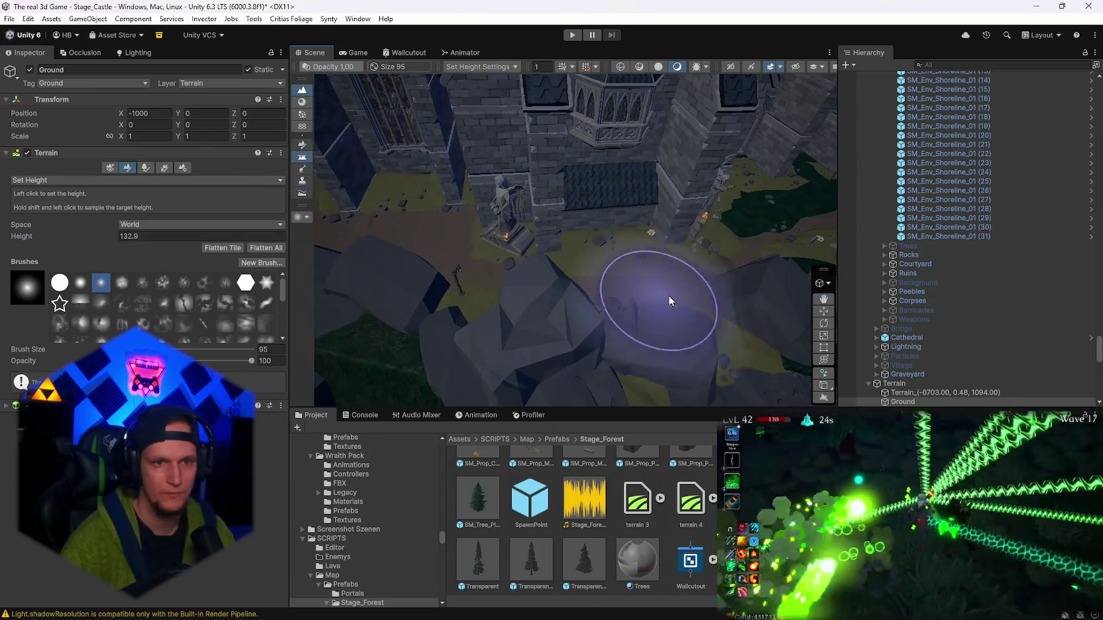
shift+click(651, 267)
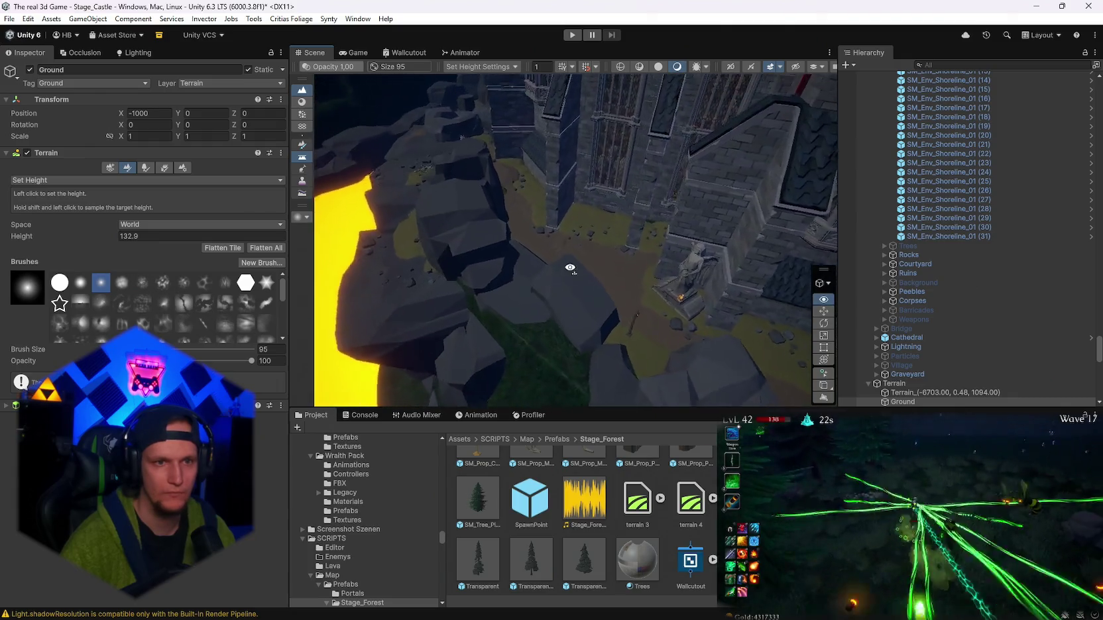
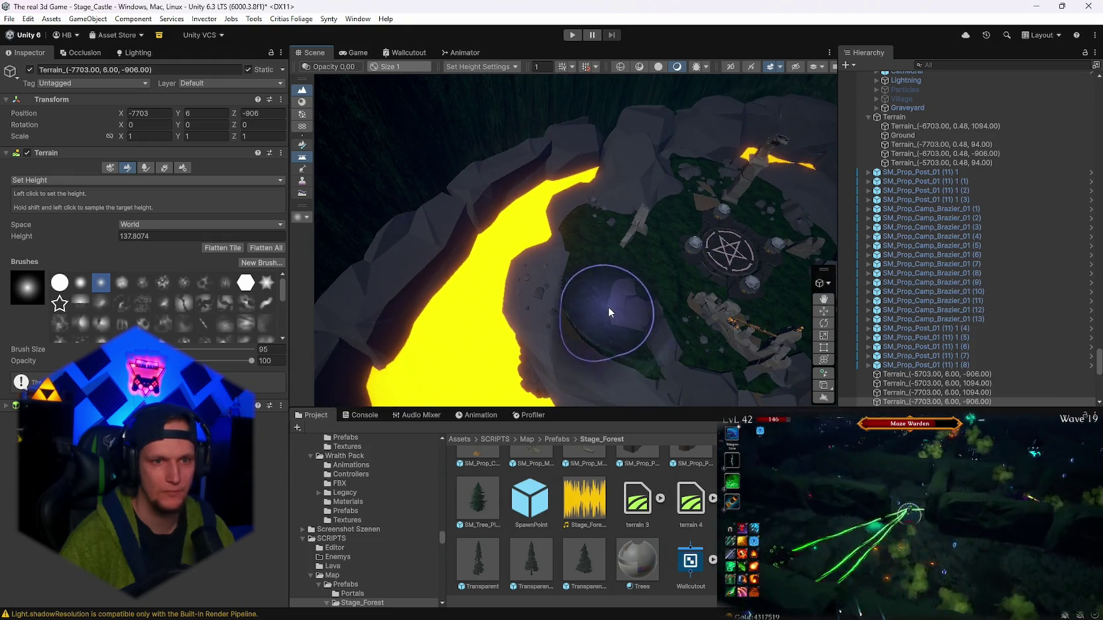
- Flatten the terrain edge beside the lava river with the Set Height brush
mouse_move(620, 312)
mouse_down()
mouse_move(783, 315)
mouse_move(721, 266)
mouse_move(704, 289)
mouse_move(74, 226)
mouse_move(27, 239)
mouse_move(592, 369)
mouse_up()
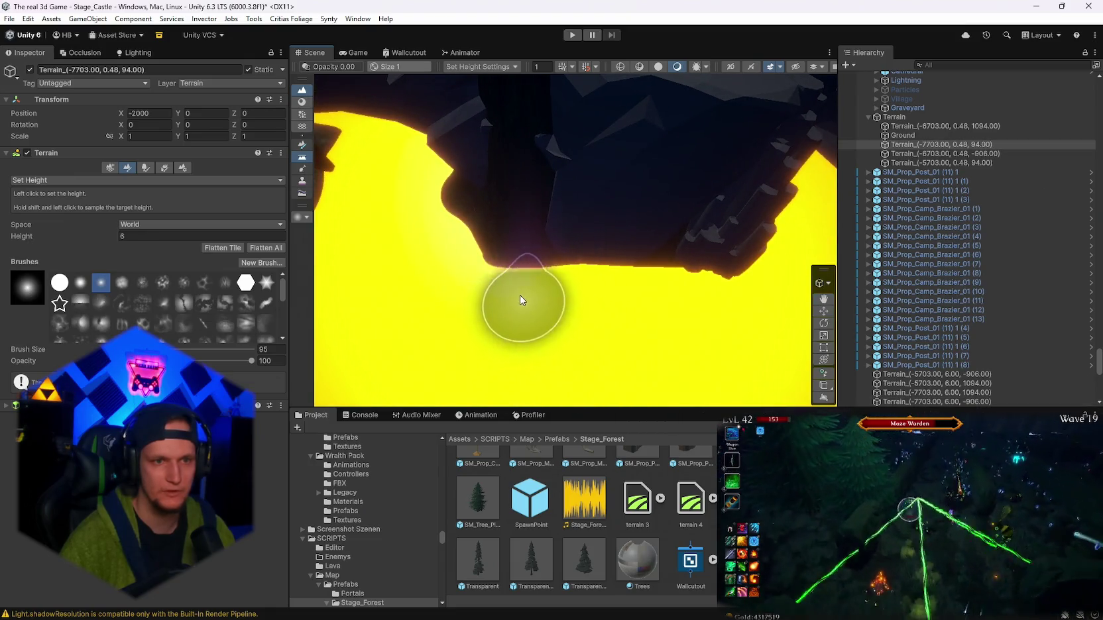
drag(520, 299, 443, 233)
scroll(513, 279, down, 3)
click(504, 313)
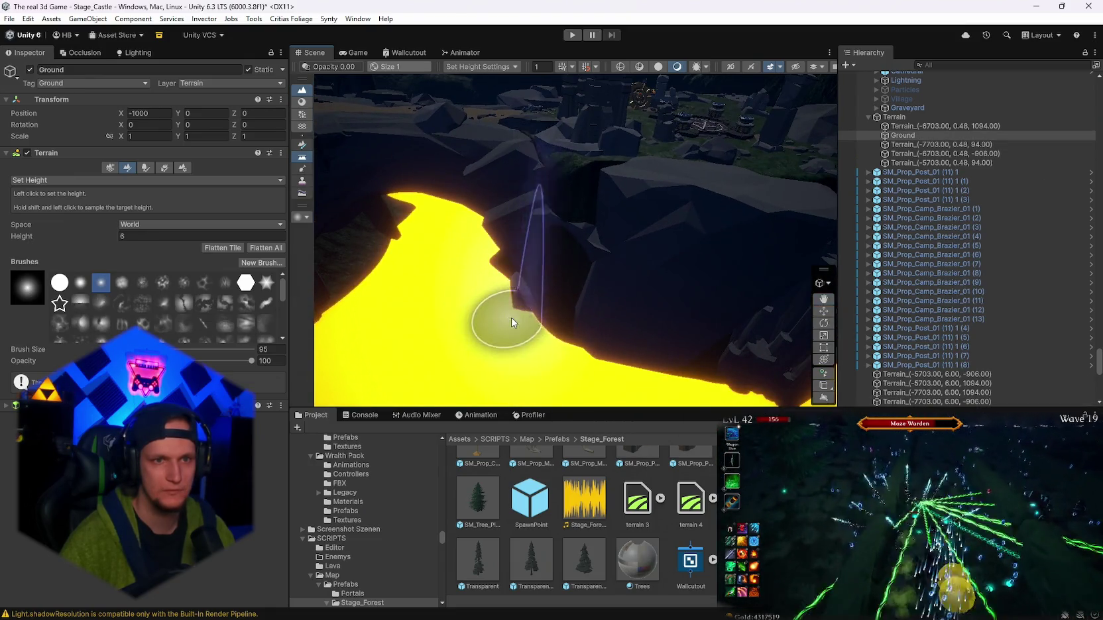
- Flatten the rocky slope near the castle cliffs into stepped areas
drag(562, 358, 403, 352)
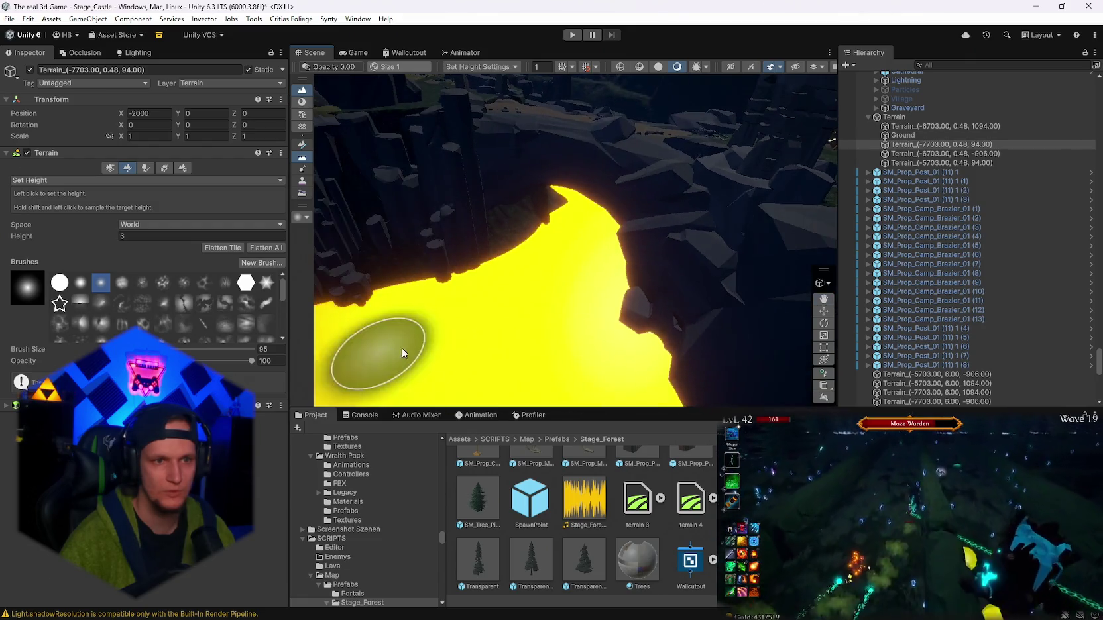
drag(564, 236, 640, 258)
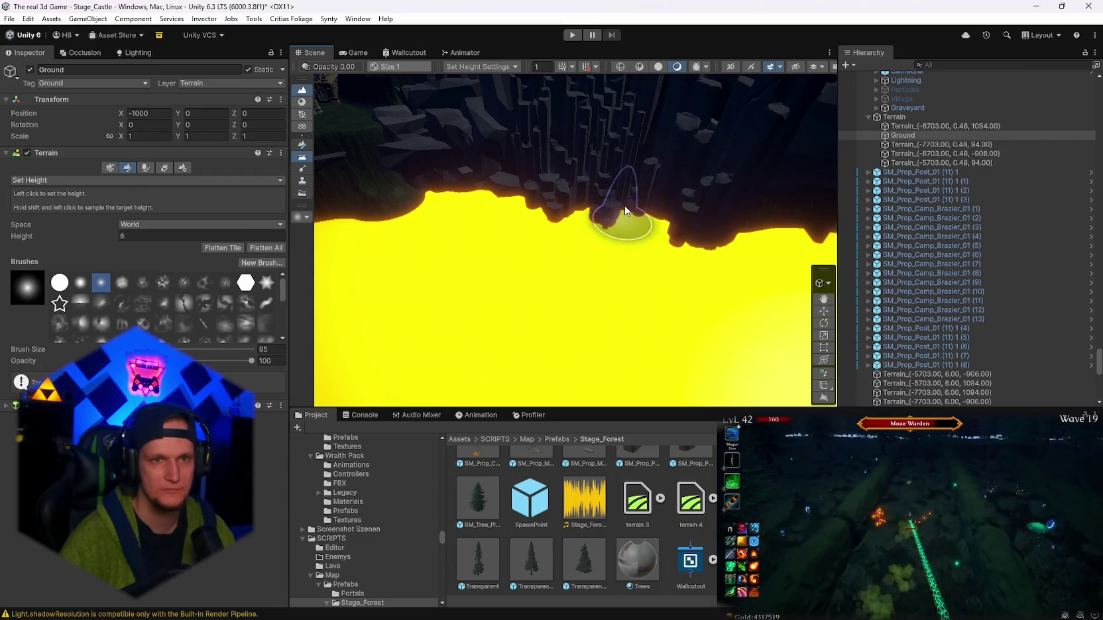
mouse_move(614, 206)
mouse_down()
mouse_move(680, 158)
mouse_move(595, 306)
mouse_move(364, 324)
mouse_move(632, 305)
mouse_up()
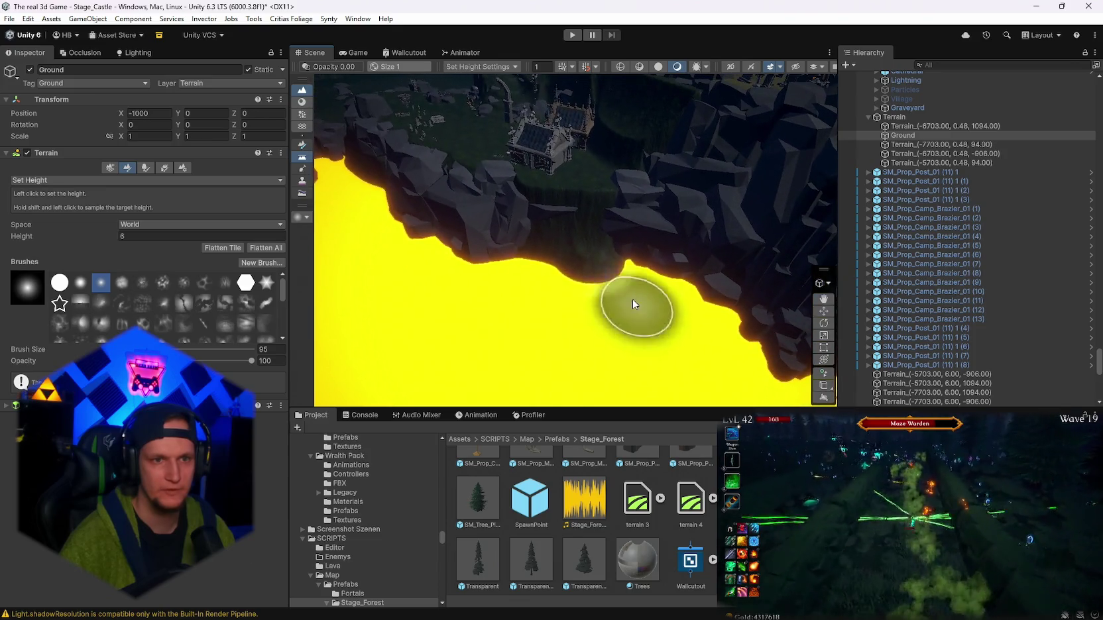
drag(528, 265, 634, 261)
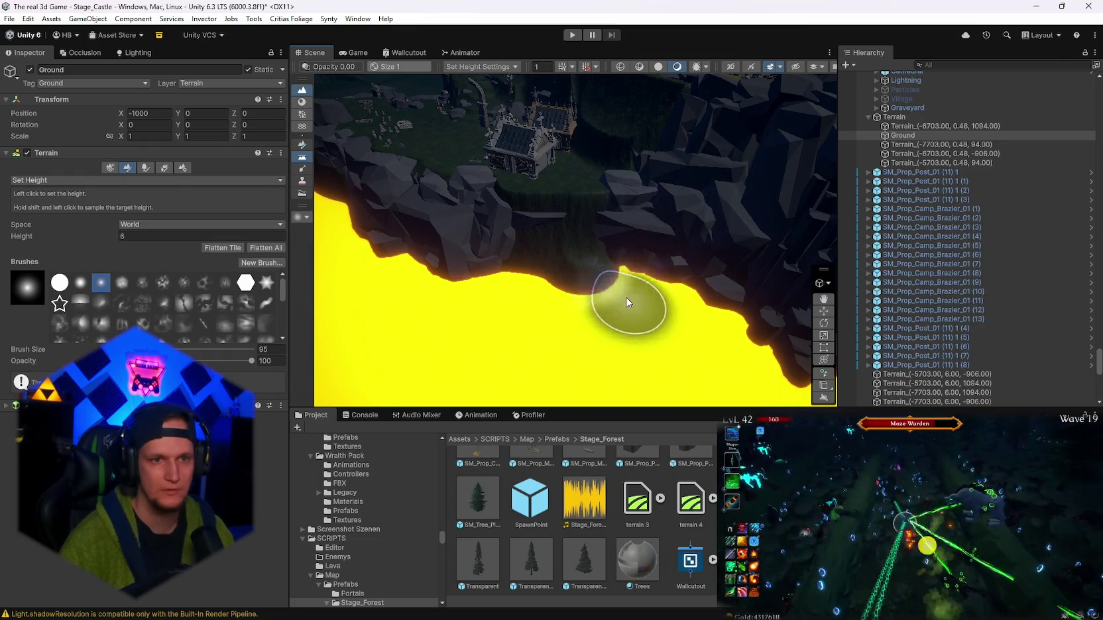
mouse_move(620, 297)
mouse_down()
mouse_move(667, 187)
mouse_move(512, 275)
mouse_move(529, 303)
mouse_move(822, 312)
mouse_up()
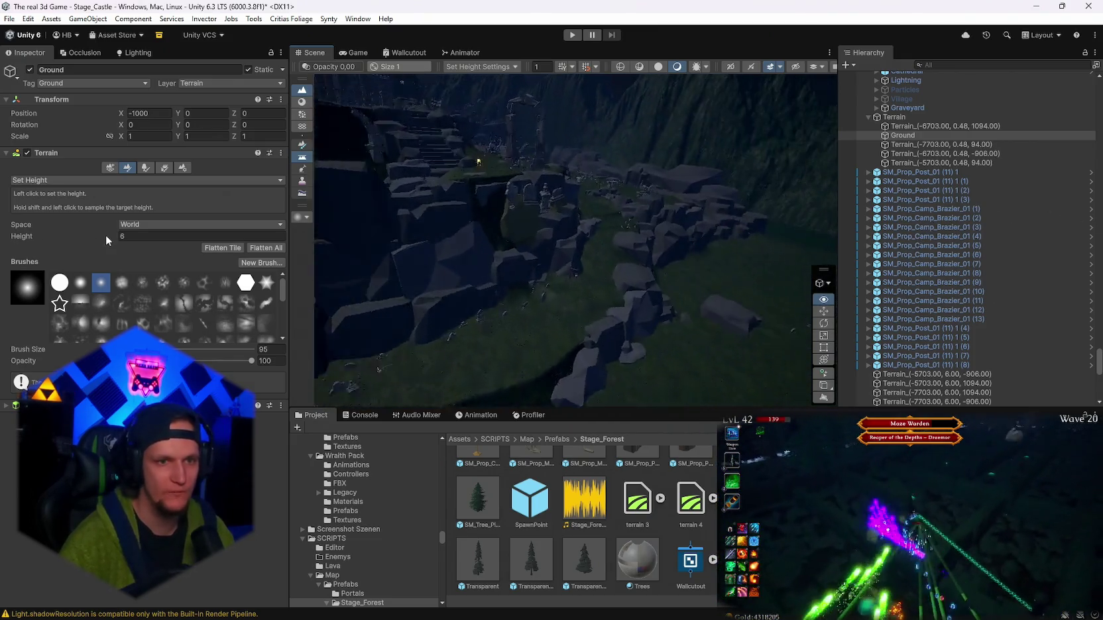
mouse_move(493, 139)
mouse_down()
mouse_move(677, 239)
mouse_move(582, 222)
mouse_move(493, 116)
mouse_move(471, 151)
mouse_move(398, 123)
mouse_move(553, 110)
mouse_move(615, 128)
mouse_move(779, 131)
mouse_move(552, 256)
mouse_move(376, 258)
mouse_move(370, 300)
mouse_move(424, 321)
mouse_move(613, 326)
mouse_up()
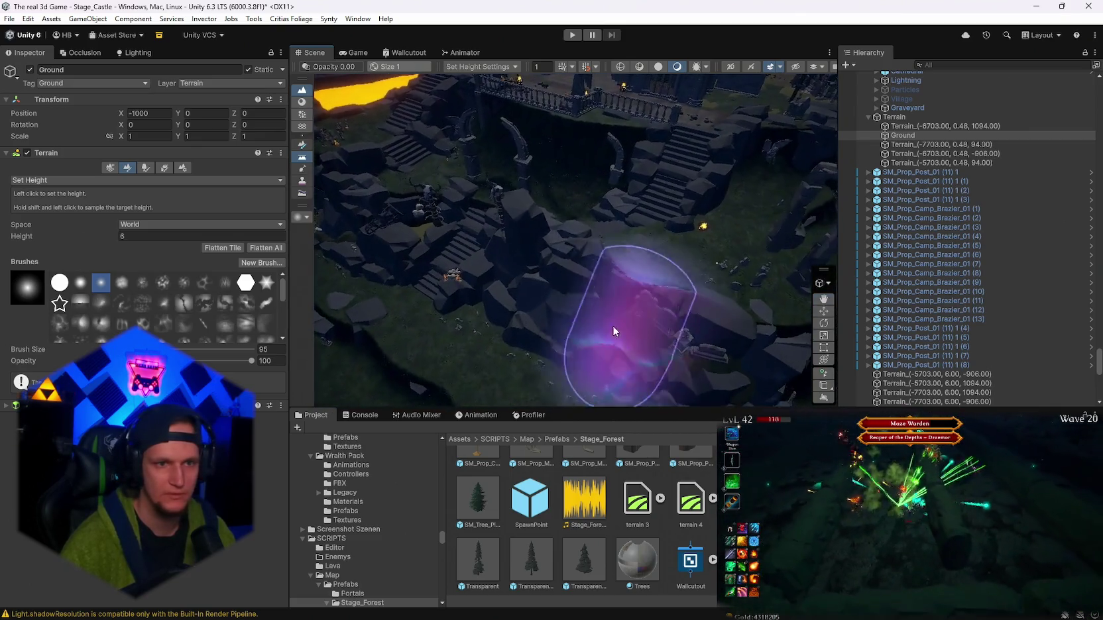
- Sample the terrain height 67.93619 as the new Set Height target
shift+click(566, 271)
mouse_move(566, 272)
mouse_down()
mouse_move(670, 321)
mouse_move(652, 334)
mouse_move(455, 283)
mouse_move(505, 271)
mouse_move(623, 294)
mouse_move(662, 284)
mouse_up()
mouse_move(522, 72)
mouse_down()
mouse_move(590, 186)
mouse_move(663, 265)
mouse_move(729, 292)
mouse_move(823, 304)
mouse_move(608, 349)
mouse_move(581, 323)
mouse_move(621, 290)
mouse_move(566, 265)
mouse_move(510, 289)
mouse_move(784, 280)
mouse_move(701, 271)
mouse_move(663, 285)
mouse_up()
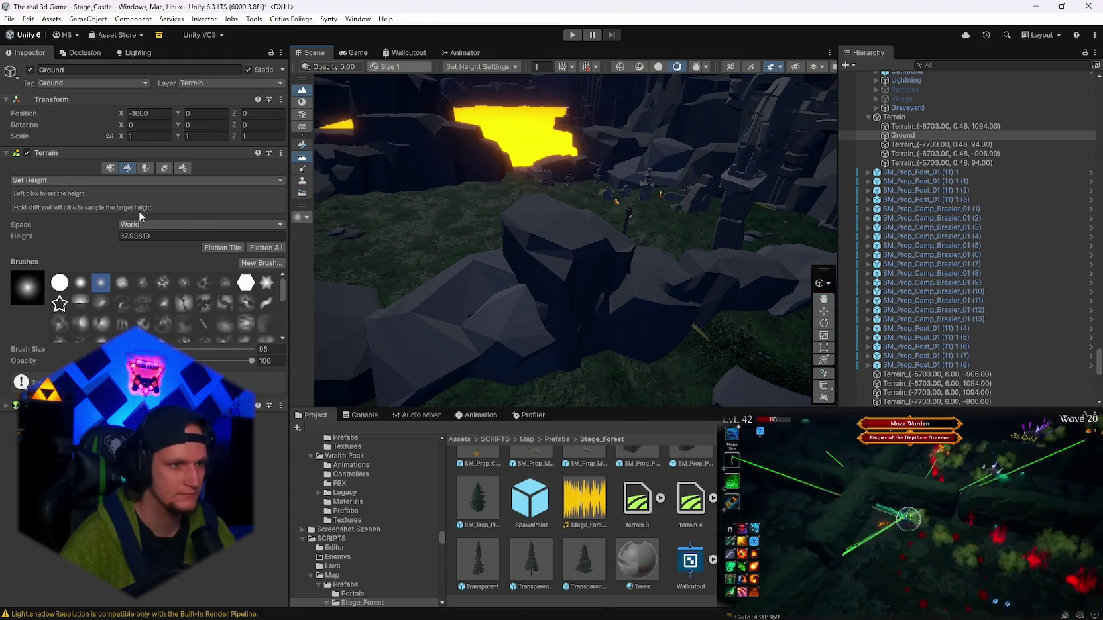
- Switch the Ground terrain's sculpting tool to Smooth Height
click(69, 243)
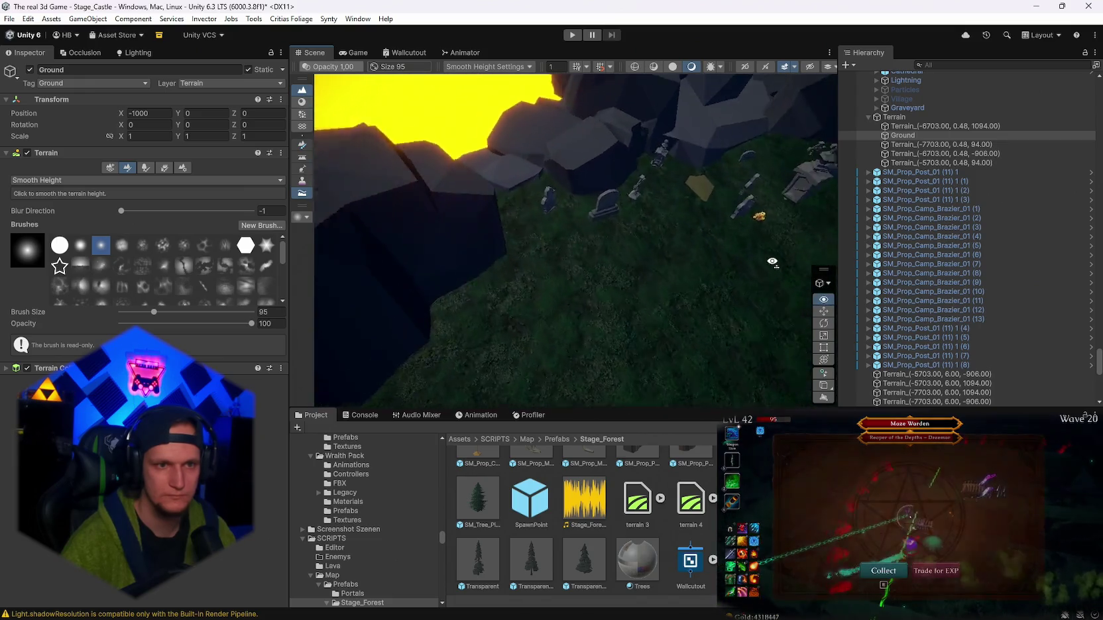
scroll(598, 292, up, 3)
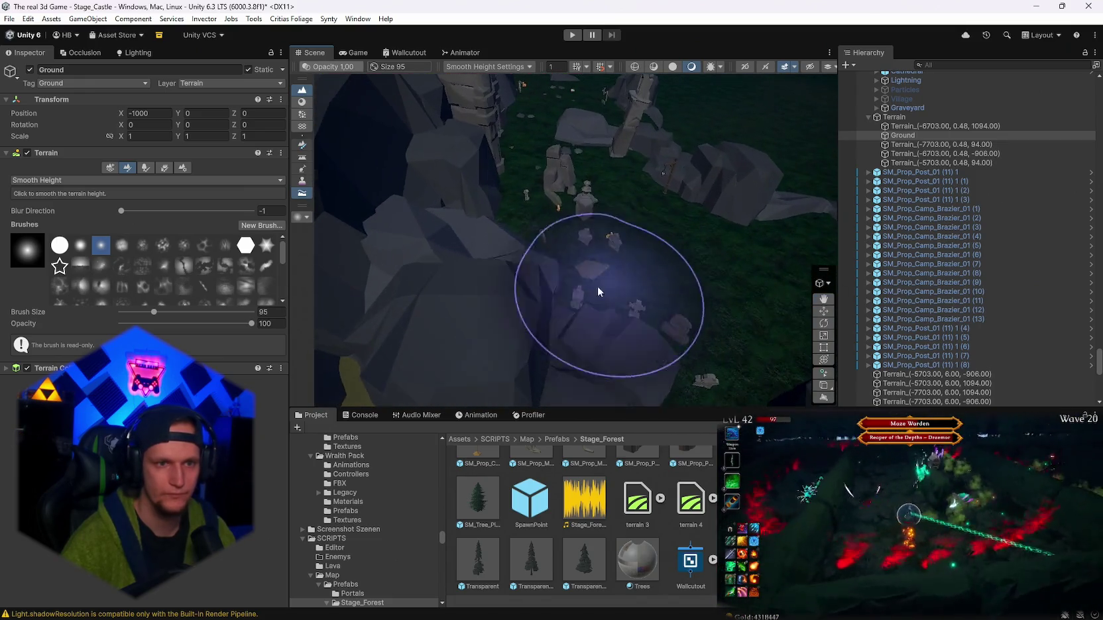
mouse_move(628, 258)
mouse_down()
mouse_move(641, 193)
mouse_move(588, 211)
mouse_move(629, 262)
mouse_up()
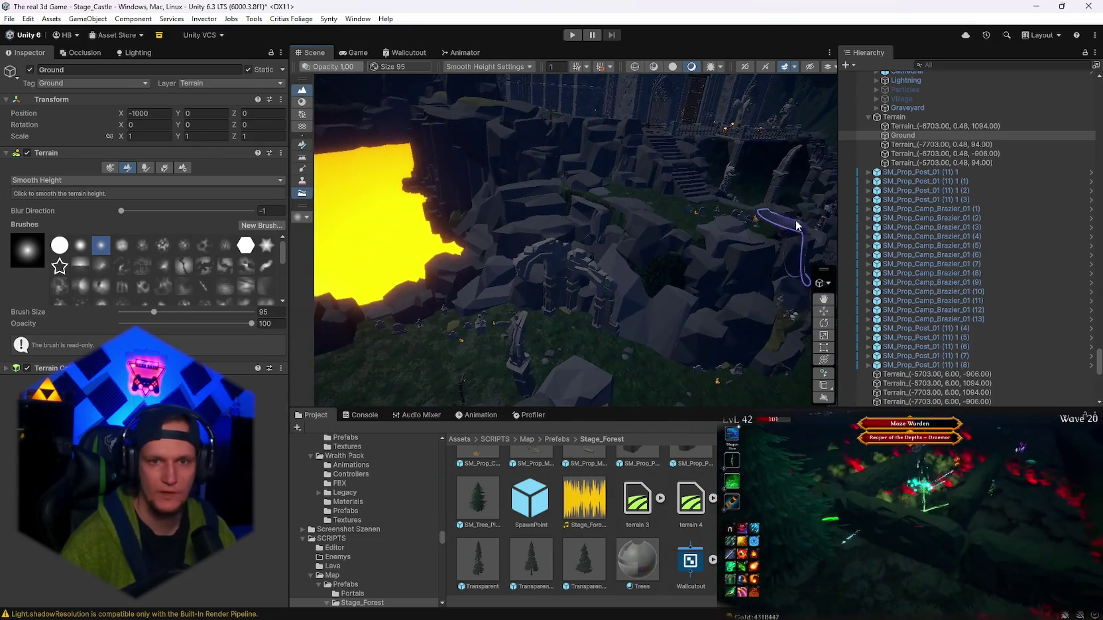
scroll(866, 203, up, 2)
scroll(960, 316, up, 8)
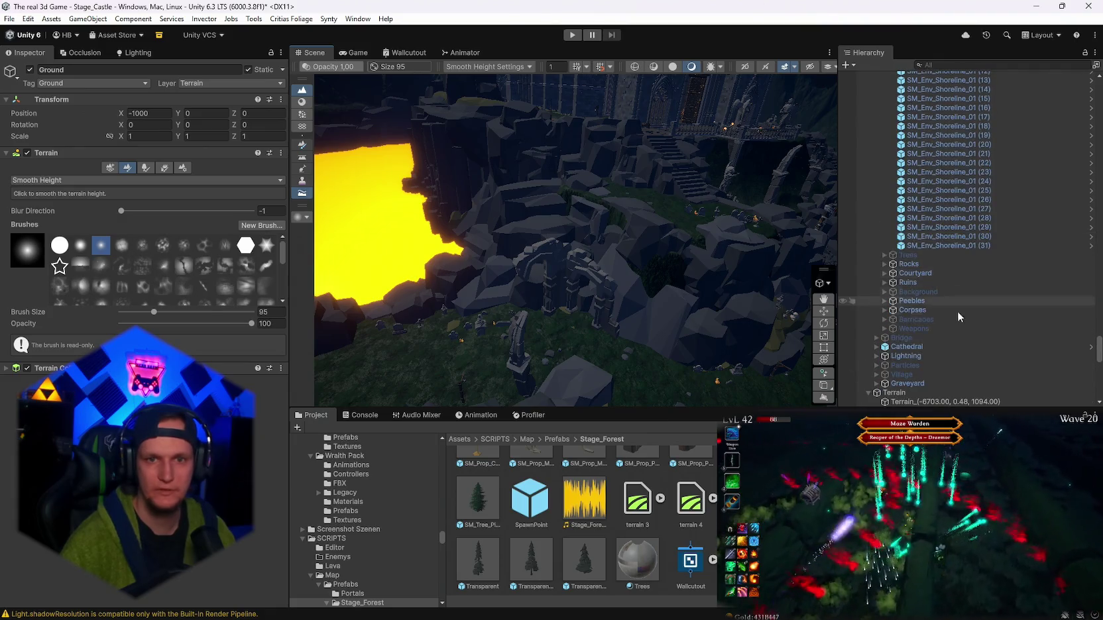
scroll(914, 282, up, 10)
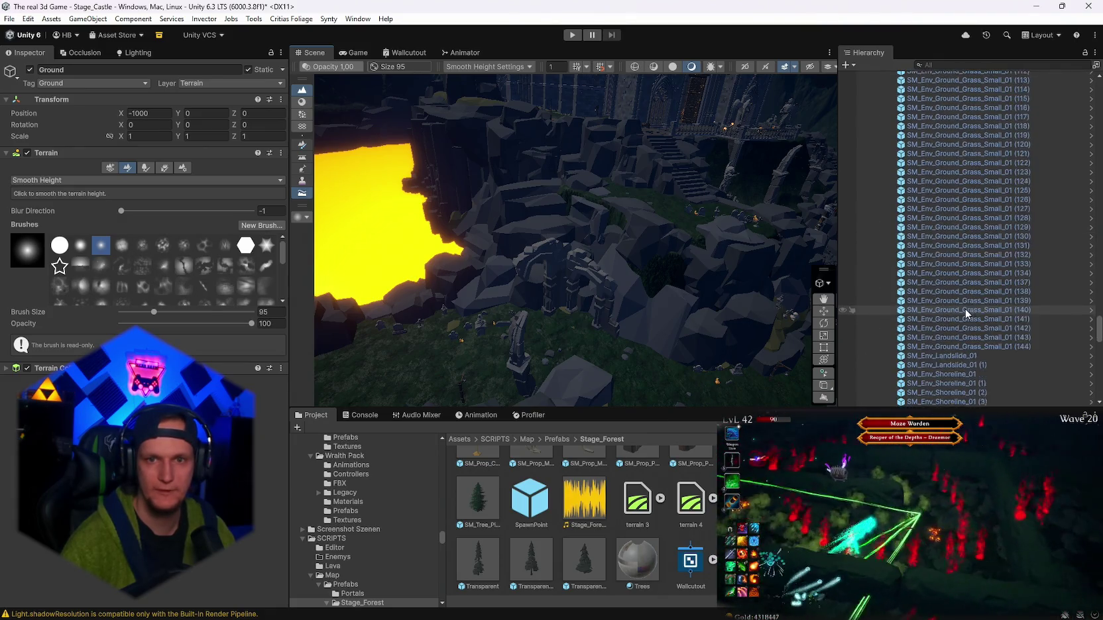
- Deactivate the Environment's Ground object and reselect the terrain Ground tile
drag(1097, 284, 1088, 109)
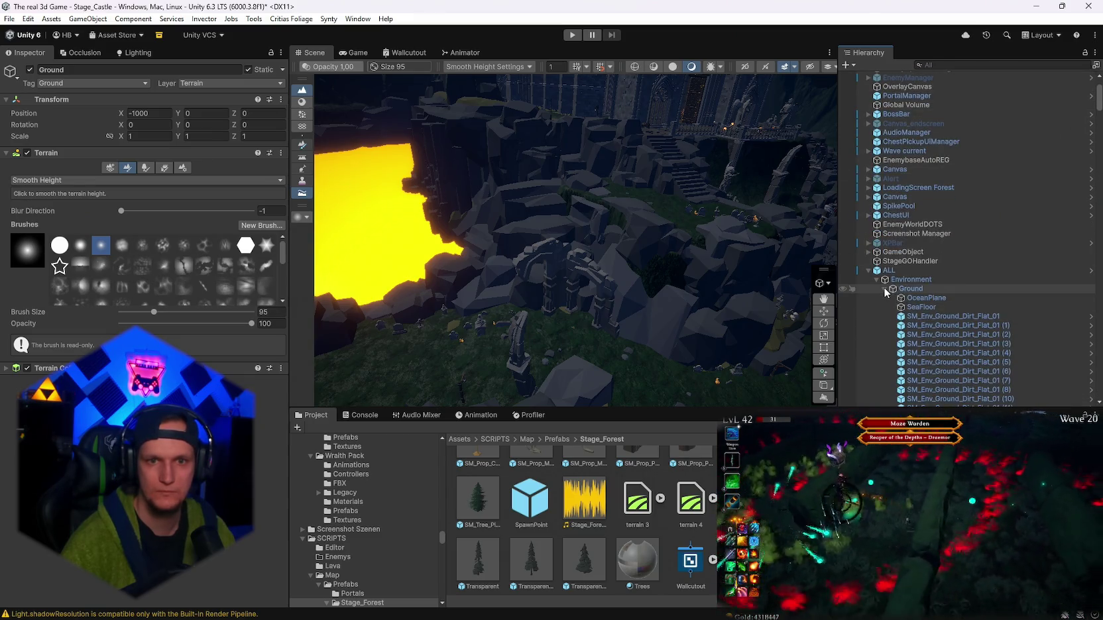
click(909, 289)
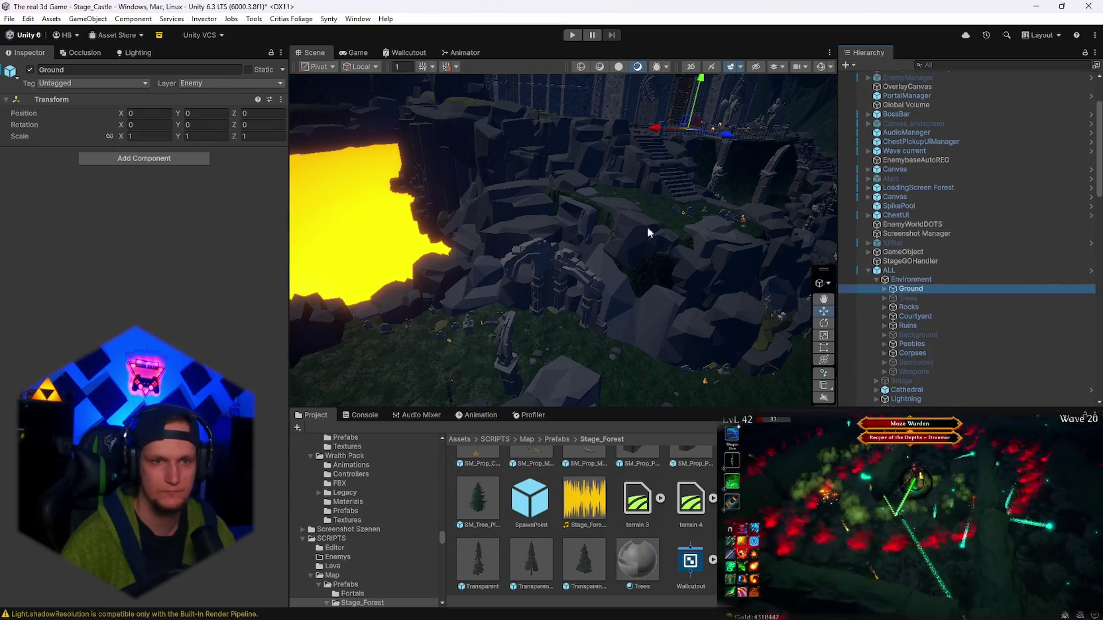
click(30, 69)
mouse_move(549, 232)
mouse_down()
mouse_move(649, 277)
mouse_move(537, 316)
mouse_up()
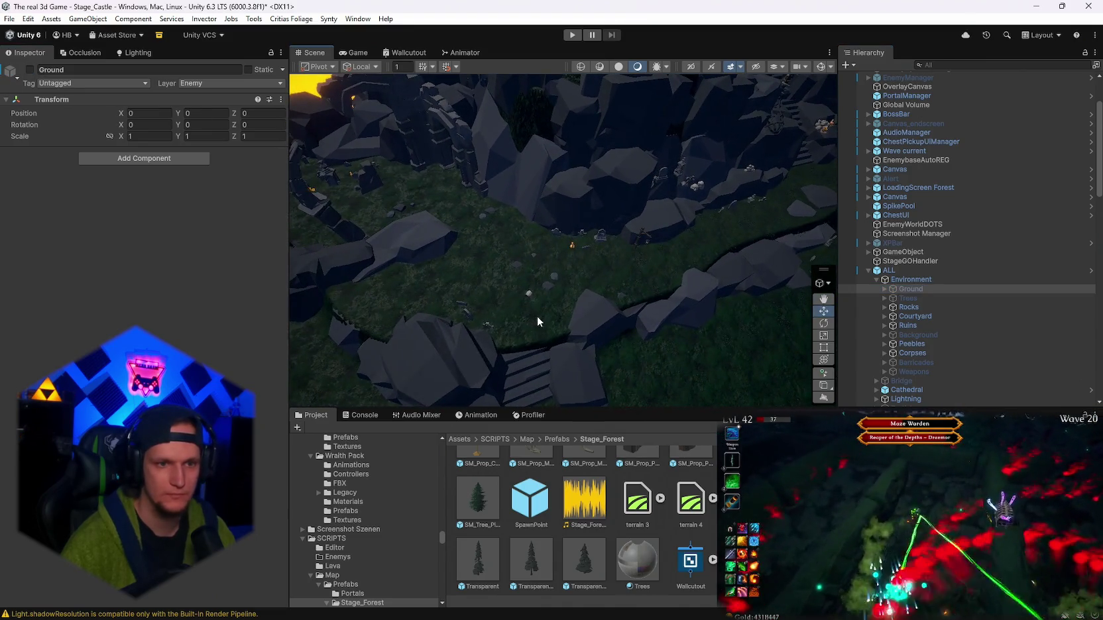
click(537, 316)
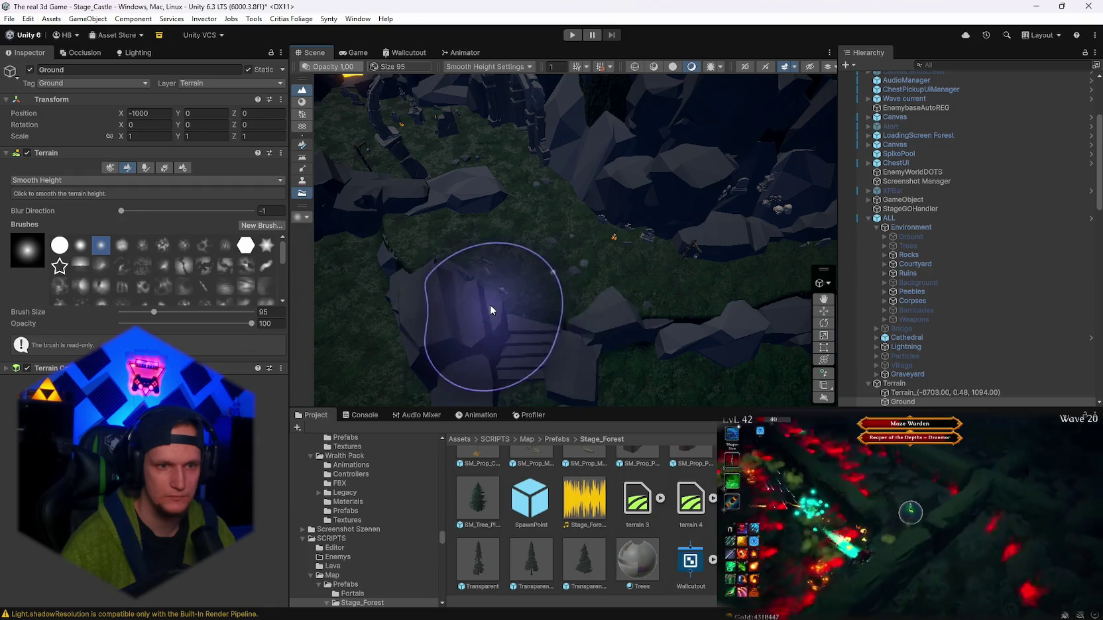
- Orbit around the stairs, rocks and tombstones of the graveyard
mouse_move(556, 329)
mouse_down()
mouse_move(540, 285)
mouse_move(573, 266)
mouse_move(645, 270)
mouse_move(447, 233)
mouse_up()
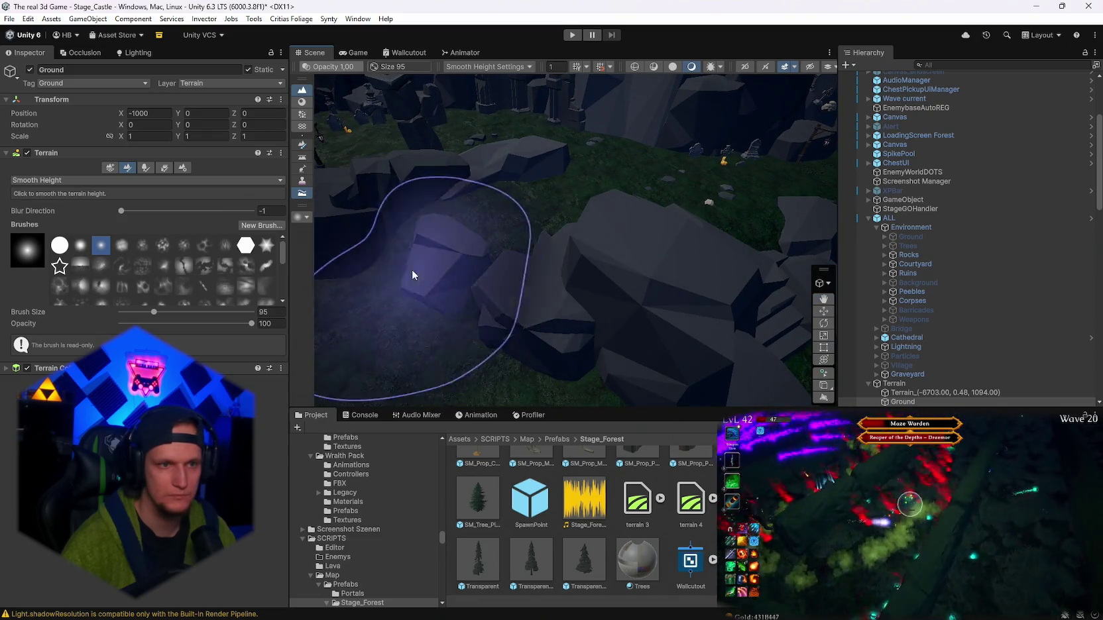
mouse_move(412, 286)
mouse_down()
mouse_move(349, 271)
mouse_move(532, 328)
mouse_move(523, 365)
mouse_up()
mouse_move(547, 312)
mouse_down()
mouse_move(554, 296)
mouse_move(631, 252)
mouse_move(645, 189)
mouse_move(426, 190)
mouse_move(314, 172)
mouse_move(477, 163)
mouse_up()
mouse_move(568, 160)
mouse_down()
mouse_move(660, 172)
mouse_move(796, 159)
mouse_move(544, 140)
mouse_move(479, 166)
mouse_up()
mouse_move(524, 234)
mouse_down()
mouse_move(714, 258)
mouse_move(456, 239)
mouse_up()
- Smooth the grassy ground near the stairs, then return to the Set Height brush
mouse_move(521, 249)
mouse_down()
mouse_move(672, 275)
mouse_move(507, 239)
mouse_move(694, 251)
mouse_up()
mouse_move(577, 227)
mouse_down()
mouse_move(611, 148)
mouse_move(729, 155)
mouse_move(423, 148)
mouse_move(523, 222)
mouse_up()
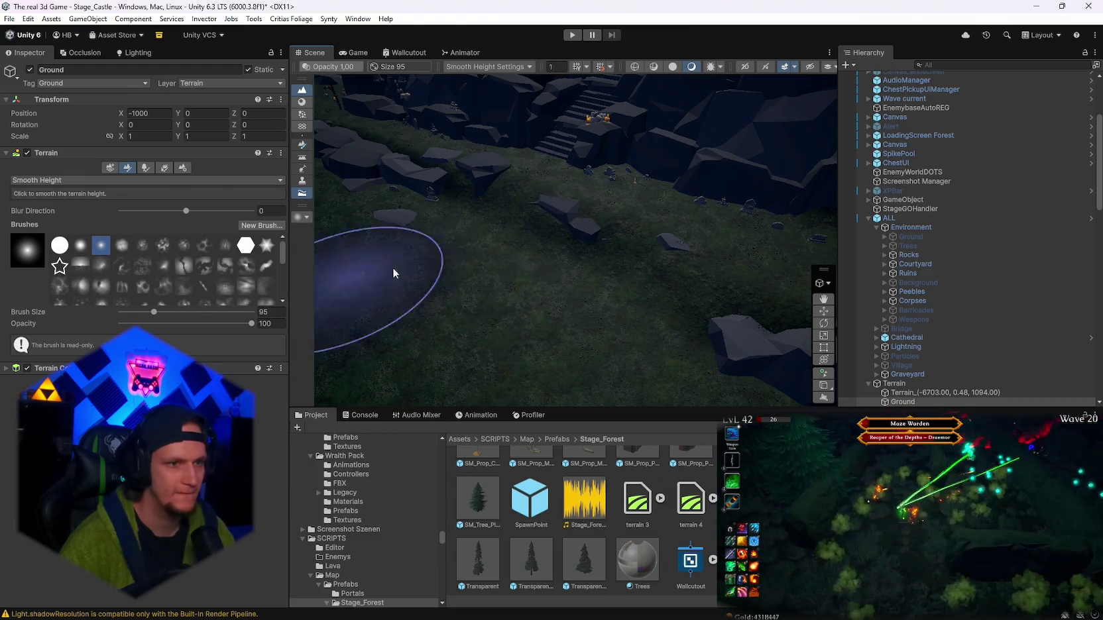
mouse_move(408, 159)
mouse_down()
mouse_move(399, 177)
mouse_move(451, 184)
mouse_move(438, 203)
mouse_up()
scroll(500, 210, up, 3)
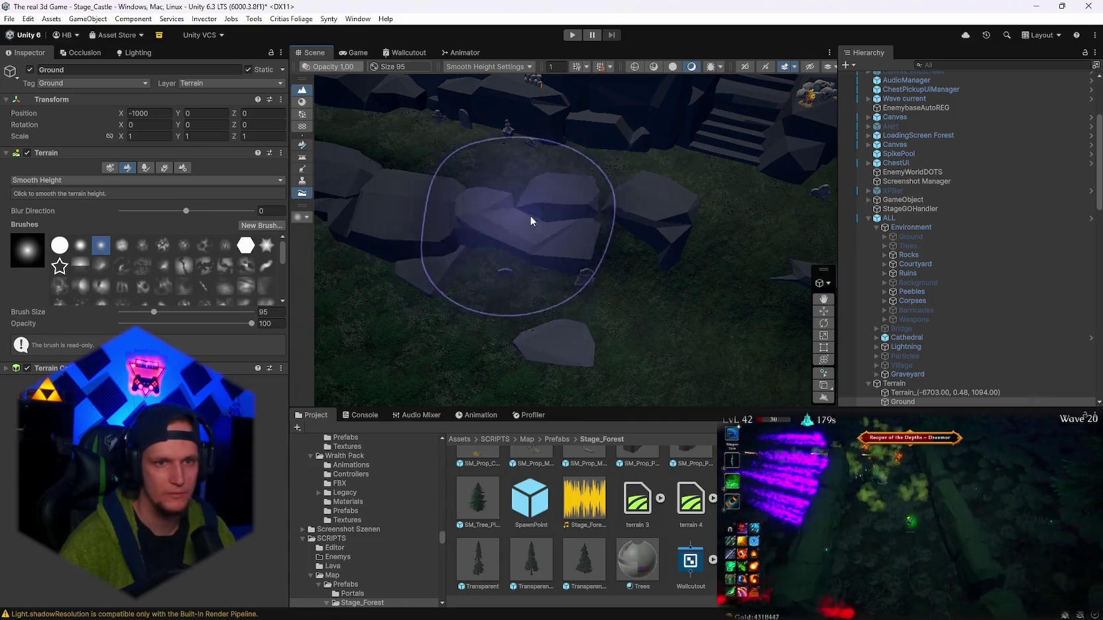
mouse_move(696, 262)
mouse_down()
mouse_move(771, 185)
mouse_move(751, 155)
mouse_move(356, 215)
mouse_up()
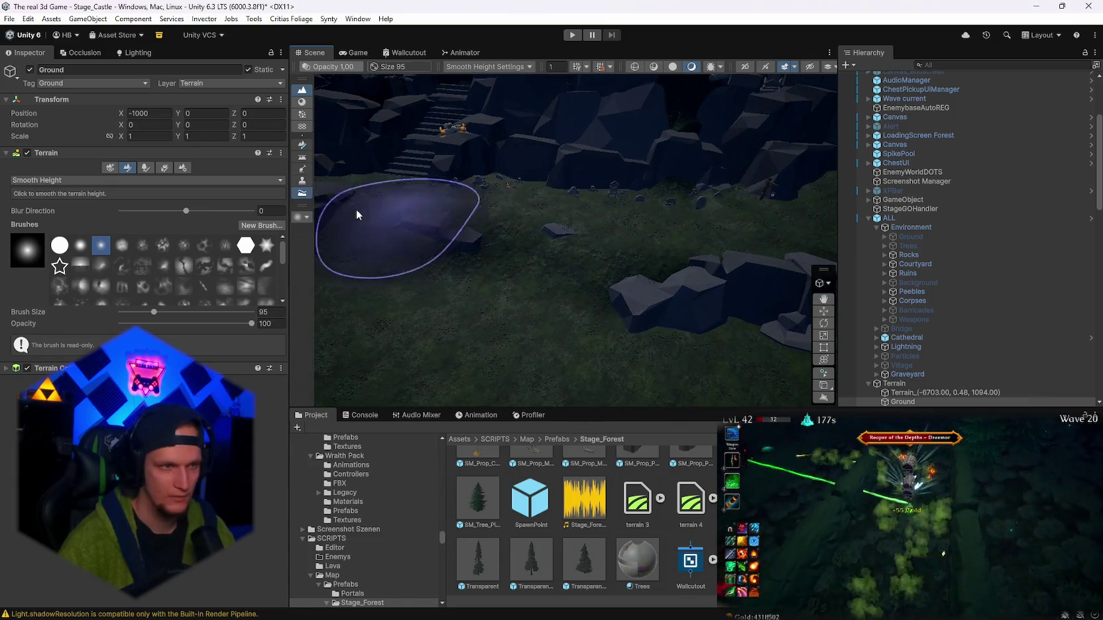
click(39, 182)
click(40, 230)
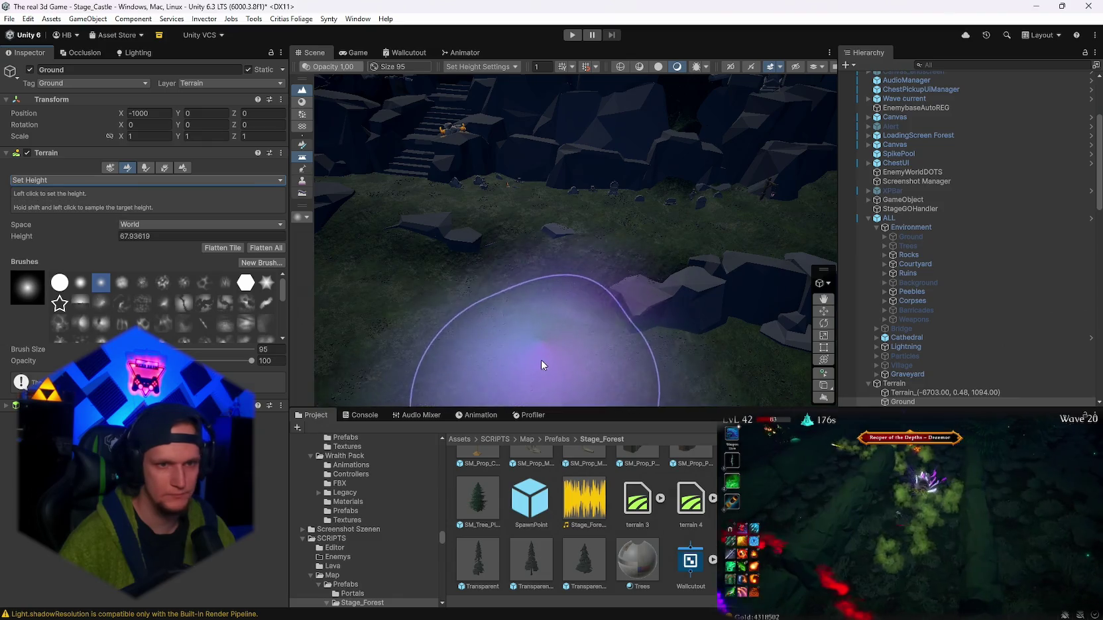
mouse_move(498, 350)
mouse_down()
mouse_move(560, 324)
mouse_move(551, 281)
mouse_move(416, 199)
mouse_move(698, 325)
mouse_move(733, 266)
mouse_move(586, 302)
mouse_move(482, 302)
mouse_move(558, 305)
mouse_move(601, 291)
mouse_move(746, 320)
mouse_move(365, 331)
mouse_move(650, 338)
mouse_move(660, 323)
mouse_move(623, 335)
mouse_up()
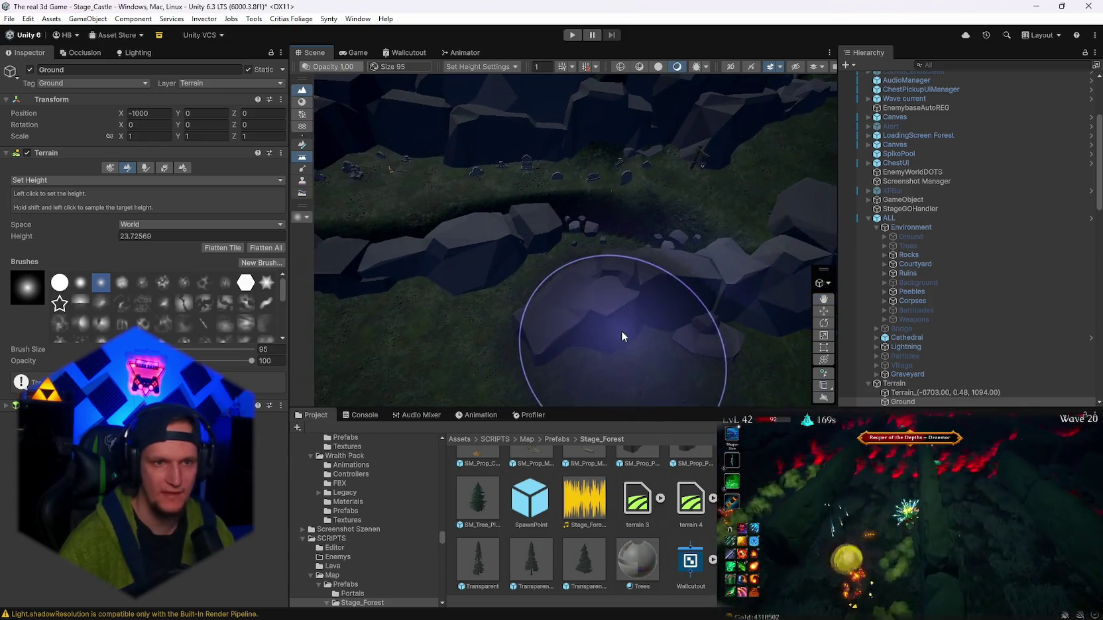
click(74, 181)
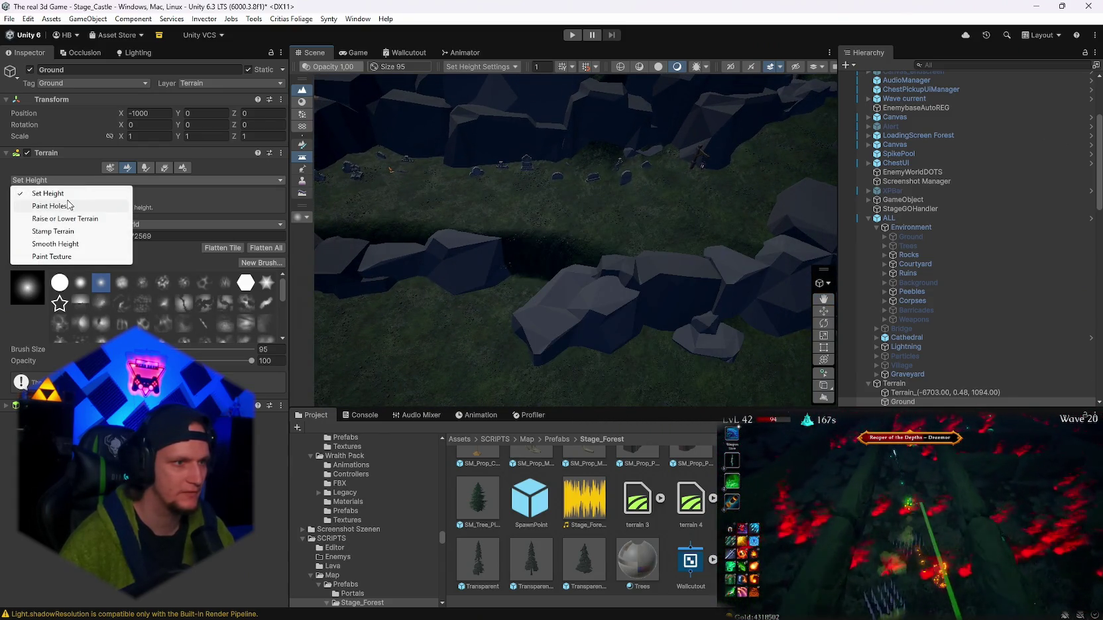
click(40, 192)
shift+click(580, 235)
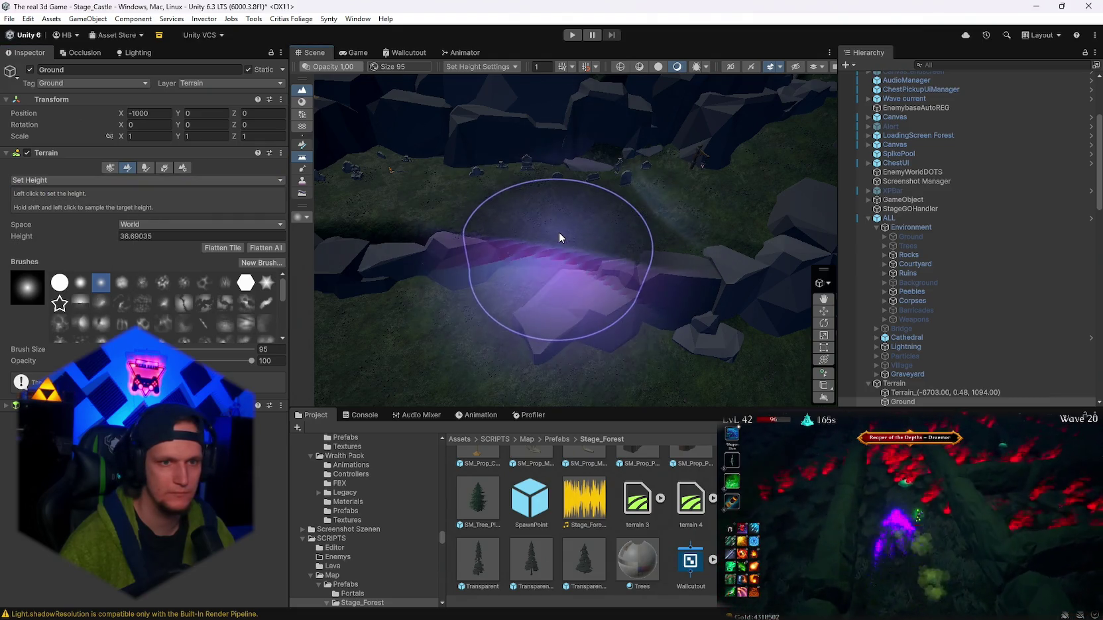
click(559, 234)
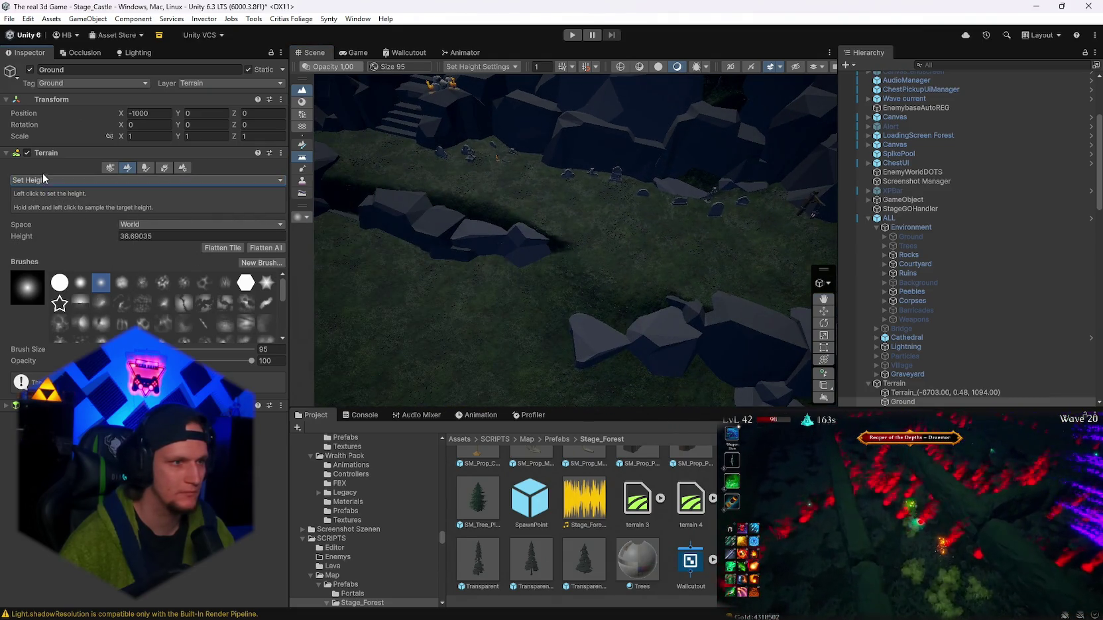
click(74, 180)
click(62, 244)
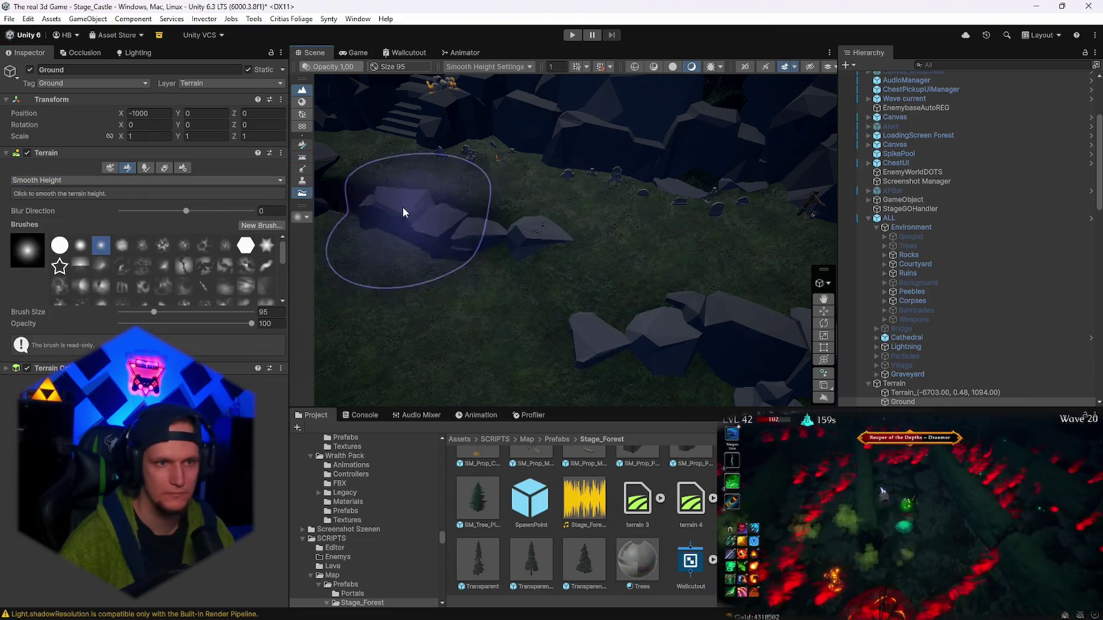
drag(343, 185, 426, 179)
scroll(581, 251, up, 3)
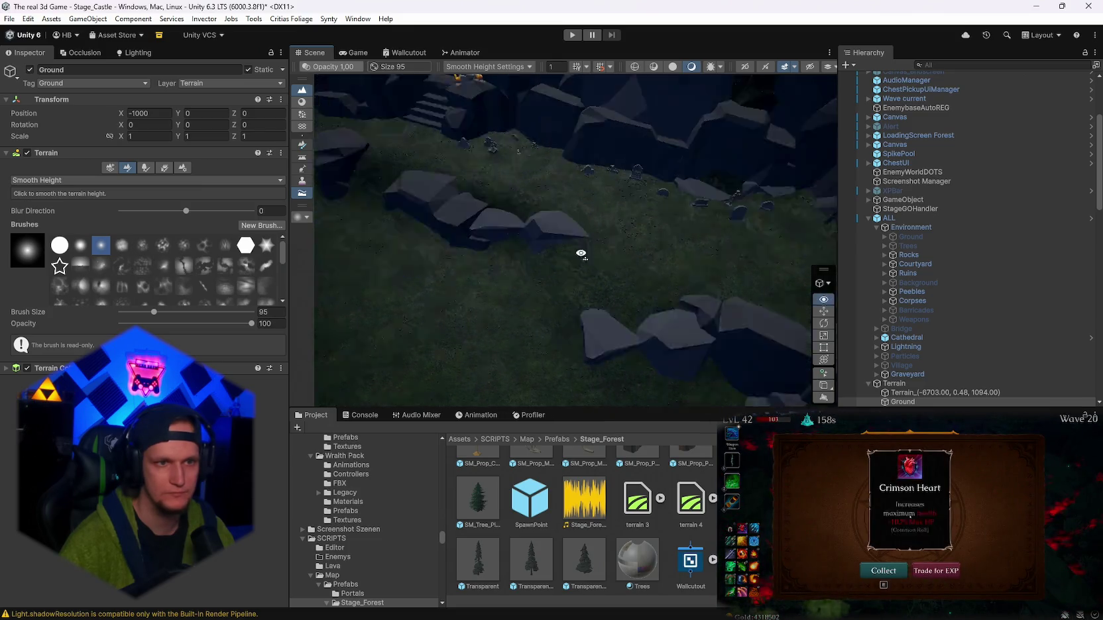
mouse_move(544, 246)
mouse_down()
mouse_move(435, 283)
mouse_move(771, 273)
mouse_move(722, 226)
mouse_move(551, 234)
mouse_move(610, 260)
mouse_move(562, 276)
mouse_move(693, 331)
mouse_move(658, 327)
mouse_up()
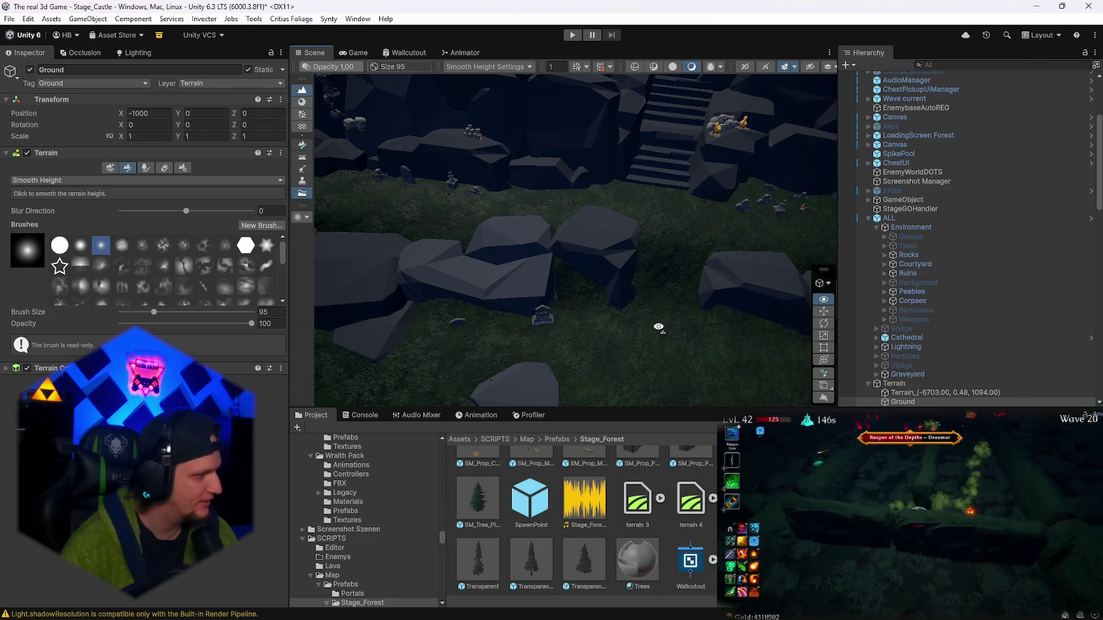
mouse_move(659, 328)
mouse_down()
mouse_move(682, 342)
mouse_move(645, 349)
mouse_move(658, 332)
mouse_move(523, 325)
mouse_move(670, 318)
mouse_move(659, 304)
mouse_up()
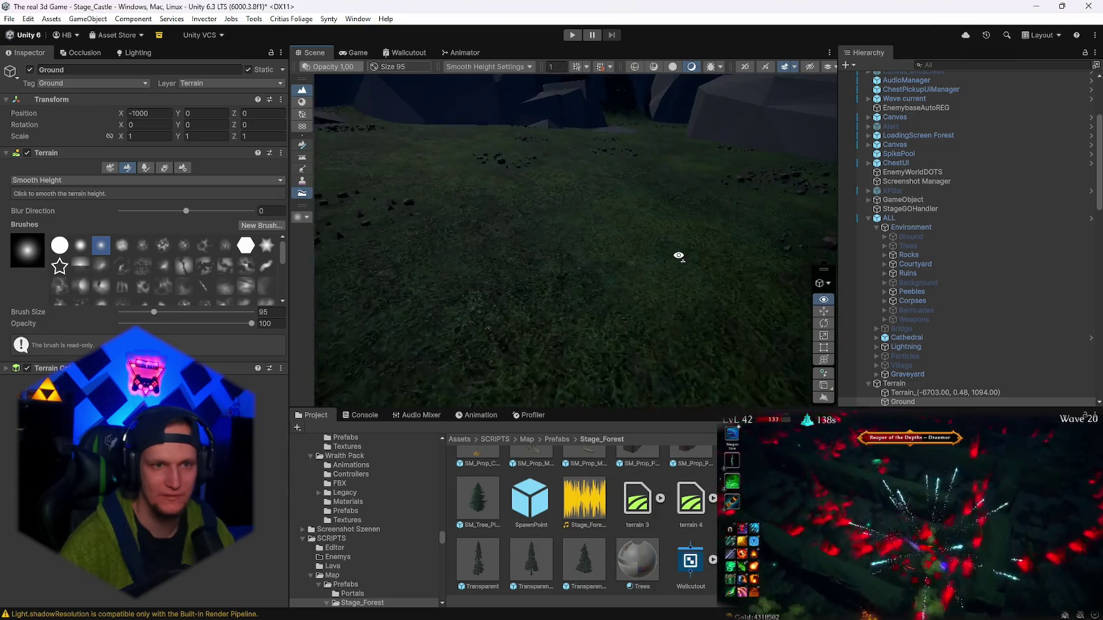
mouse_move(289, 195)
mouse_down()
mouse_move(383, 185)
mouse_move(349, 207)
mouse_move(397, 200)
mouse_move(650, 272)
mouse_up()
mouse_move(758, 258)
mouse_down()
mouse_move(786, 263)
mouse_move(739, 214)
mouse_move(264, 210)
mouse_move(159, 197)
mouse_move(669, 221)
mouse_move(820, 208)
mouse_move(828, 225)
mouse_move(492, 228)
mouse_move(507, 246)
mouse_move(486, 262)
mouse_move(457, 255)
mouse_up()
- Switch the terrain tool to Set Height and lower the target height to 18.6
click(62, 180)
click(40, 190)
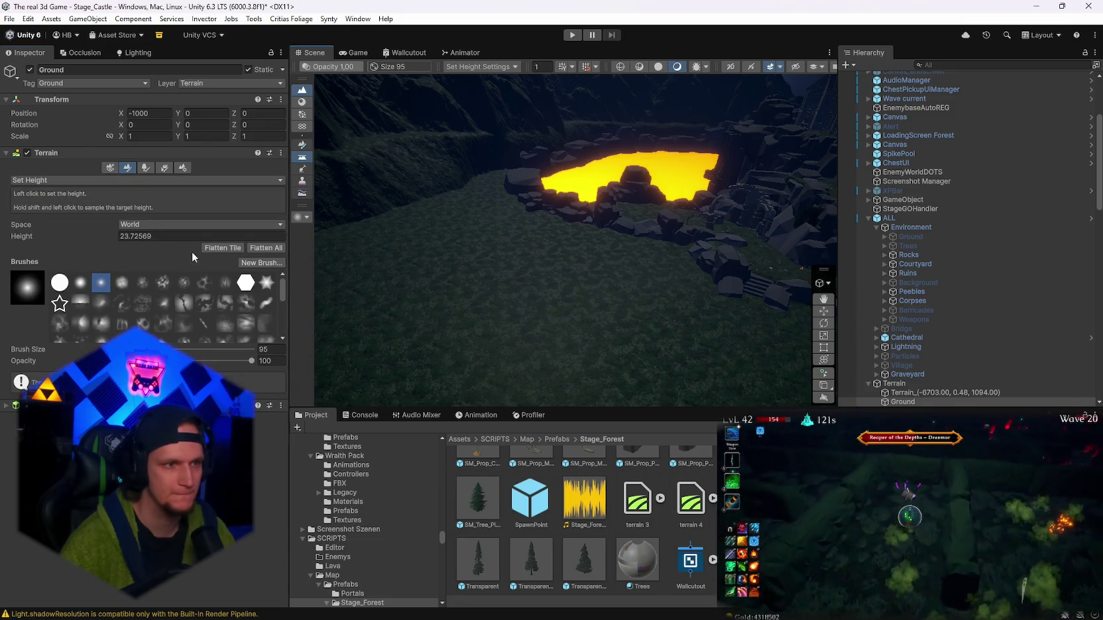
drag(109, 244, 93, 244)
mouse_move(544, 269)
mouse_down()
mouse_move(547, 289)
mouse_move(719, 369)
mouse_move(623, 281)
mouse_move(478, 271)
mouse_move(621, 245)
mouse_move(485, 238)
mouse_up()
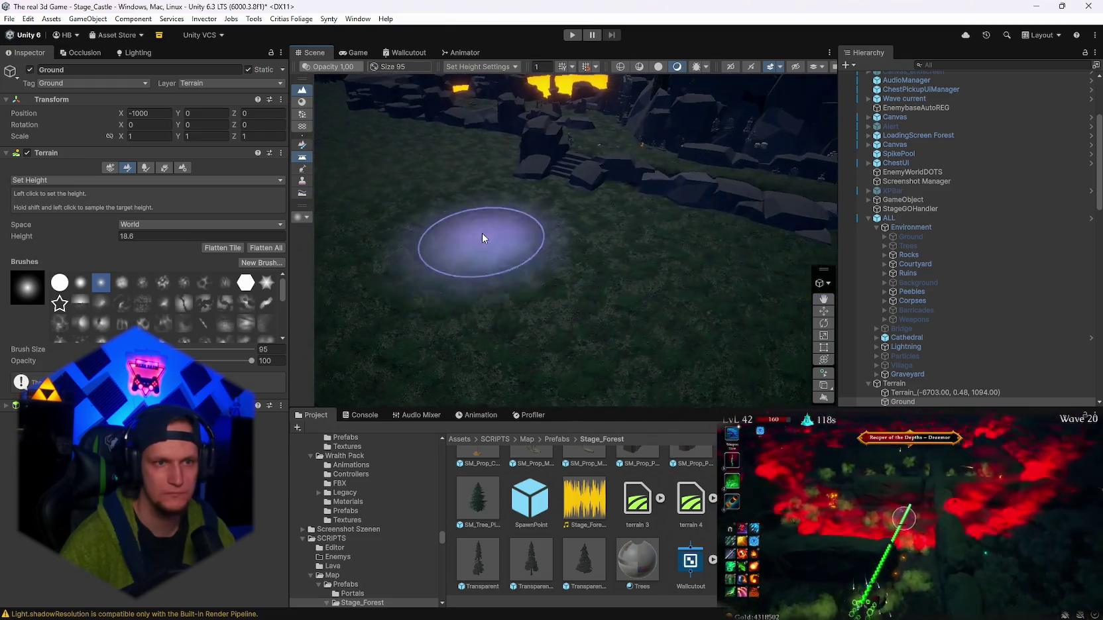
mouse_move(676, 252)
mouse_down()
mouse_move(702, 278)
mouse_move(739, 238)
mouse_move(472, 220)
mouse_up()
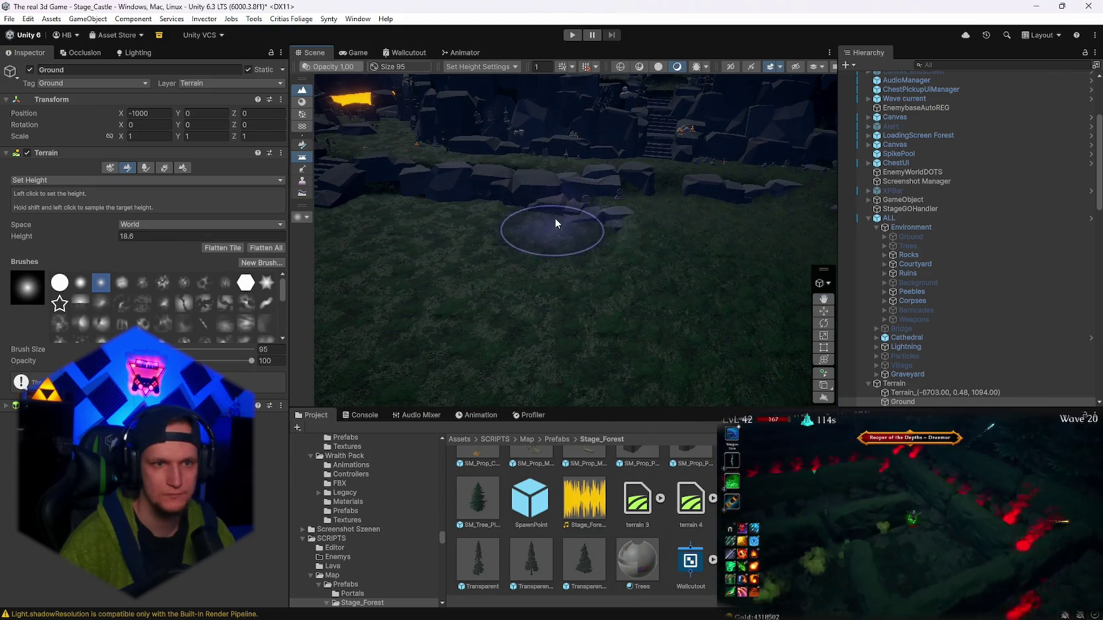
mouse_move(692, 224)
mouse_down()
mouse_move(840, 226)
mouse_move(778, 216)
mouse_move(734, 249)
mouse_move(466, 243)
mouse_up()
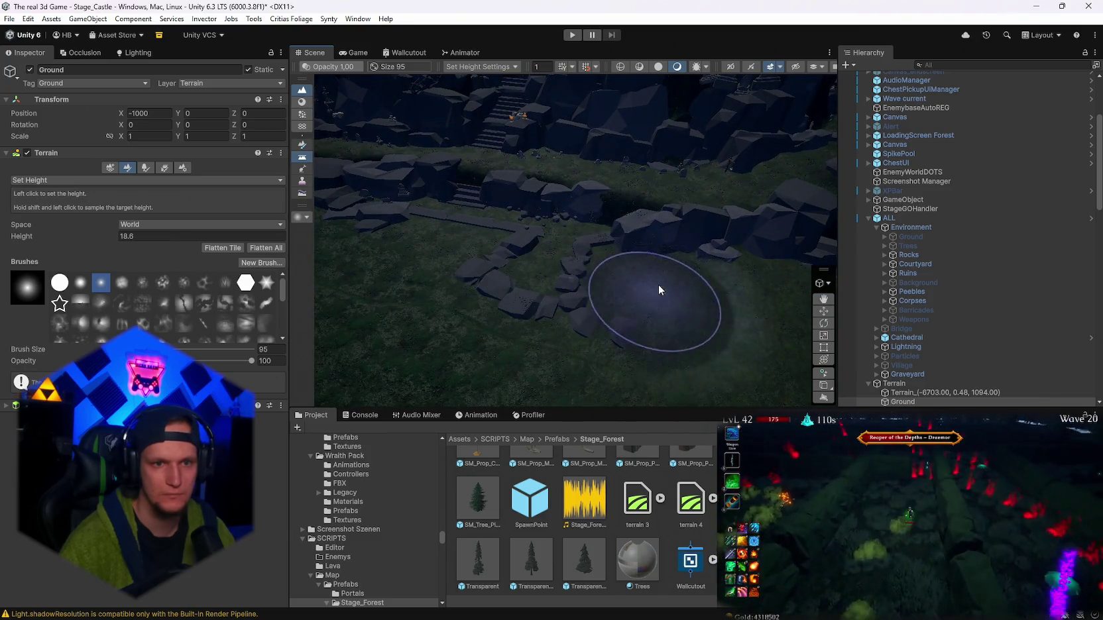
mouse_move(734, 301)
mouse_down()
mouse_move(870, 275)
mouse_move(704, 271)
mouse_up()
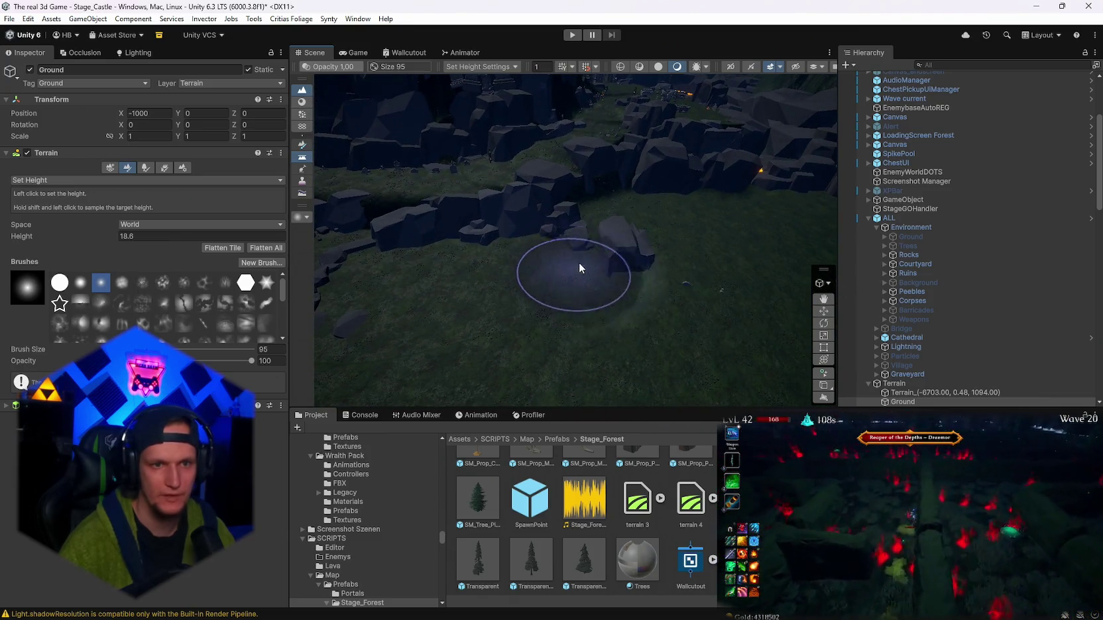
- Orbit around the terrain toward the lit torches, rocks and lava
mouse_move(796, 307)
mouse_down()
mouse_move(730, 264)
mouse_move(566, 248)
mouse_up()
drag(625, 275, 653, 242)
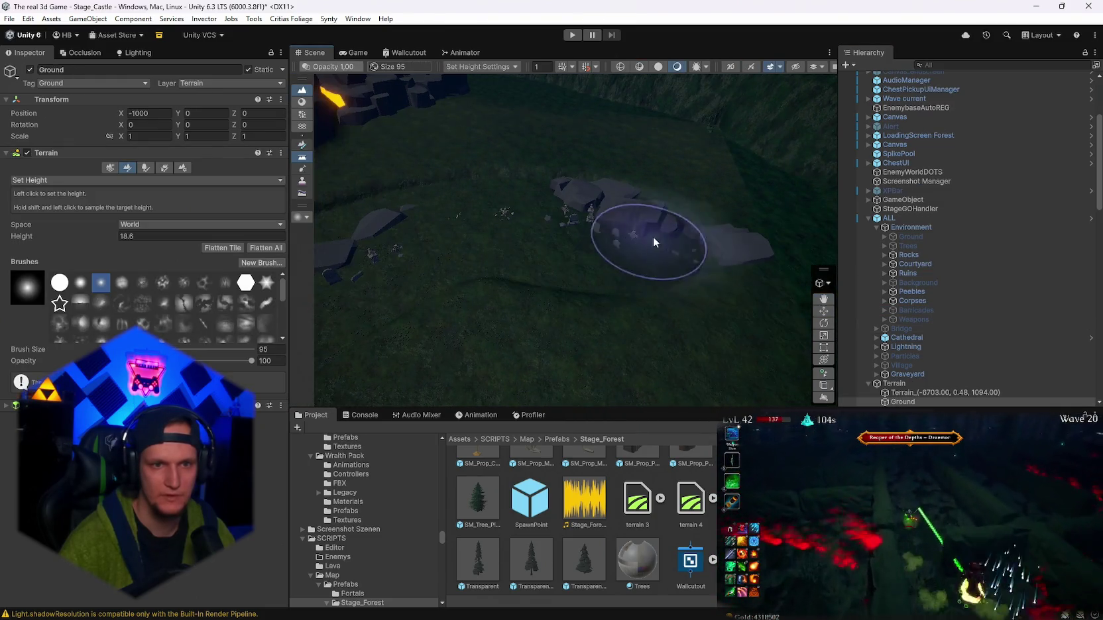
drag(683, 319, 550, 353)
mouse_move(497, 321)
mouse_down()
mouse_move(601, 275)
mouse_move(565, 182)
mouse_move(335, 210)
mouse_move(529, 253)
mouse_move(561, 241)
mouse_move(743, 324)
mouse_up()
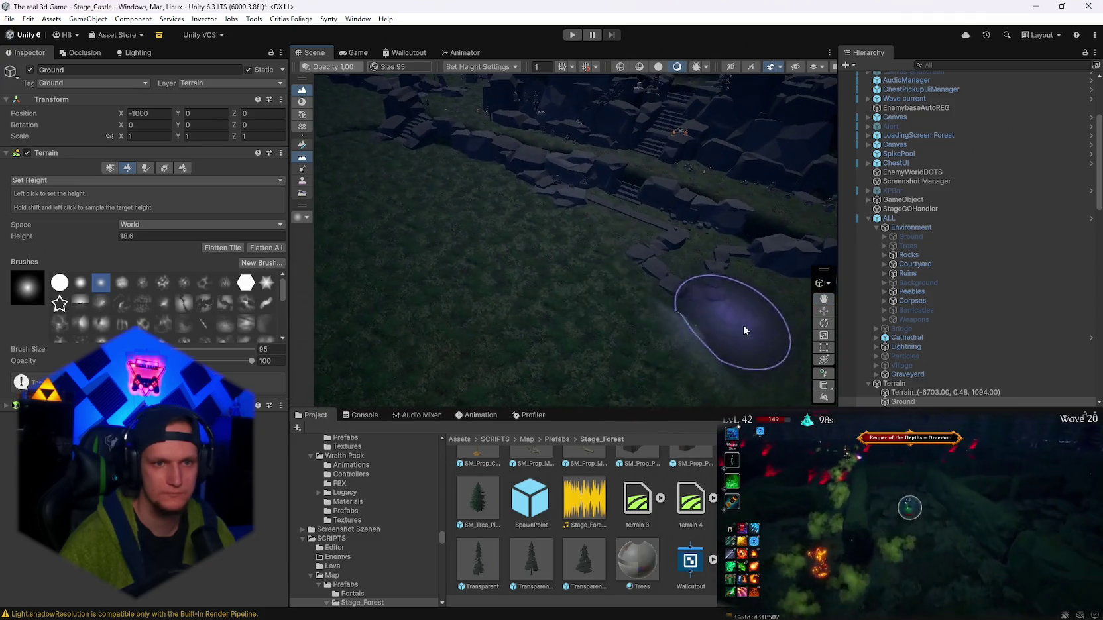
drag(455, 250, 683, 342)
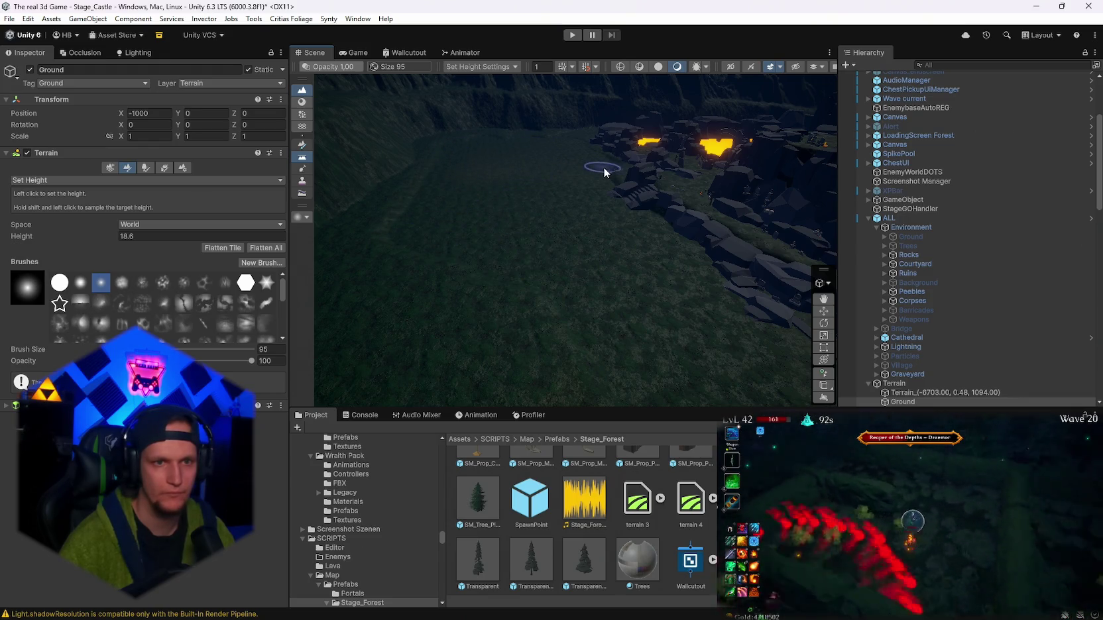
mouse_move(576, 210)
mouse_down()
mouse_move(653, 211)
mouse_move(711, 248)
mouse_move(743, 252)
mouse_up()
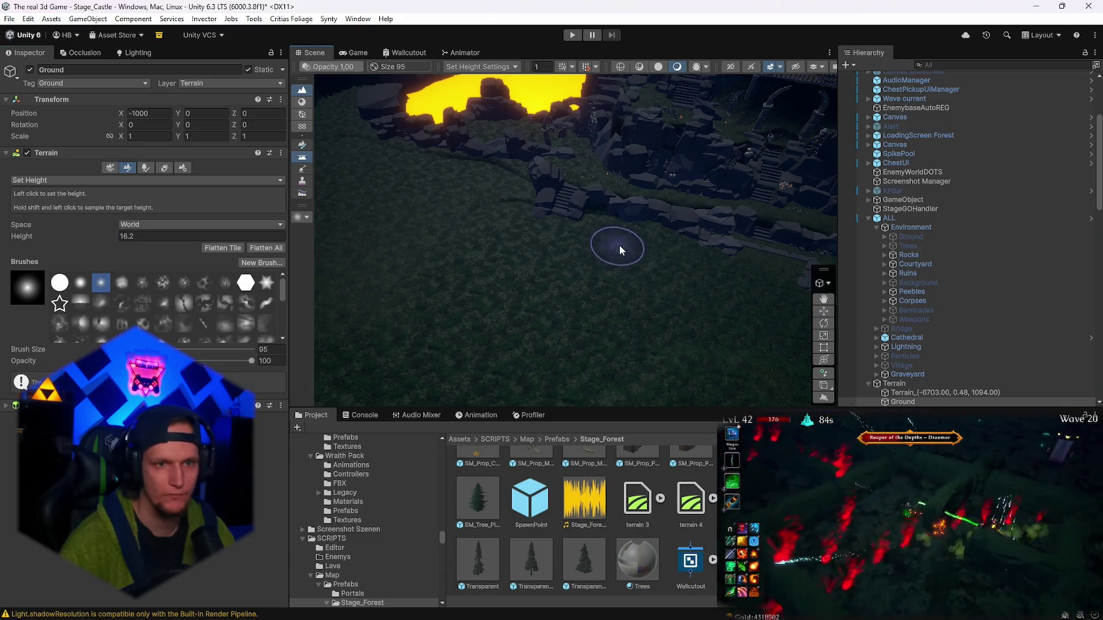
mouse_move(741, 273)
mouse_down()
mouse_move(978, 254)
mouse_move(571, 265)
mouse_up()
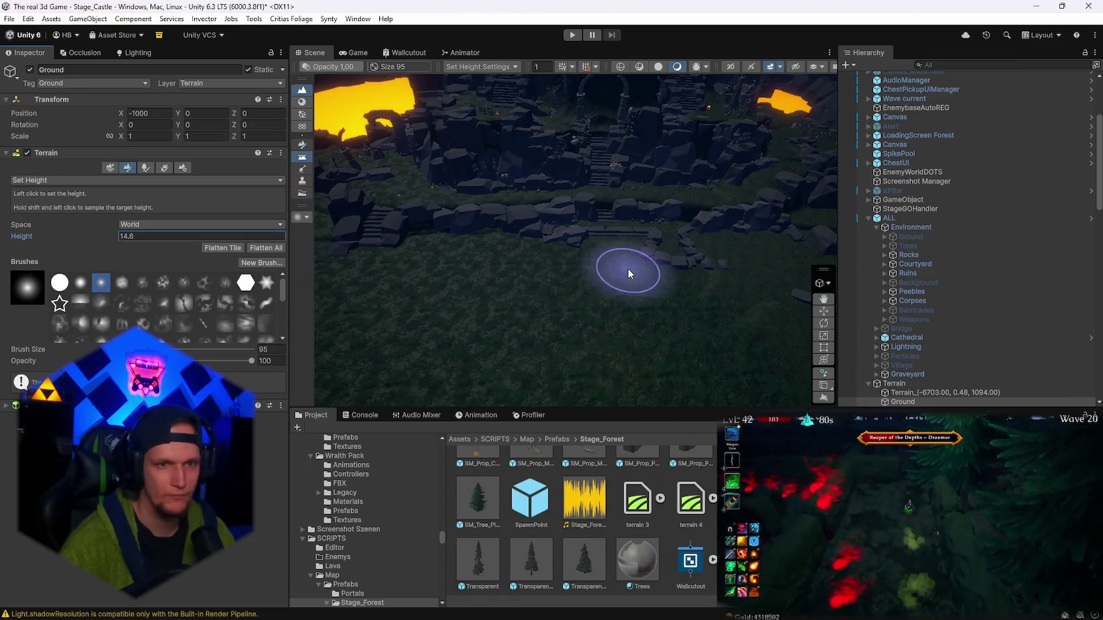
scroll(646, 270, up, 5)
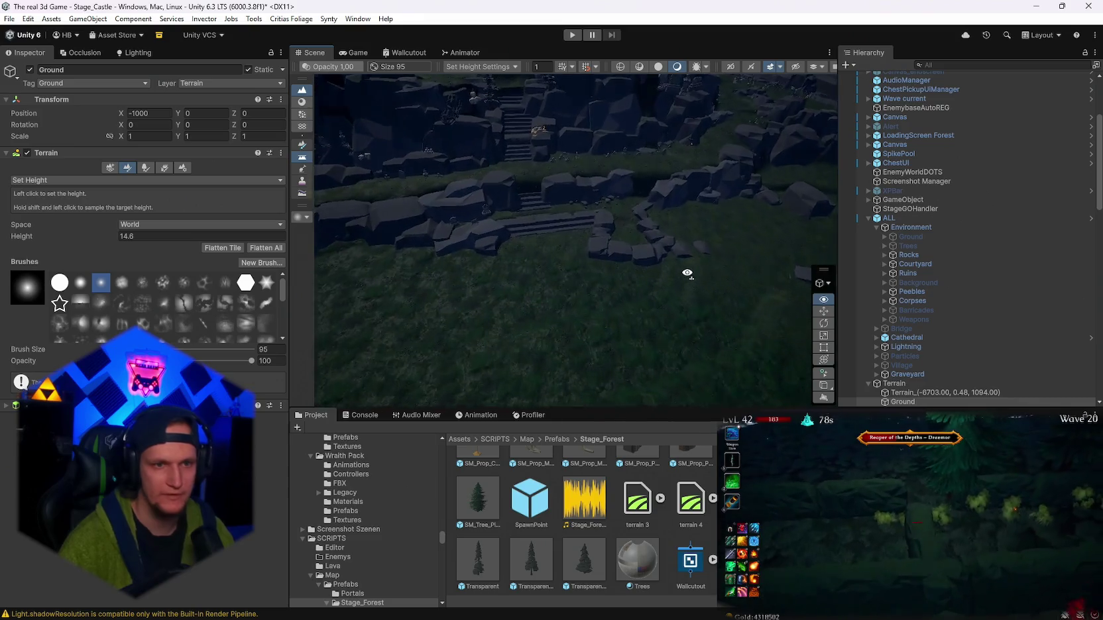
scroll(573, 276, down, 5)
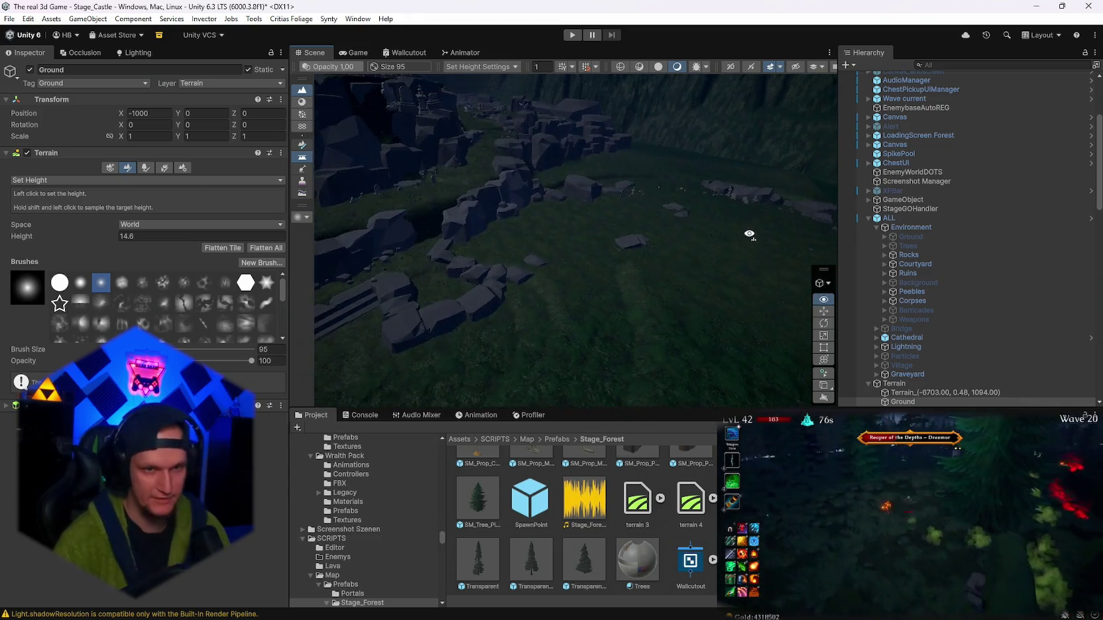
scroll(561, 268, up, 5)
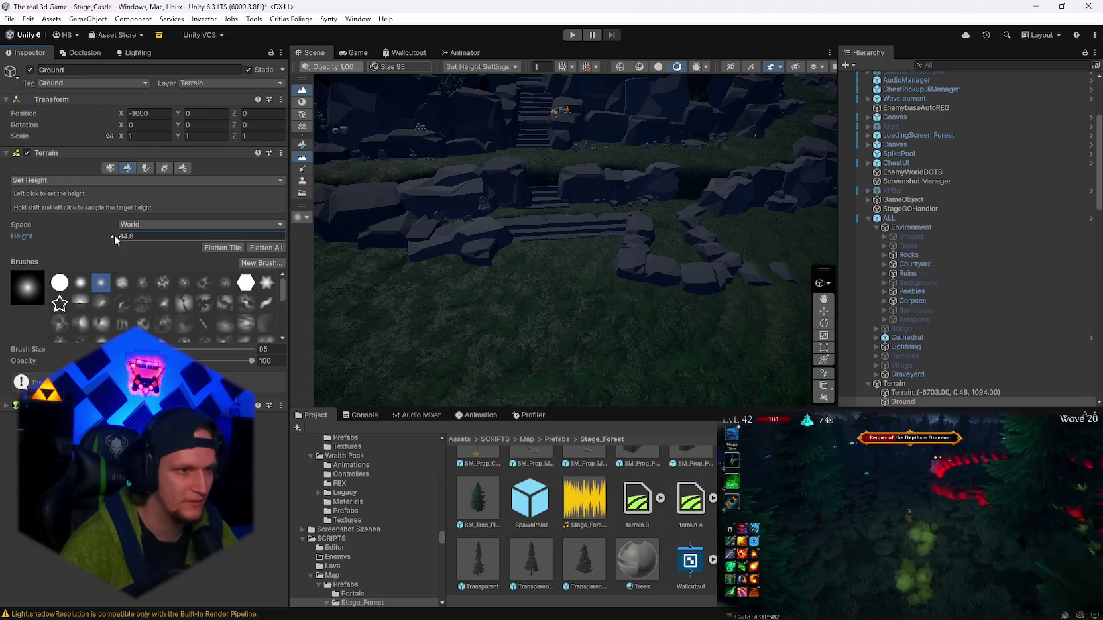
- Lower the target height through 13.8 and 10.7 to 6 and paint the neighbouring tile
drag(109, 235, 107, 235)
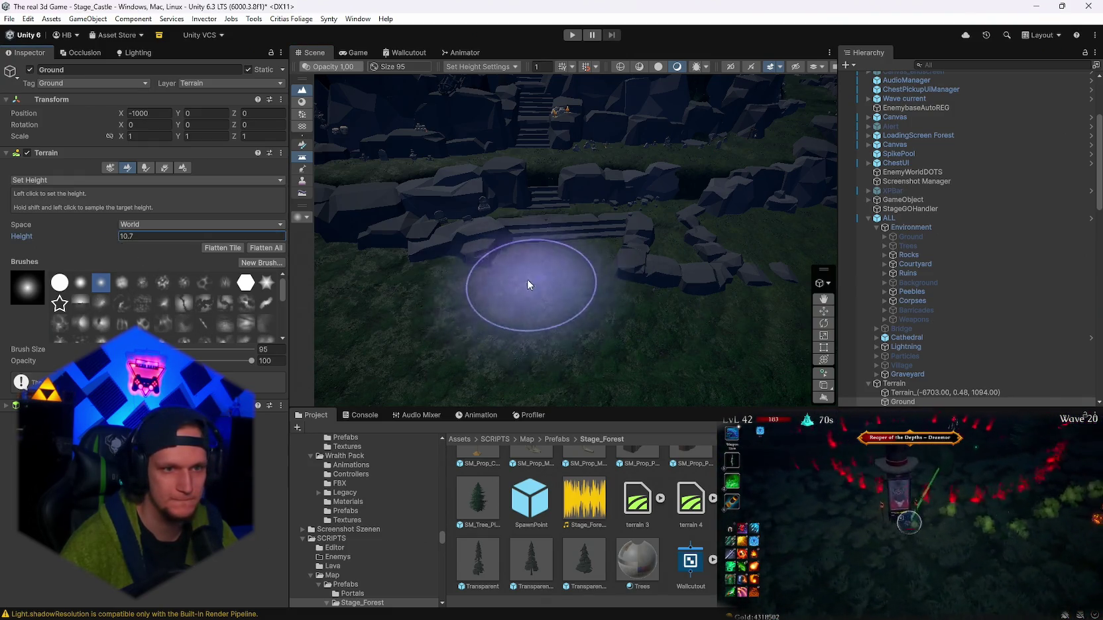
drag(111, 241, 108, 242)
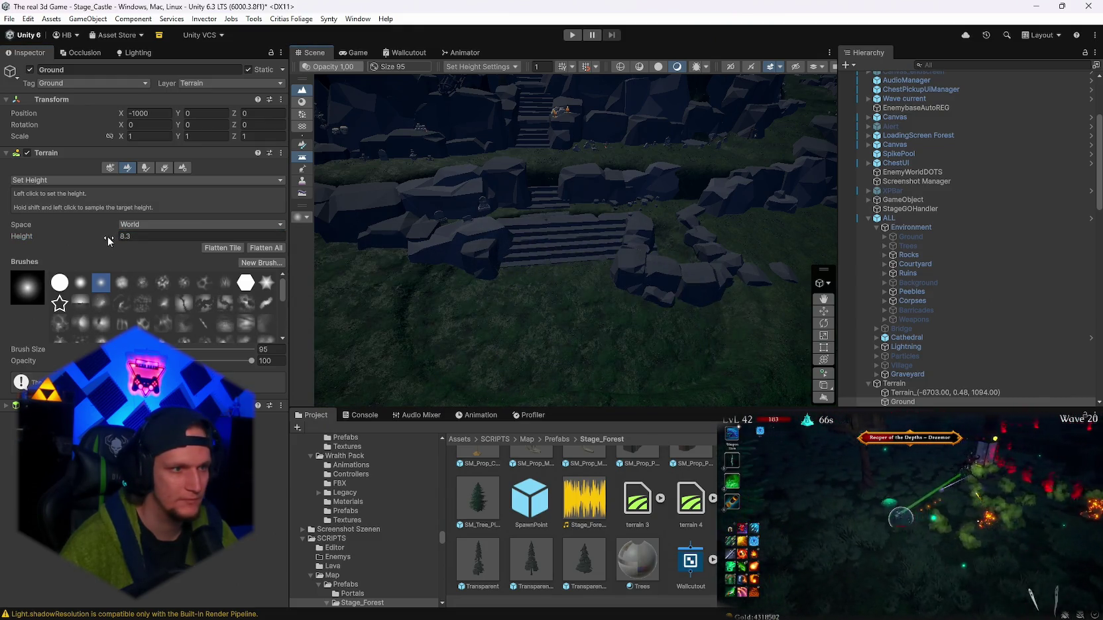
text(6)
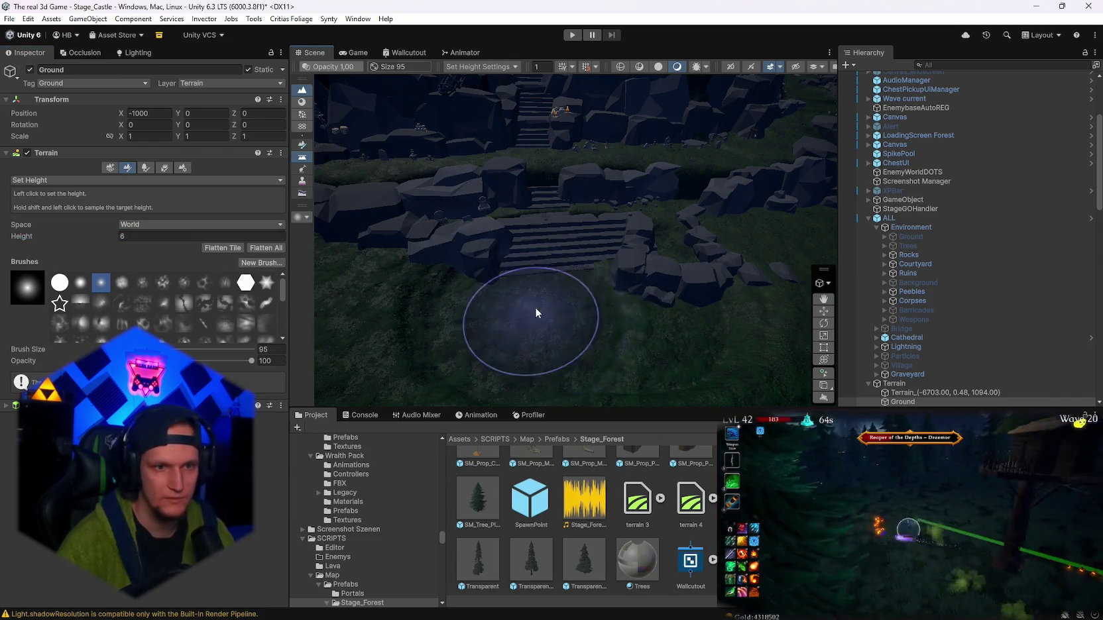
mouse_move(646, 311)
mouse_down()
mouse_move(792, 307)
mouse_move(648, 330)
mouse_move(450, 260)
mouse_up()
mouse_move(630, 315)
mouse_down()
mouse_move(676, 321)
mouse_move(542, 287)
mouse_move(579, 258)
mouse_up()
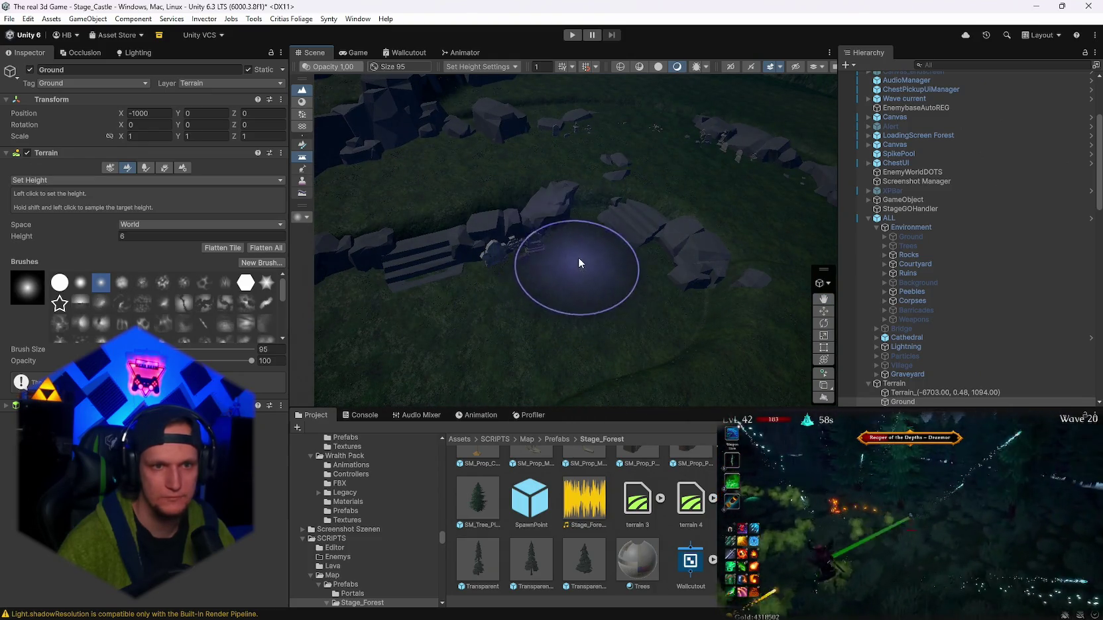
click(595, 241)
mouse_move(725, 215)
mouse_down()
mouse_move(810, 159)
mouse_move(779, 152)
mouse_move(663, 278)
mouse_up()
click(664, 278)
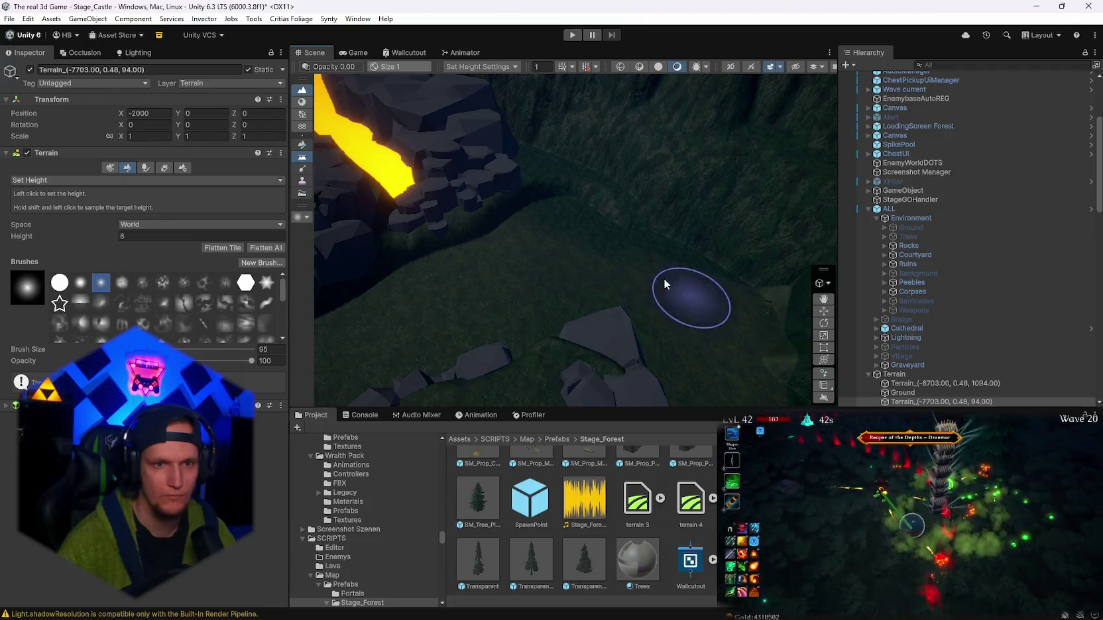
- Raise a bump on the dark grass and fill the lava gap with Set Height
mouse_move(582, 293)
mouse_down()
mouse_move(554, 253)
mouse_move(763, 230)
mouse_move(987, 234)
mouse_move(29, 227)
mouse_move(84, 248)
mouse_move(144, 238)
mouse_move(431, 252)
mouse_move(720, 306)
mouse_up()
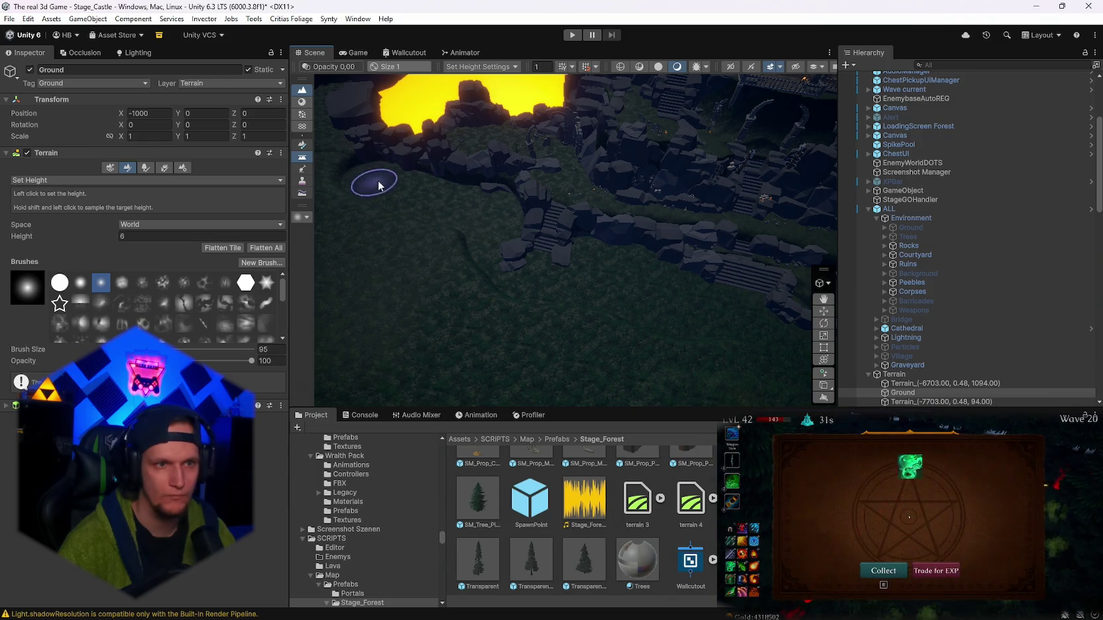
mouse_move(489, 211)
mouse_down()
mouse_move(426, 211)
mouse_move(490, 226)
mouse_move(475, 254)
mouse_move(533, 272)
mouse_up()
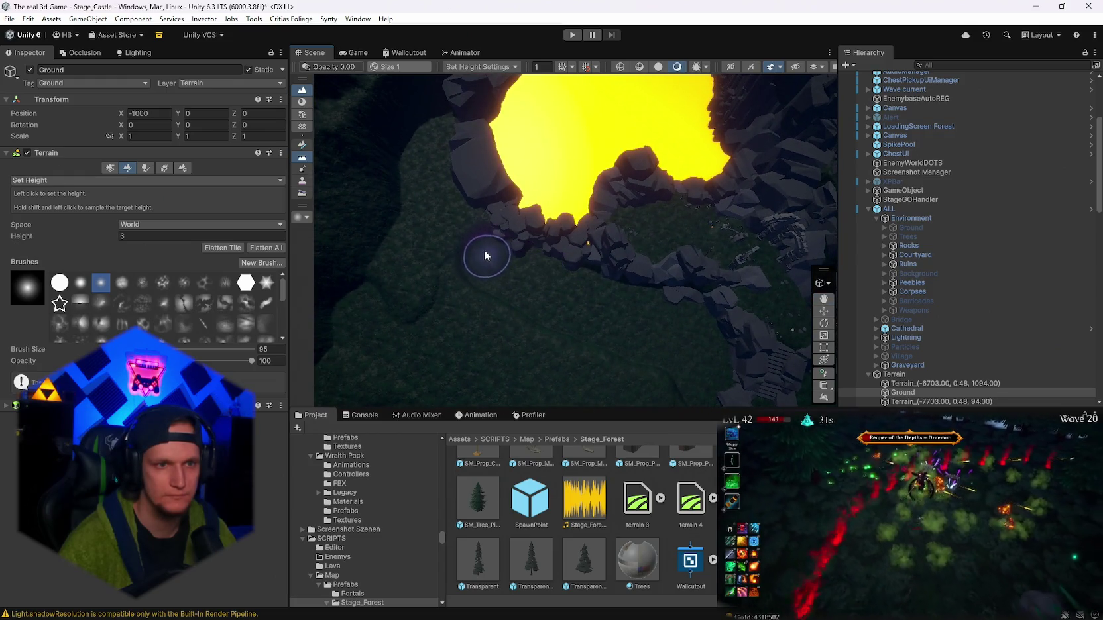
drag(452, 233, 550, 303)
mouse_move(511, 338)
mouse_down()
mouse_move(524, 315)
mouse_move(386, 336)
mouse_move(442, 197)
mouse_move(311, 308)
mouse_move(571, 180)
mouse_move(641, 246)
mouse_up()
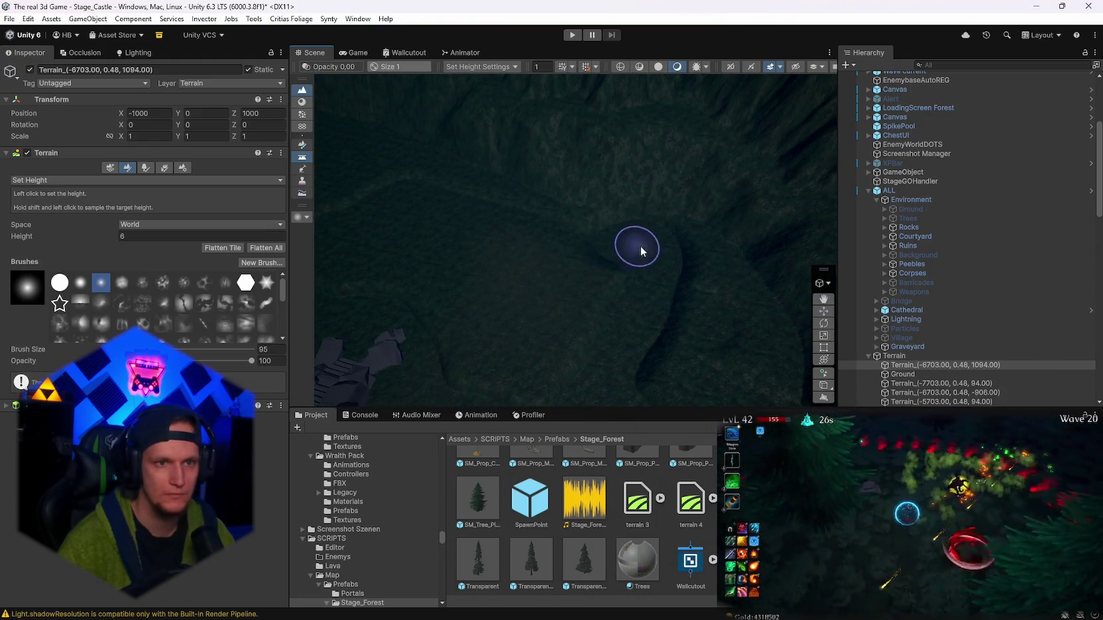
- Switch between the Ground and neighbouring tiles, then sample the Ground height 18.59842
scroll(601, 250, down, 3)
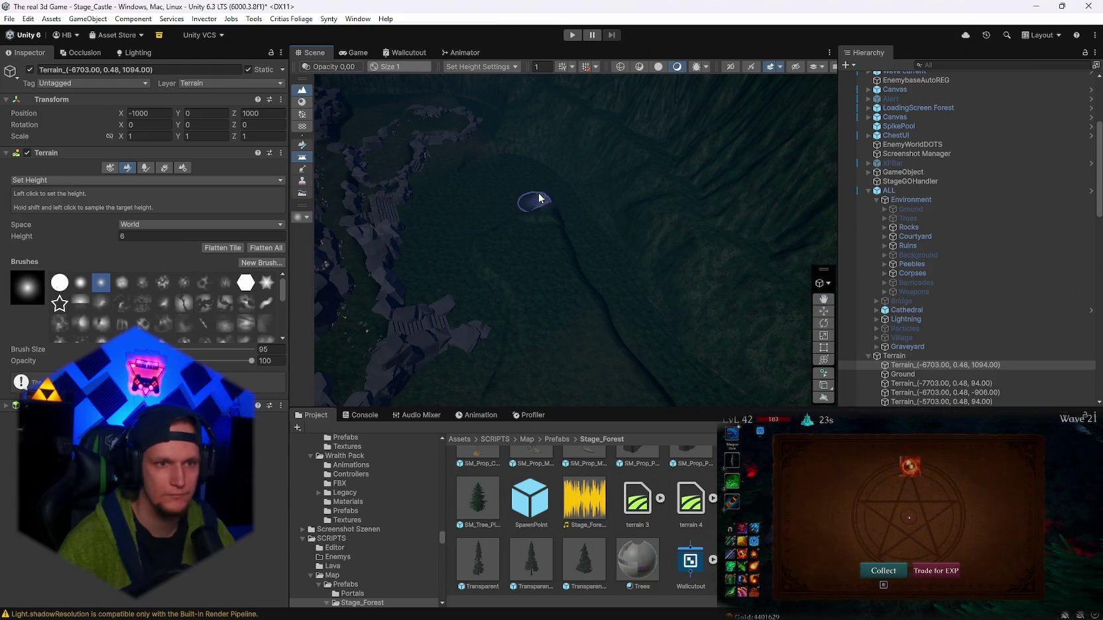
click(524, 272)
scroll(507, 277, up, 2)
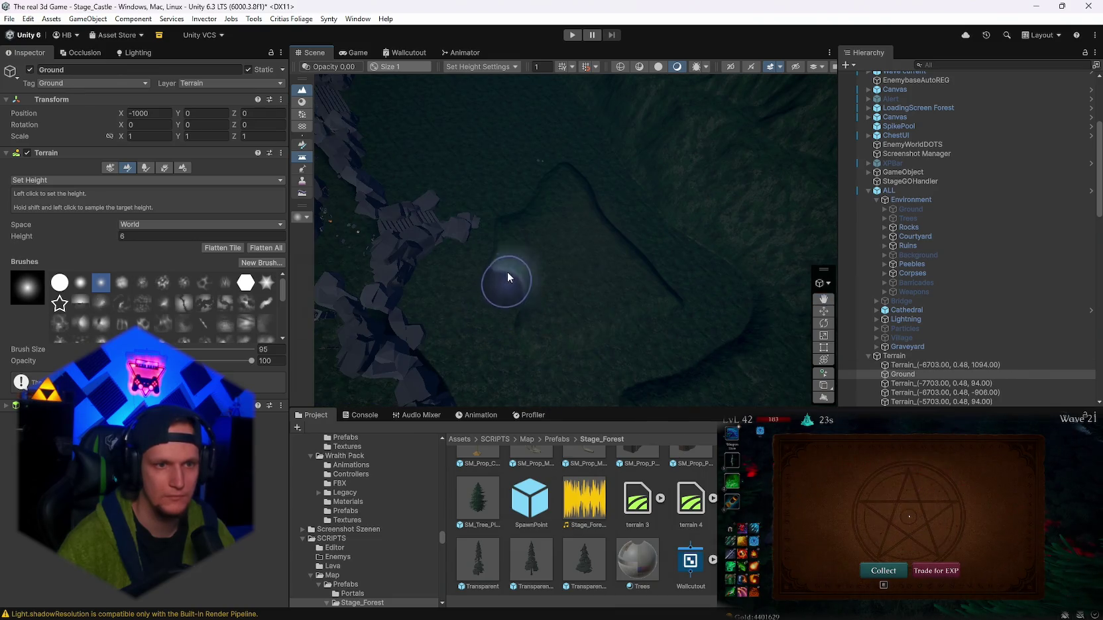
mouse_move(638, 261)
mouse_down()
mouse_move(756, 296)
mouse_move(563, 241)
mouse_move(278, 128)
mouse_move(251, 159)
mouse_move(454, 310)
mouse_up()
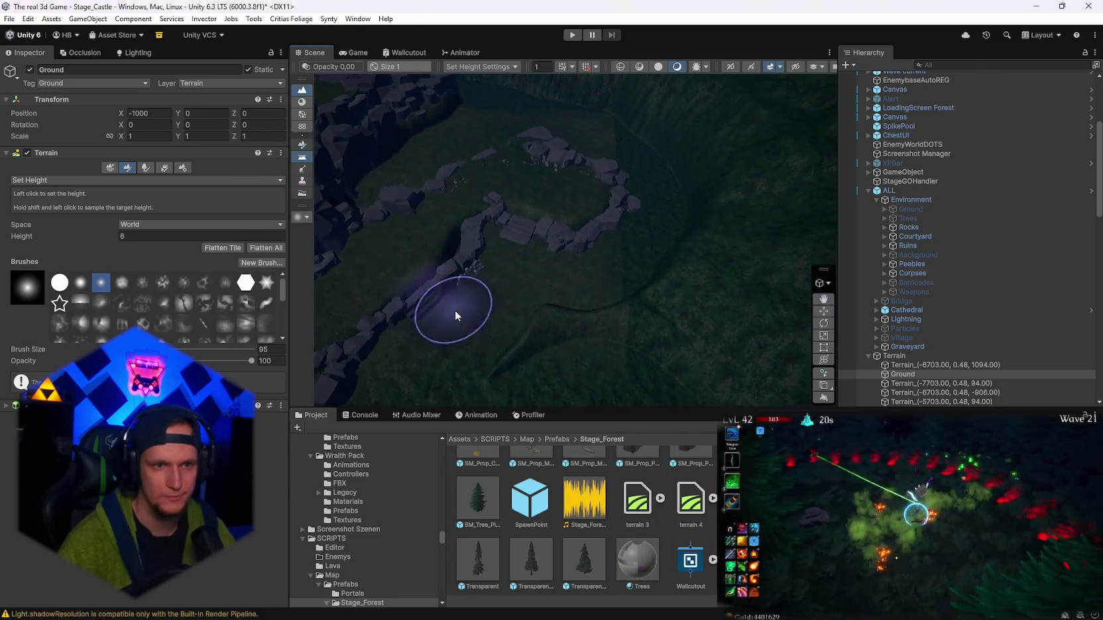
click(652, 267)
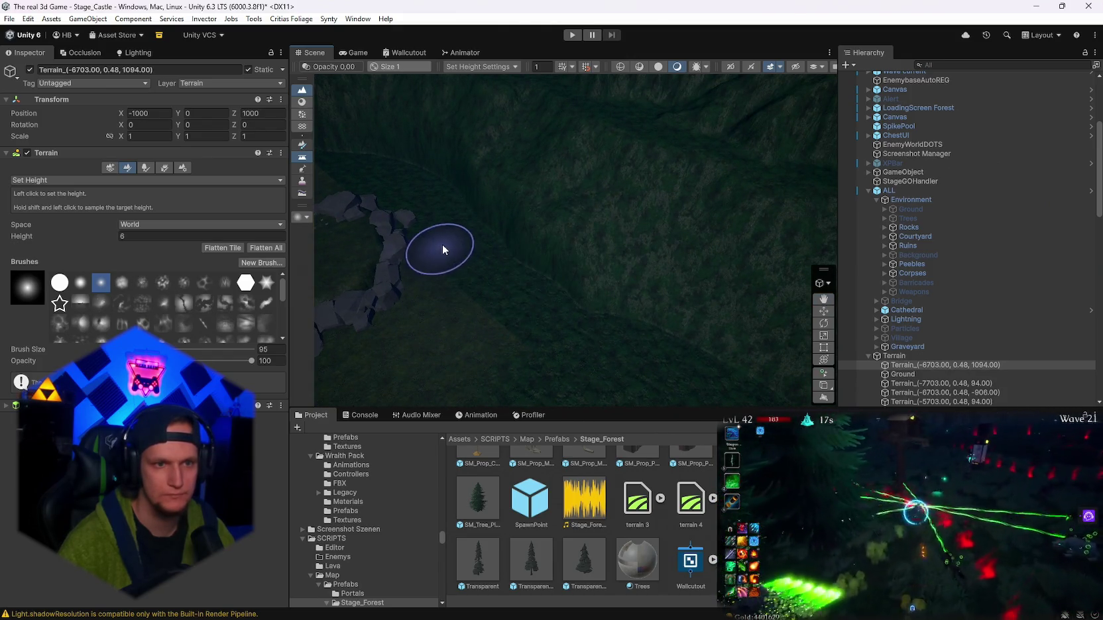
mouse_move(458, 249)
mouse_down()
mouse_move(299, 266)
mouse_move(289, 238)
mouse_move(168, 210)
mouse_move(110, 216)
mouse_move(122, 233)
mouse_move(185, 245)
mouse_move(43, 220)
mouse_move(270, 271)
mouse_move(259, 311)
mouse_up()
shift+click(504, 214)
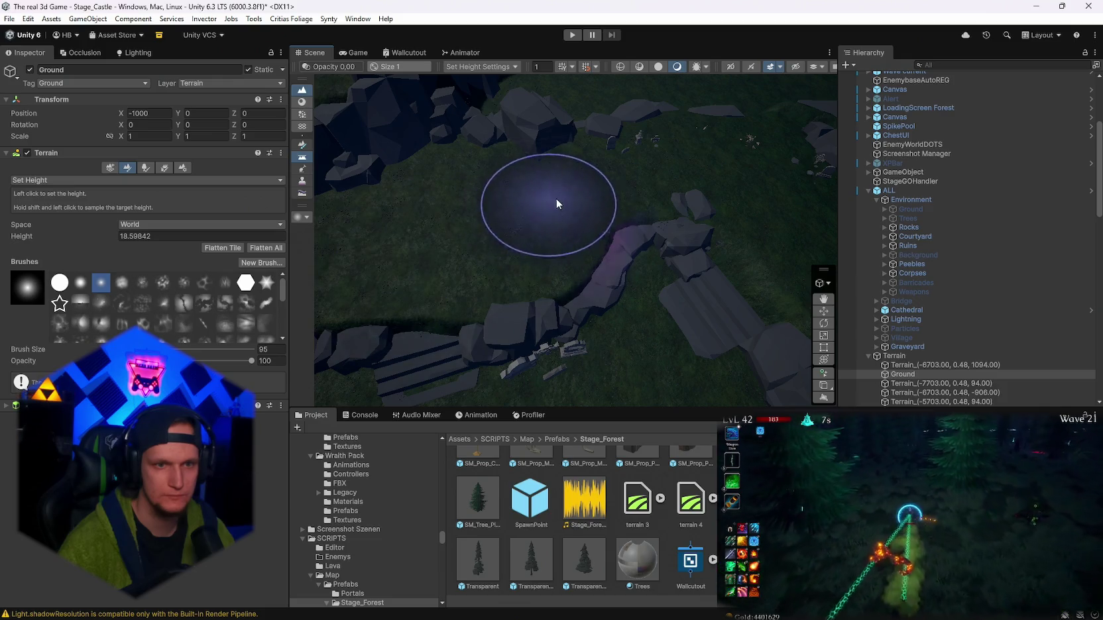
- Sample height 14.52866 and flatten the upper grass into a level plateau
mouse_move(533, 189)
mouse_down()
mouse_move(731, 168)
mouse_move(645, 161)
mouse_move(602, 208)
mouse_move(290, 187)
mouse_move(621, 226)
mouse_move(456, 202)
mouse_move(692, 195)
mouse_move(603, 106)
mouse_move(510, 98)
mouse_move(633, 271)
mouse_move(820, 235)
mouse_move(657, 241)
mouse_move(493, 312)
mouse_up()
shift+click(481, 187)
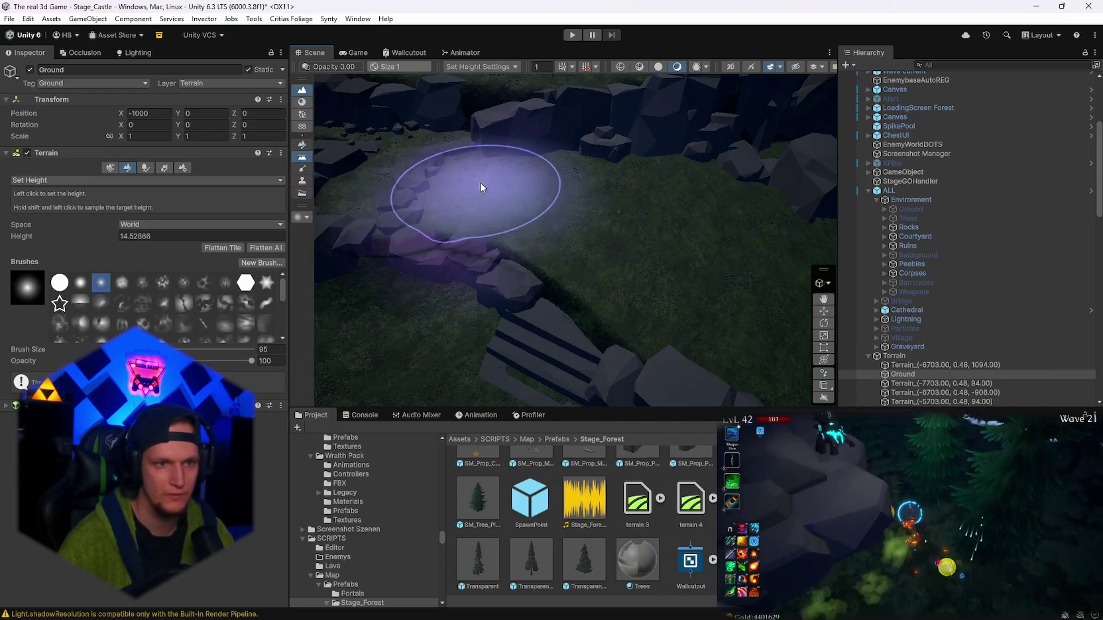
mouse_move(484, 179)
mouse_down()
mouse_move(563, 212)
mouse_move(553, 228)
mouse_move(493, 227)
mouse_up()
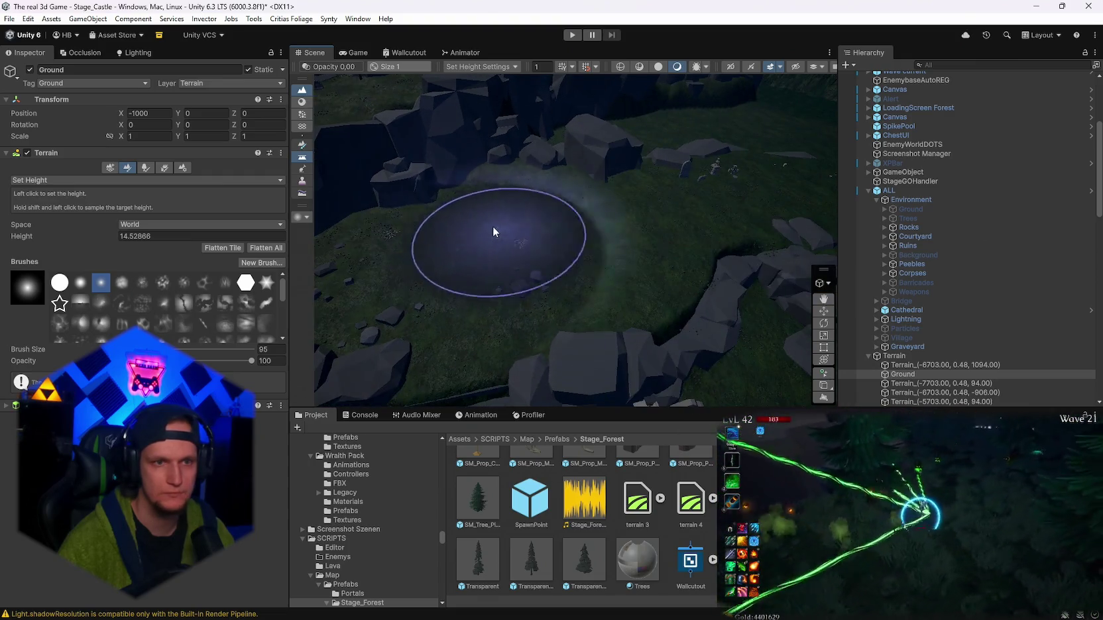
mouse_move(570, 228)
mouse_down()
mouse_move(734, 214)
mouse_move(520, 212)
mouse_up()
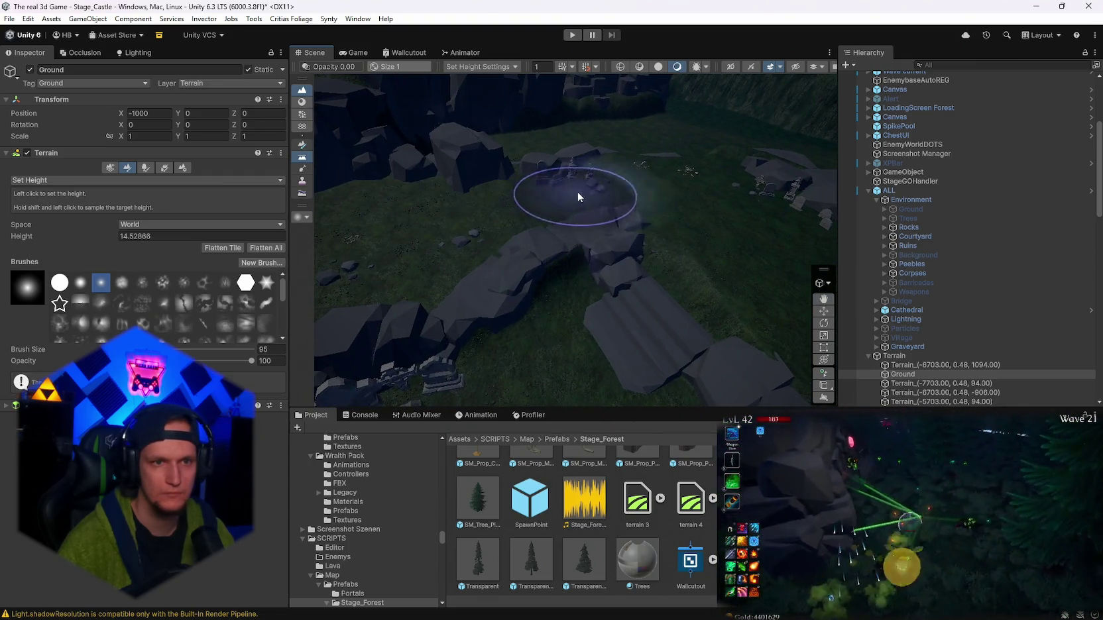
- Sample a new target height of 18.53434 at the rock terraces, then choose Smooth Height
drag(749, 215, 540, 186)
drag(636, 195, 610, 183)
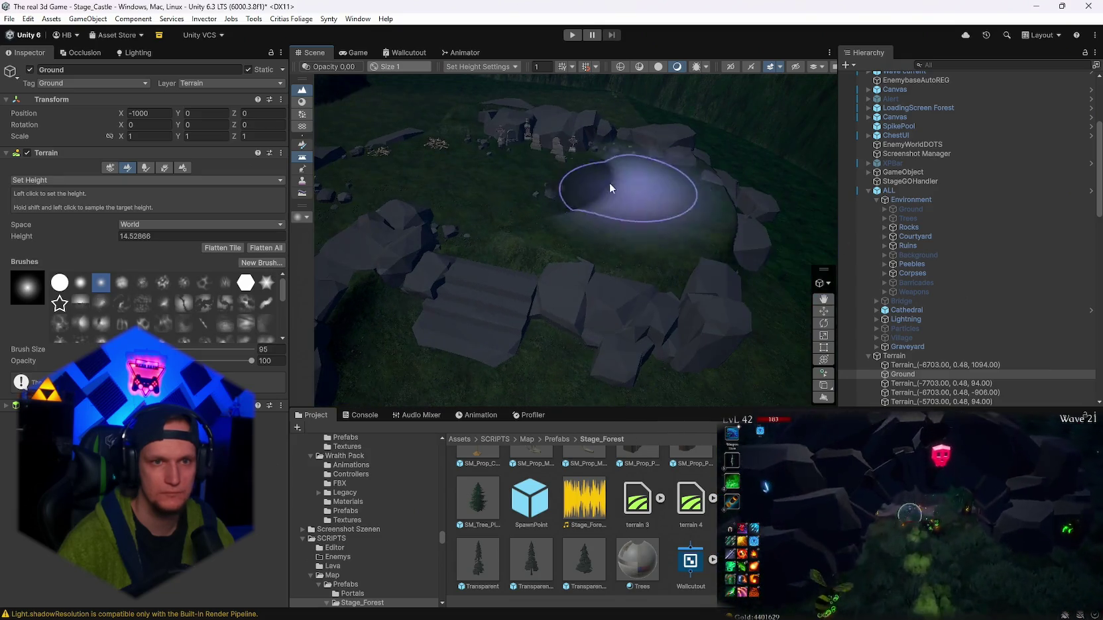
mouse_move(505, 207)
mouse_down()
mouse_move(217, 187)
mouse_move(230, 215)
mouse_move(314, 230)
mouse_move(656, 239)
mouse_move(591, 270)
mouse_up()
shift+click(558, 213)
mouse_move(552, 199)
mouse_down()
mouse_move(551, 221)
mouse_move(537, 218)
mouse_up()
click(60, 243)
mouse_move(617, 229)
mouse_down()
mouse_move(680, 200)
mouse_move(652, 241)
mouse_move(406, 259)
mouse_move(558, 309)
mouse_up()
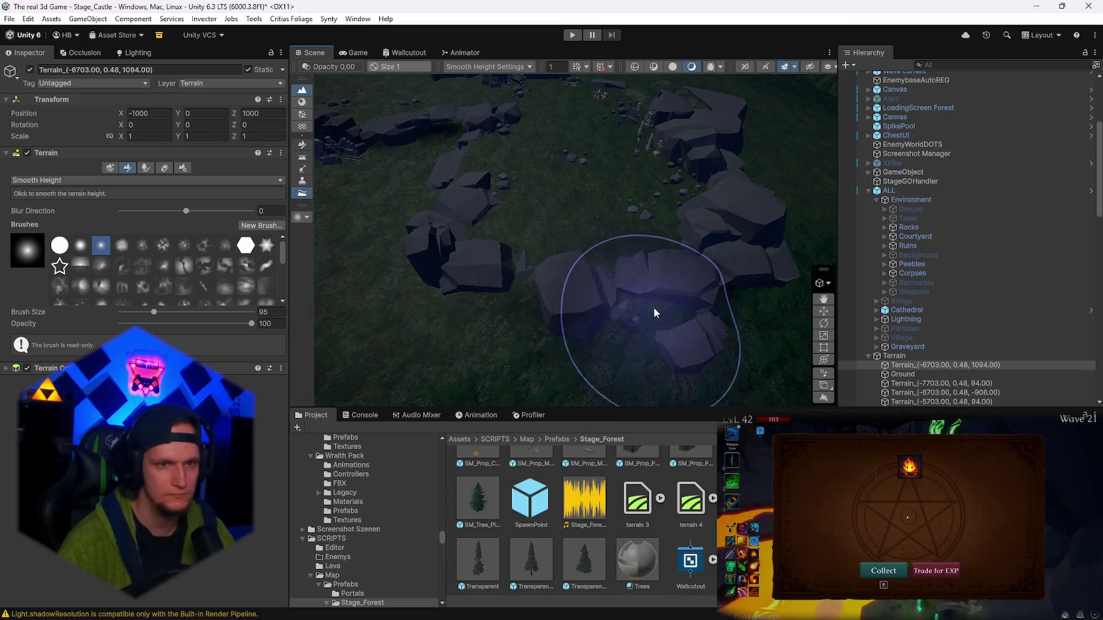
- Set the Smooth Height brush's Blur Direction to -1 while viewing the rocks and stairs
mouse_move(483, 158)
mouse_down()
mouse_move(548, 148)
mouse_move(625, 276)
mouse_move(606, 209)
mouse_move(697, 148)
mouse_move(576, 191)
mouse_move(407, 308)
mouse_up()
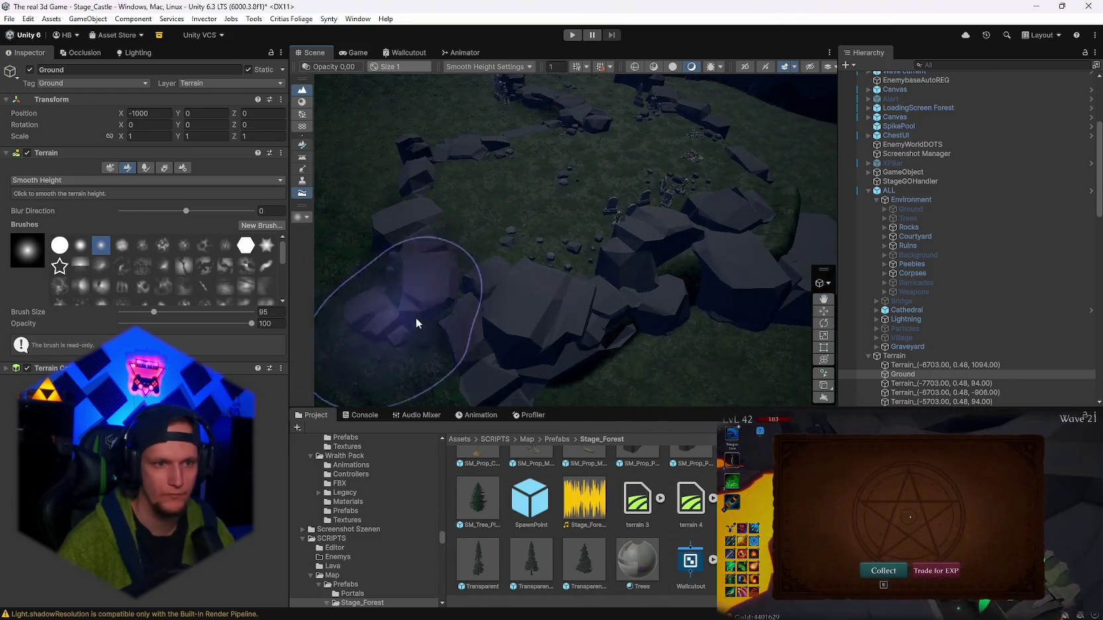
mouse_move(694, 258)
mouse_down()
mouse_move(726, 229)
mouse_move(558, 249)
mouse_move(445, 279)
mouse_up()
mouse_move(626, 170)
mouse_down()
mouse_move(707, 167)
mouse_move(618, 185)
mouse_move(510, 258)
mouse_up()
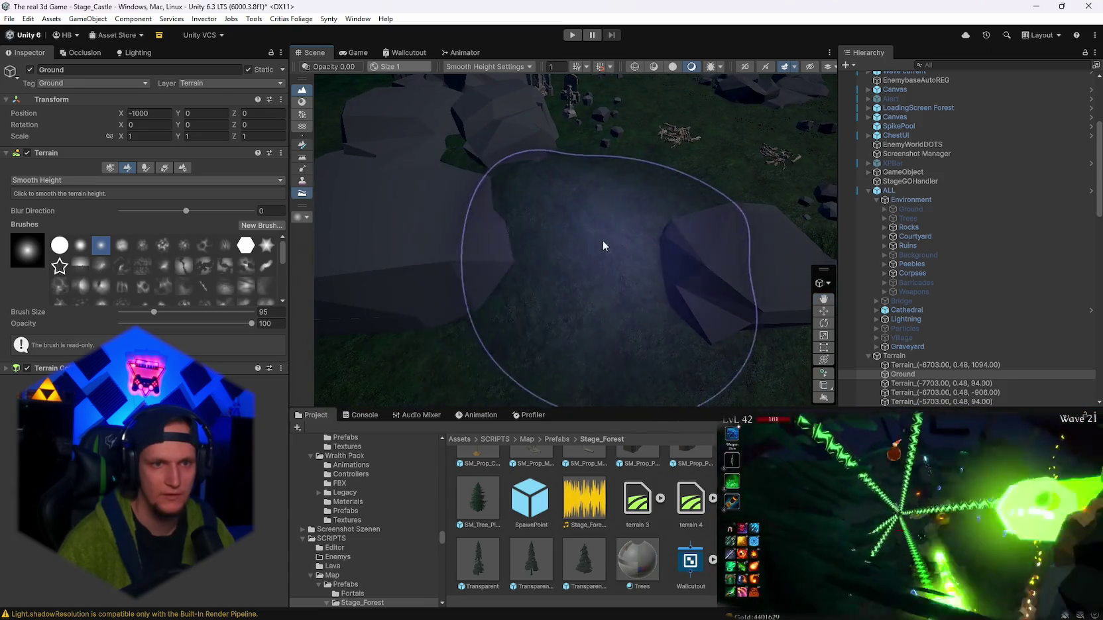
mouse_move(468, 155)
mouse_down()
mouse_move(665, 217)
mouse_move(547, 207)
mouse_move(615, 261)
mouse_move(588, 243)
mouse_move(670, 227)
mouse_move(523, 218)
mouse_move(629, 291)
mouse_move(729, 252)
mouse_move(848, 235)
mouse_move(621, 276)
mouse_move(592, 241)
mouse_move(519, 207)
mouse_move(672, 244)
mouse_move(735, 239)
mouse_move(986, 298)
mouse_move(629, 284)
mouse_move(558, 260)
mouse_move(571, 307)
mouse_up()
key(q)
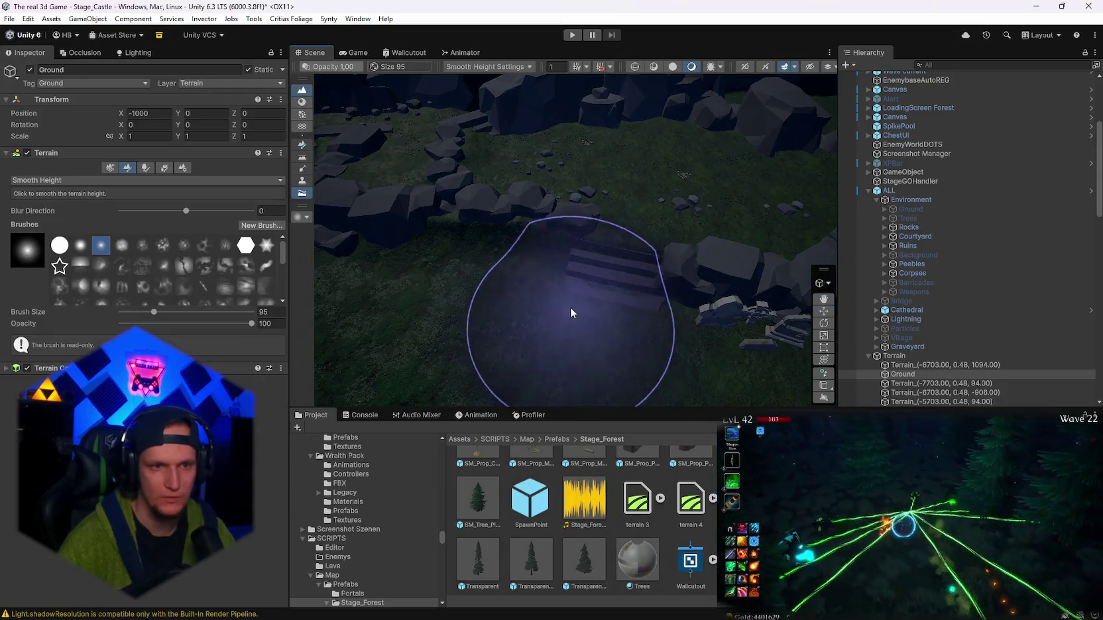
mouse_move(592, 249)
mouse_down()
mouse_move(683, 288)
mouse_move(534, 262)
mouse_move(578, 266)
mouse_up()
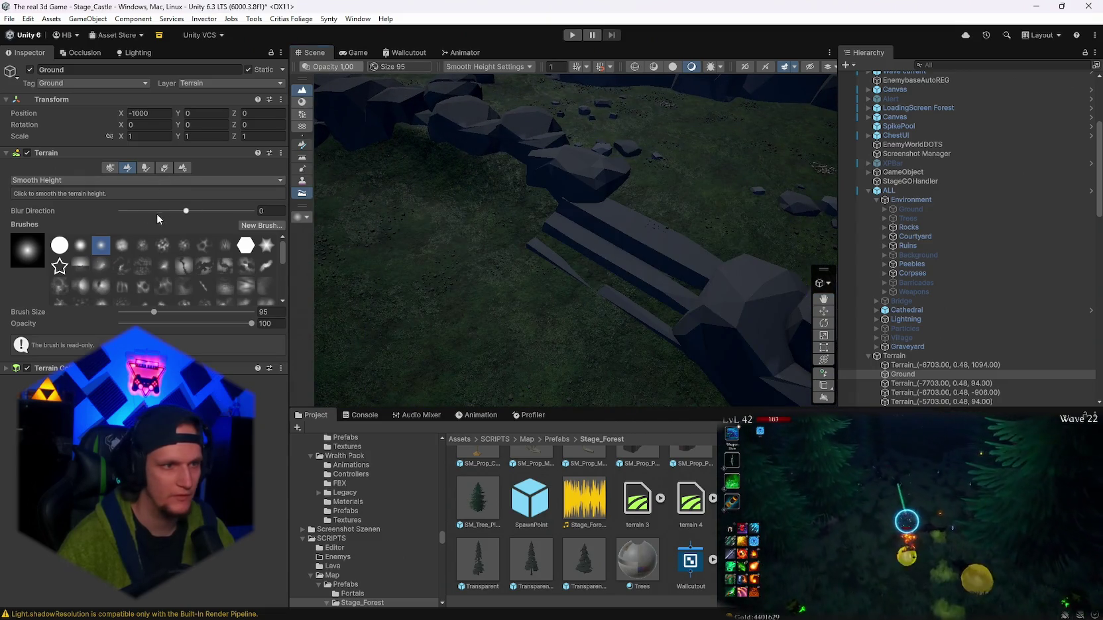
drag(158, 212, 116, 212)
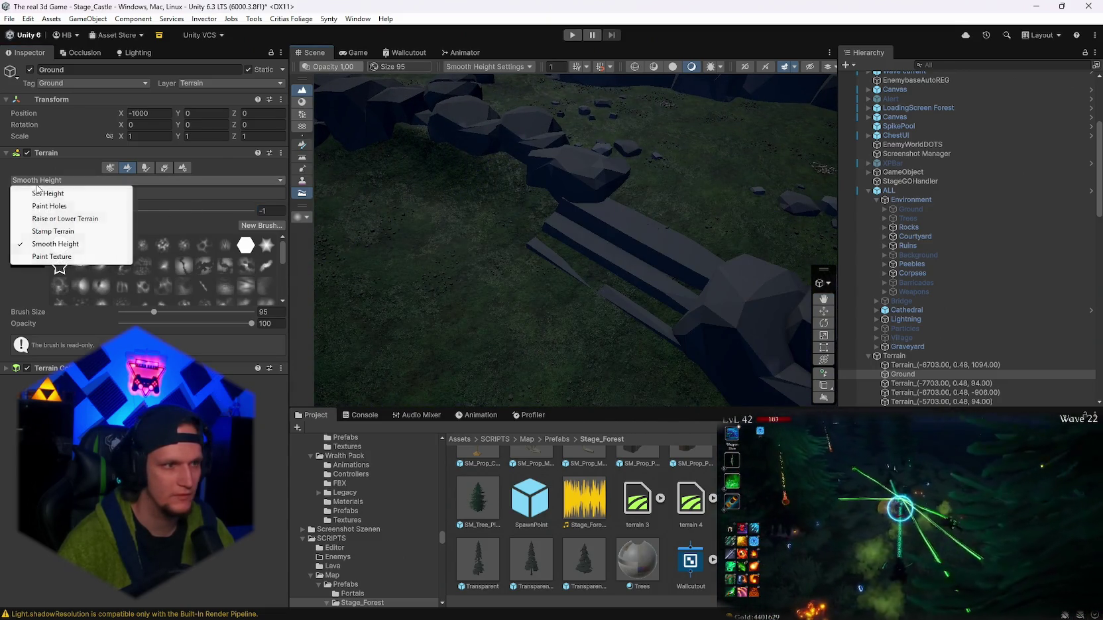
- Level the ground around the stairs at Set Height 6, then sample height 5.69
click(40, 193)
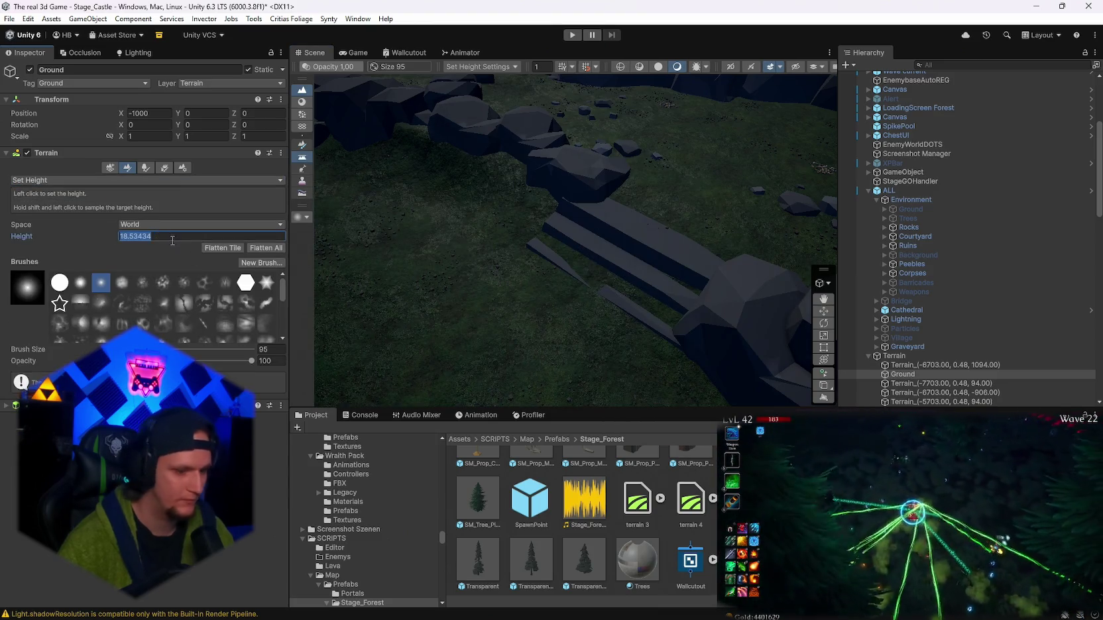
text(6)
click(515, 308)
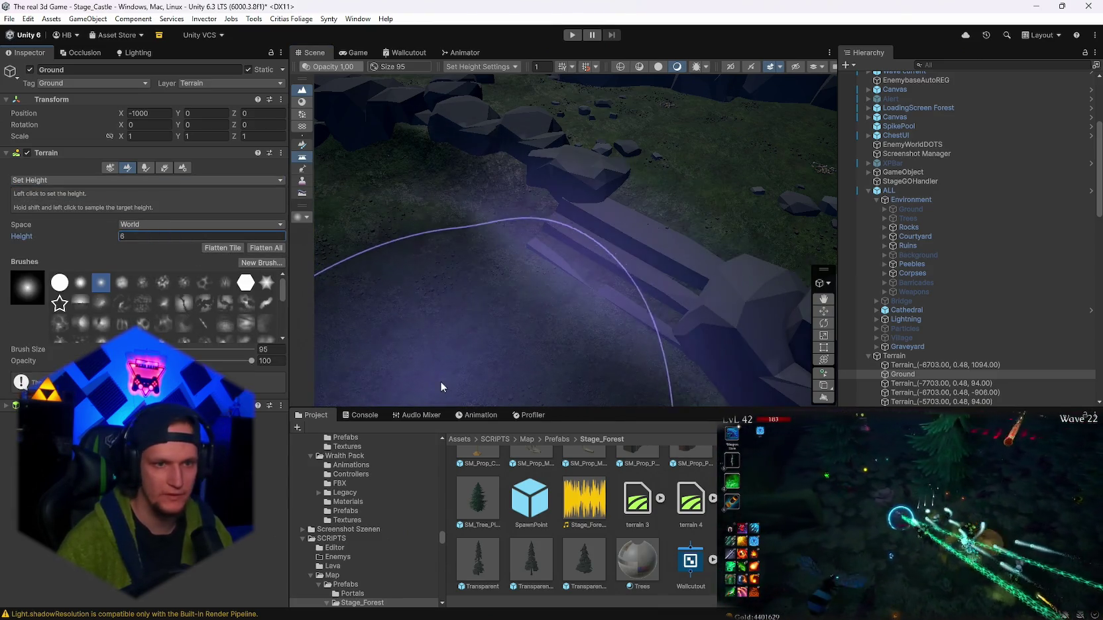
mouse_move(442, 373)
mouse_down()
mouse_move(387, 401)
mouse_move(453, 351)
mouse_up()
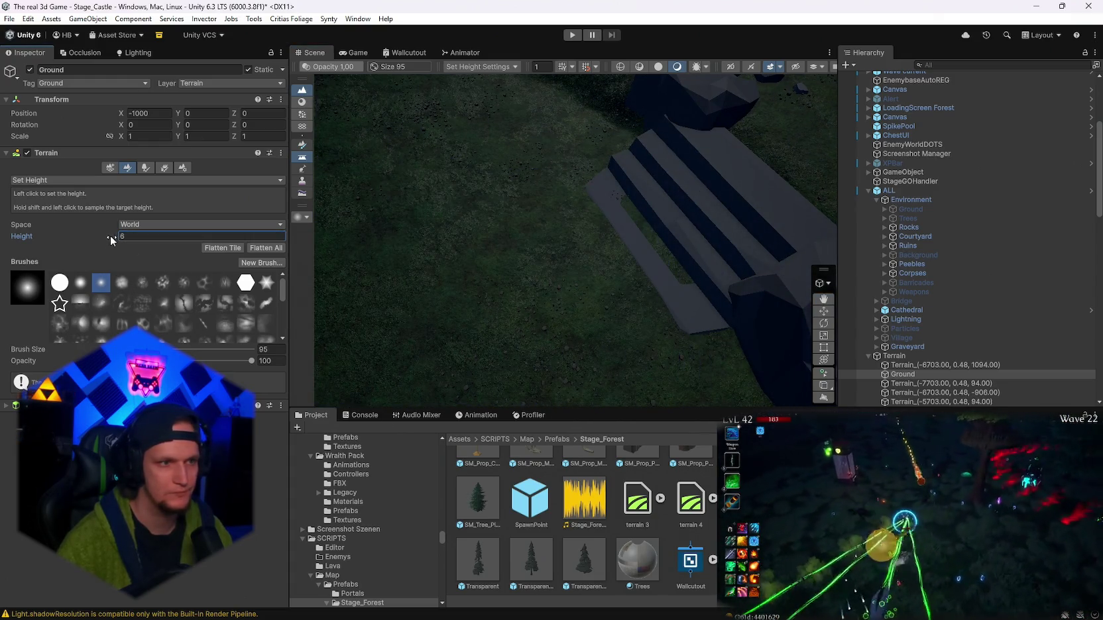
shift+click(474, 306)
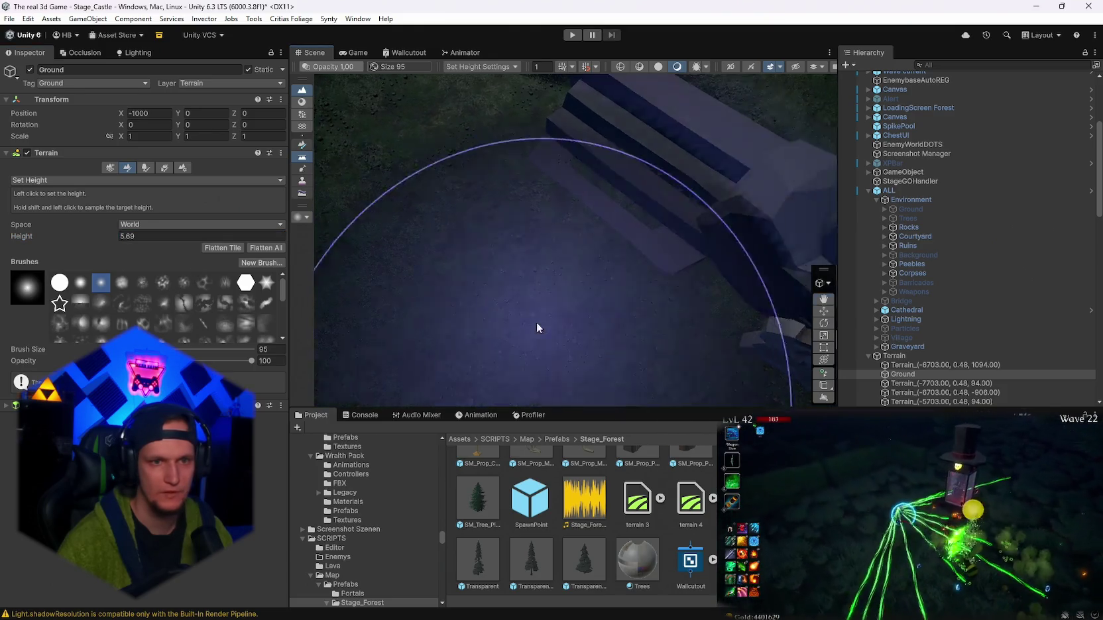
- Lower the target height via 3.75 to -1.43, then select the stone stairs with the Move tool
mouse_move(453, 339)
mouse_down()
mouse_move(418, 305)
mouse_move(539, 245)
mouse_move(523, 303)
mouse_up()
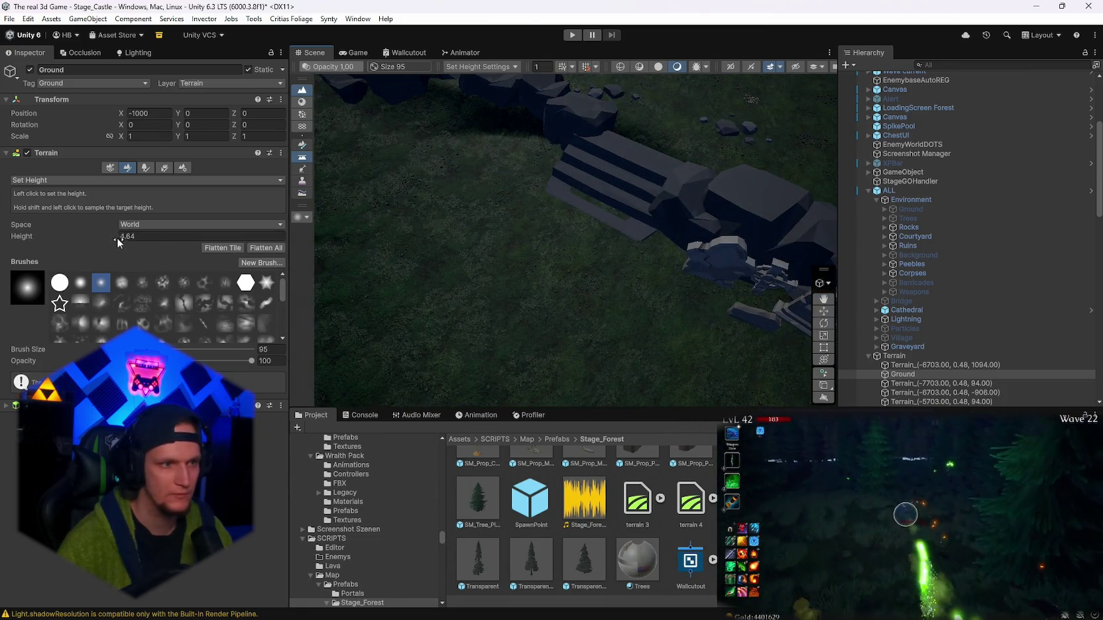
drag(117, 238, 105, 237)
mouse_move(539, 294)
mouse_down()
mouse_move(608, 279)
mouse_move(551, 278)
mouse_move(454, 328)
mouse_up()
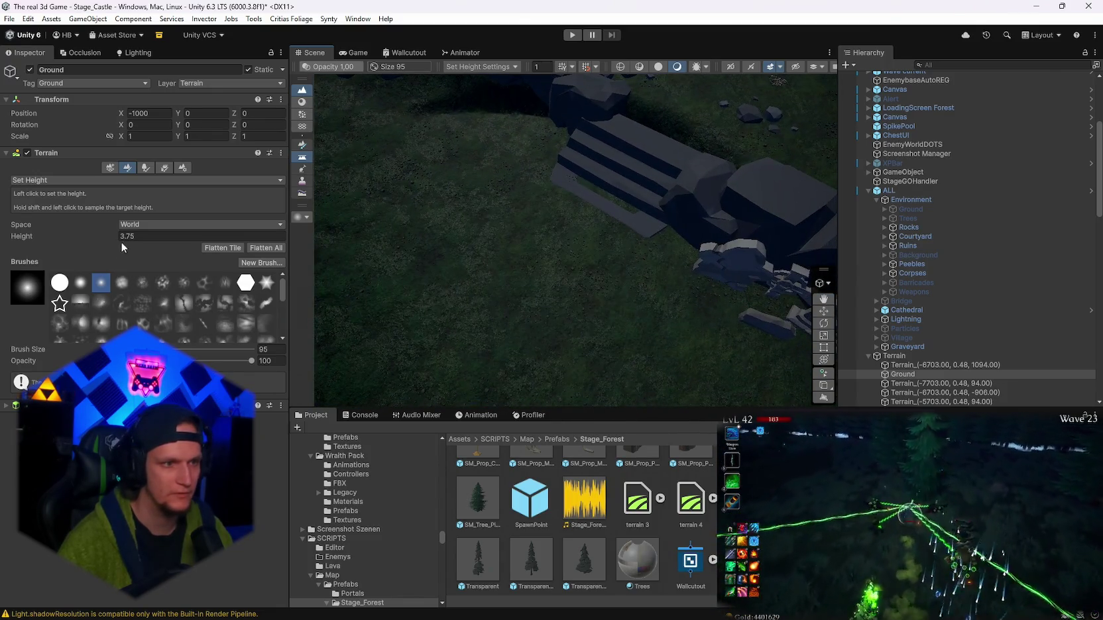
drag(120, 237, 93, 238)
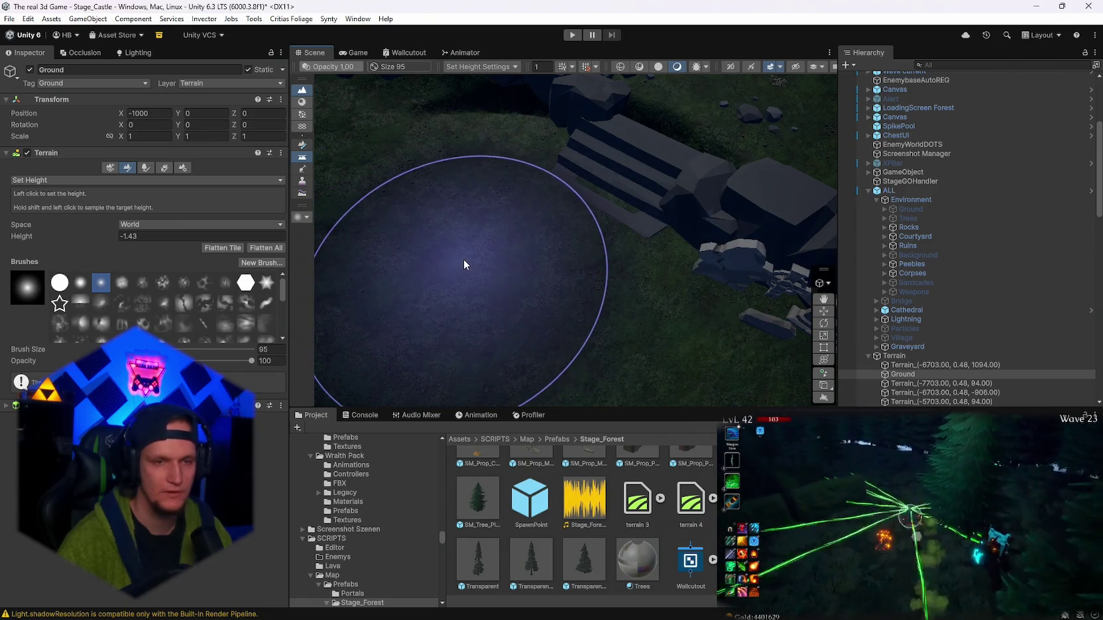
mouse_move(463, 263)
mouse_down()
mouse_move(660, 180)
mouse_move(689, 152)
mouse_up()
key(w)
click(582, 283)
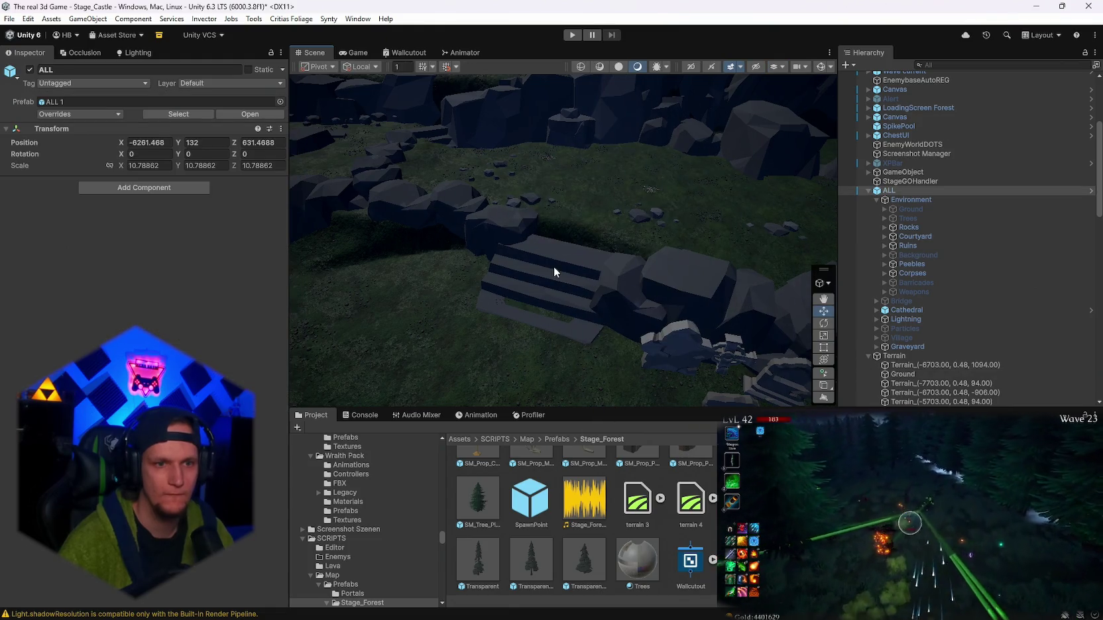
- Reselect the Ground terrain and reactivate the Smooth Height brush near the stairs
click(553, 266)
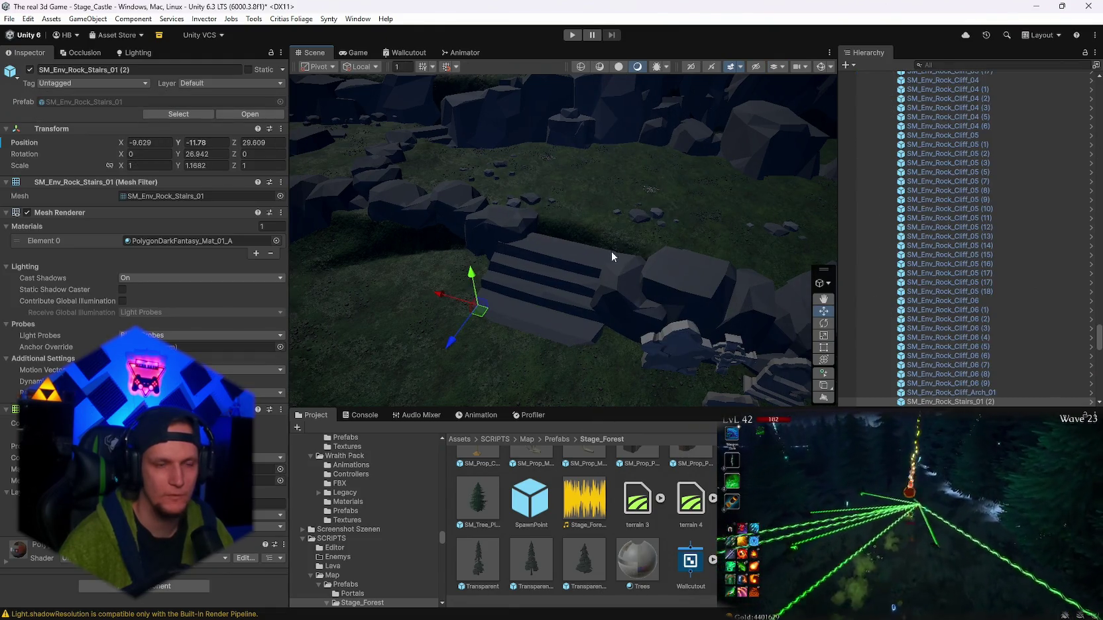
click(587, 188)
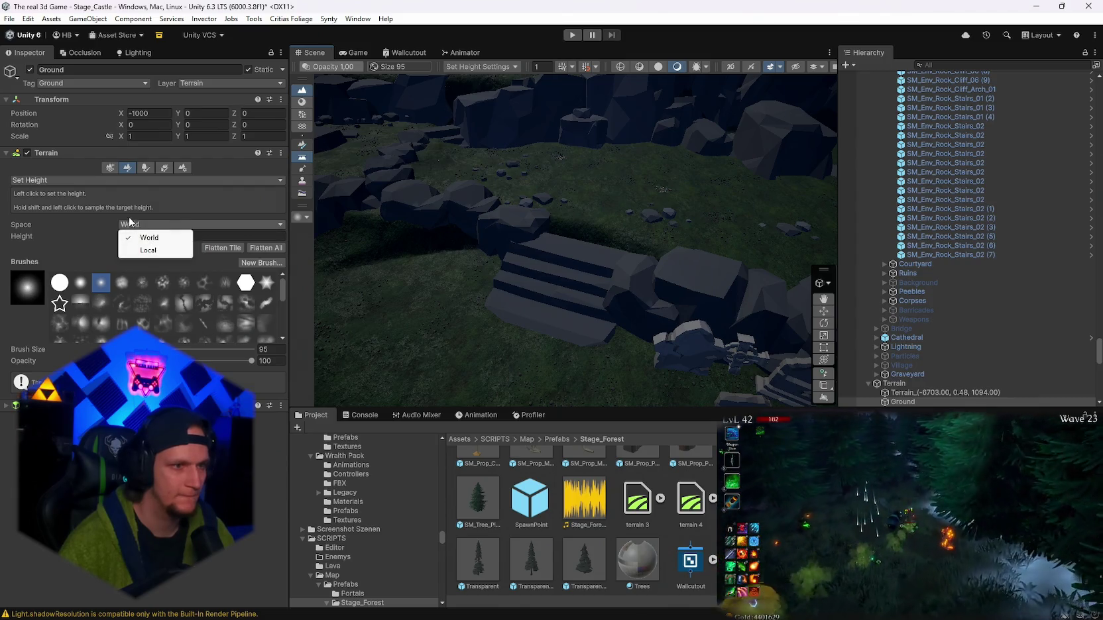
click(55, 244)
drag(504, 265, 676, 294)
key(q)
mouse_move(641, 257)
mouse_down()
mouse_move(783, 271)
mouse_move(921, 256)
mouse_up()
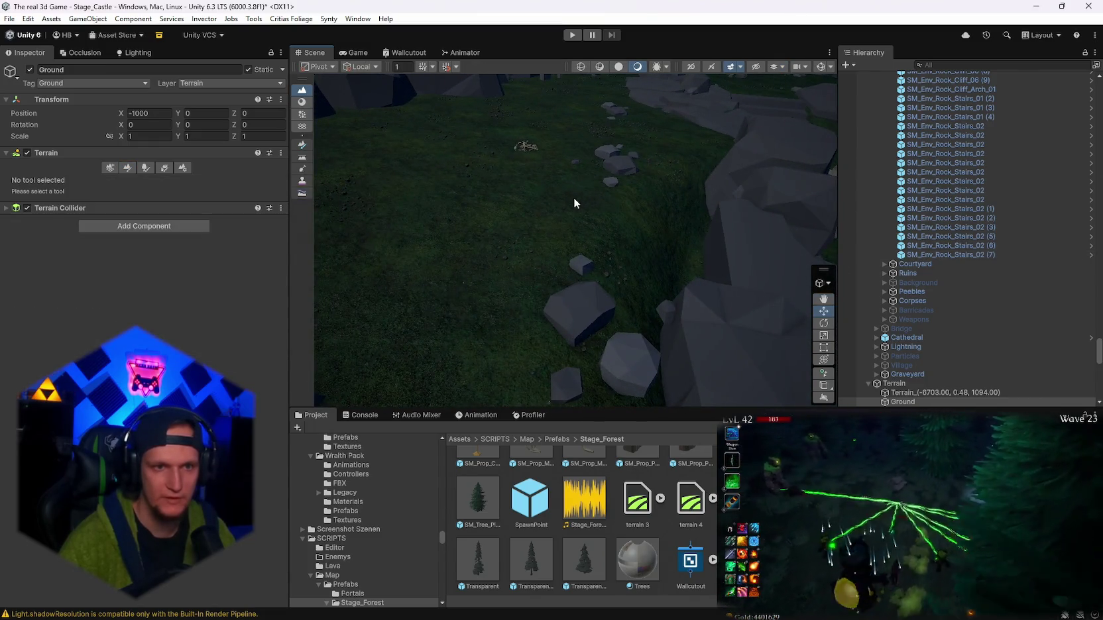
click(128, 167)
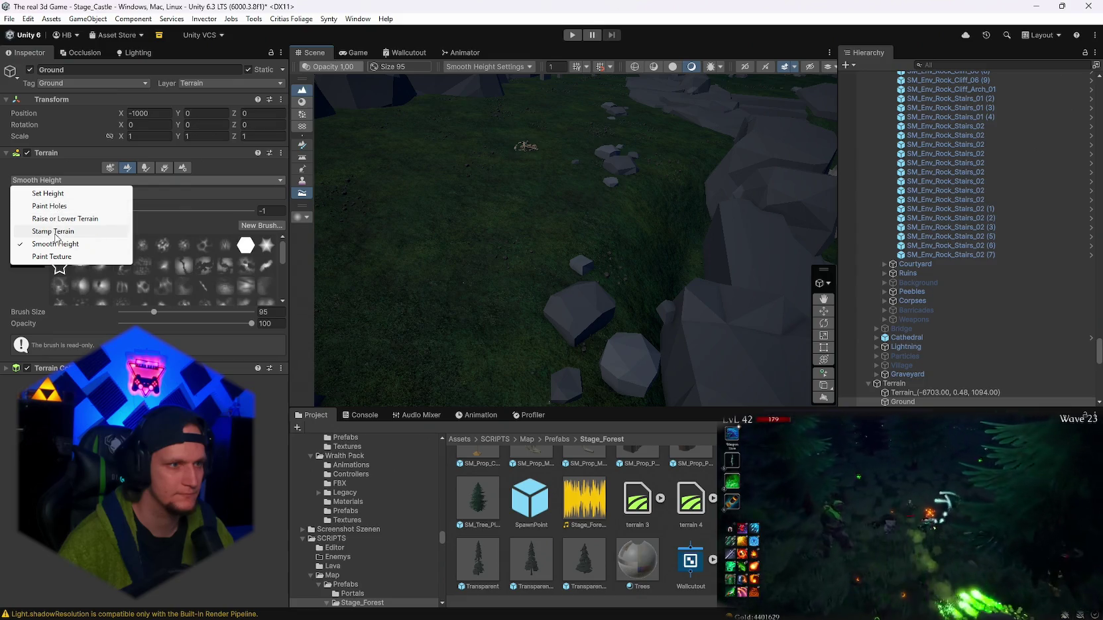
- Sample target height 14.53324 from the rock field with Set Height, then return to smoothing
click(47, 194)
mouse_move(514, 187)
mouse_down()
mouse_move(590, 167)
mouse_move(203, 196)
mouse_up()
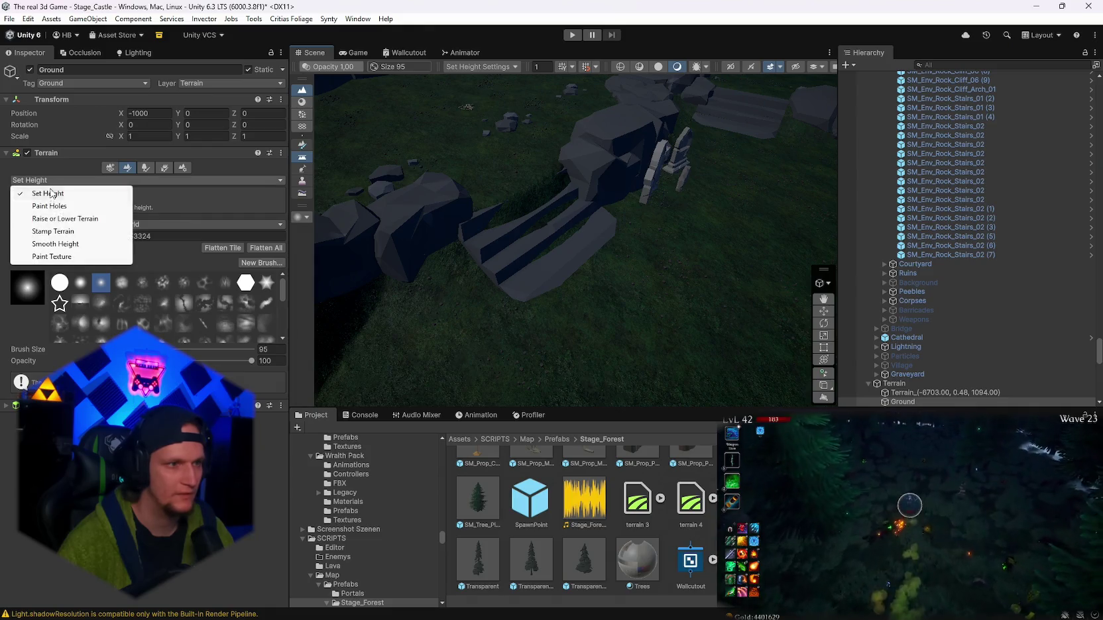
click(47, 246)
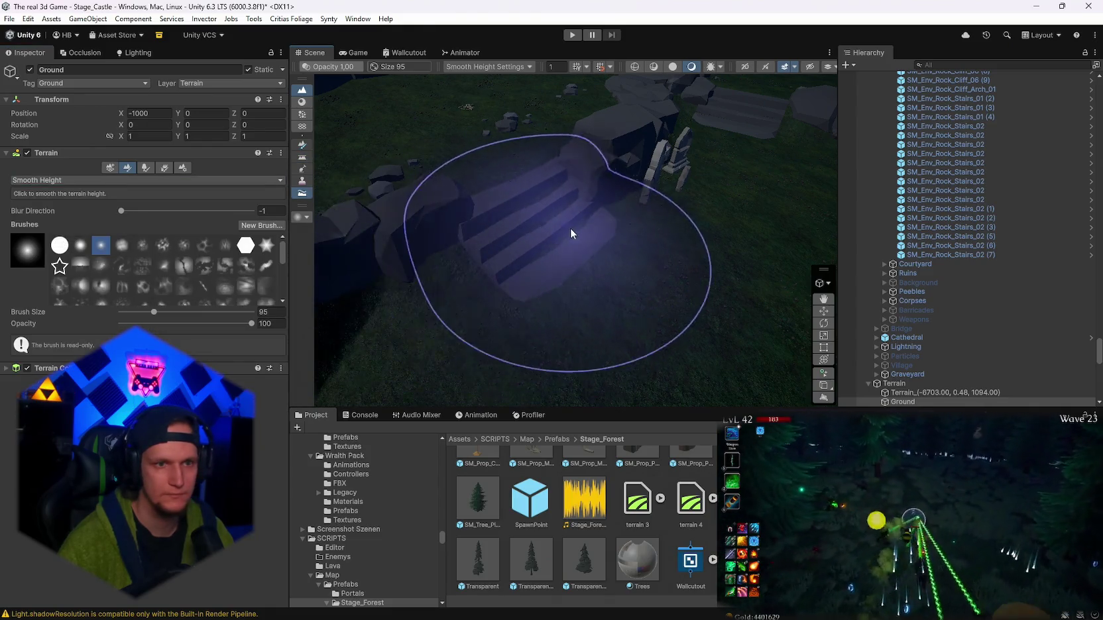
mouse_move(534, 252)
mouse_down()
mouse_move(711, 307)
mouse_move(696, 266)
mouse_move(690, 353)
mouse_up()
mouse_move(671, 311)
mouse_down()
mouse_move(386, 290)
mouse_move(510, 248)
mouse_move(645, 271)
mouse_move(722, 256)
mouse_up()
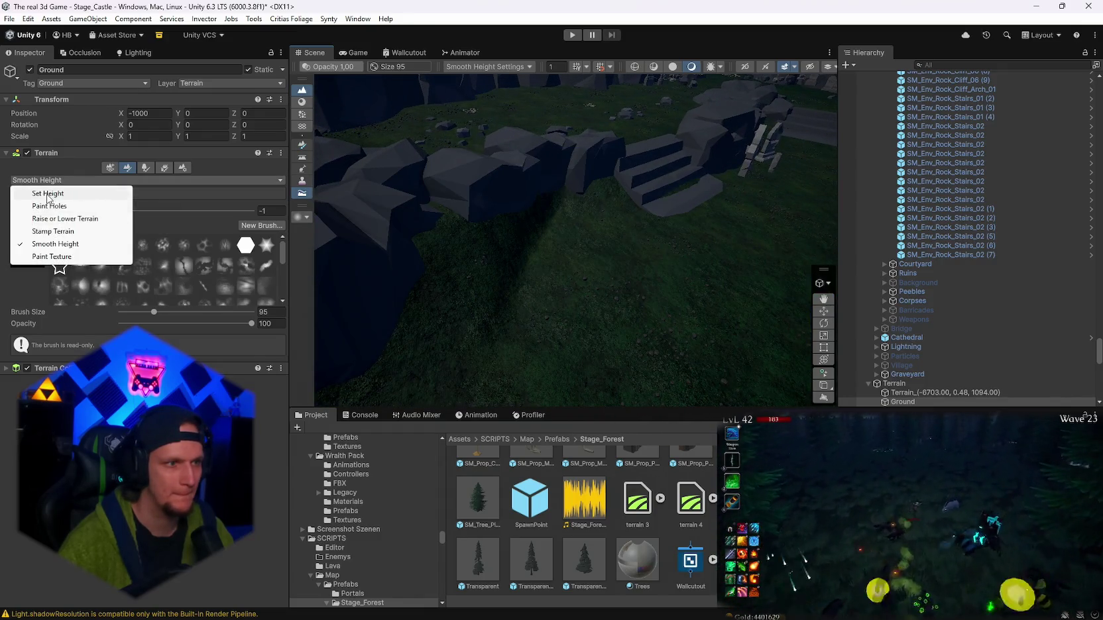
click(48, 194)
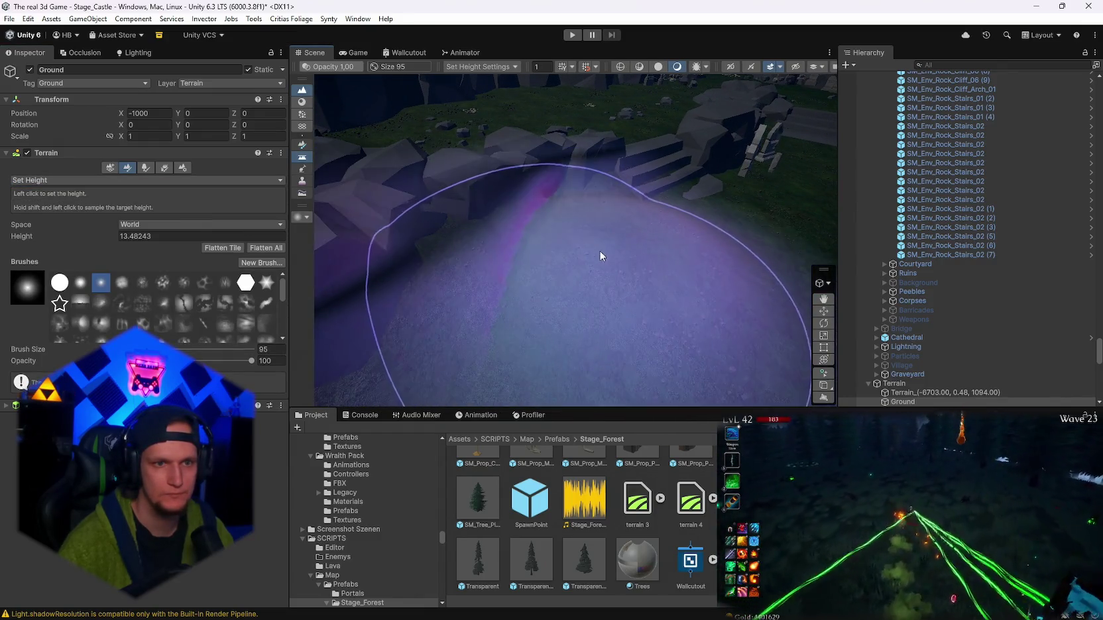
mouse_move(605, 245)
mouse_down()
mouse_move(546, 276)
mouse_move(583, 292)
mouse_up()
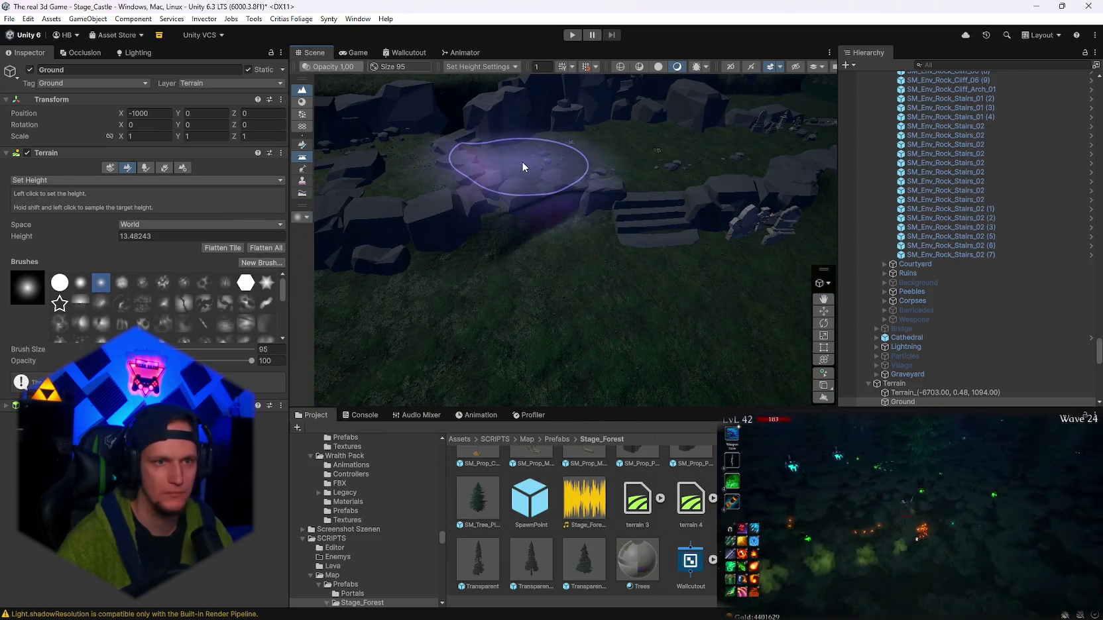
shift+click(520, 164)
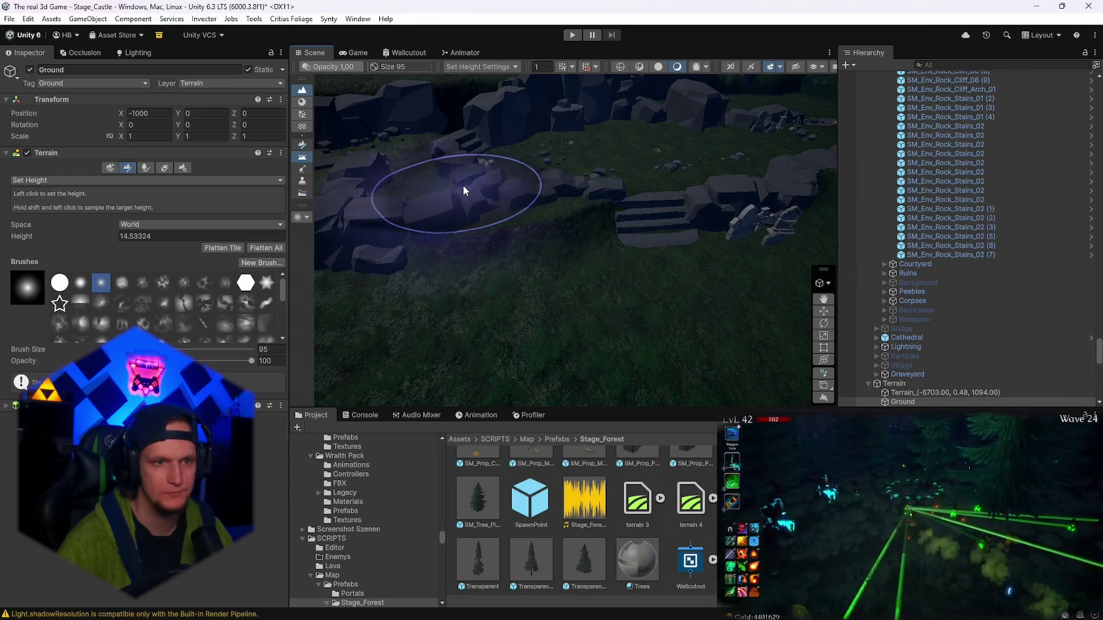
click(69, 246)
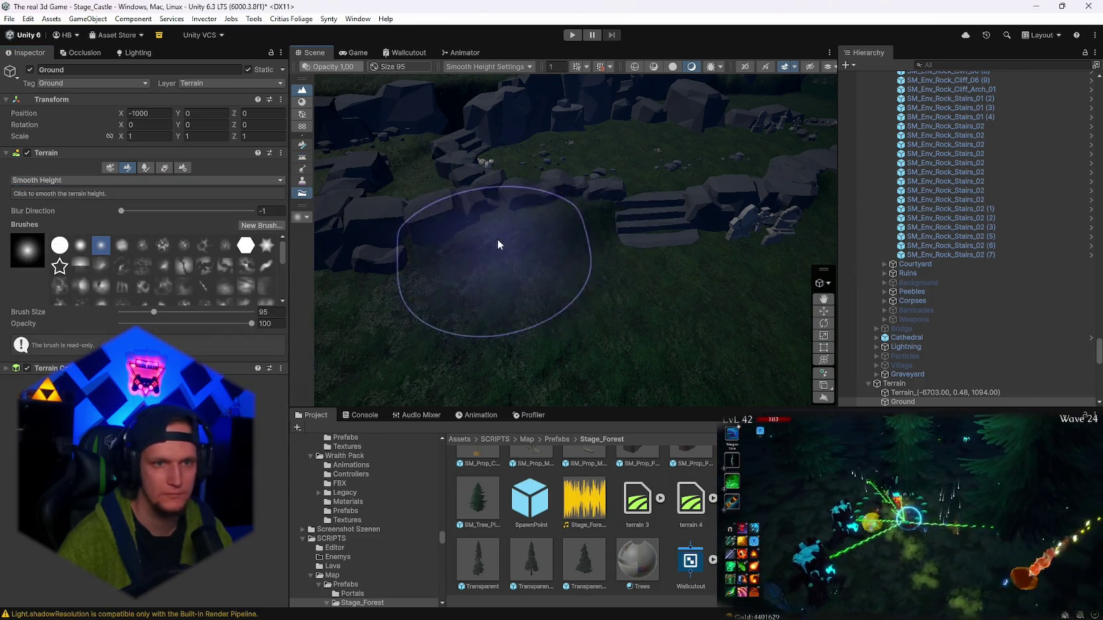
- Reselect the Ground terrain and restore the Smooth Height brush with Ctrl+Z
scroll(622, 231, up, 3)
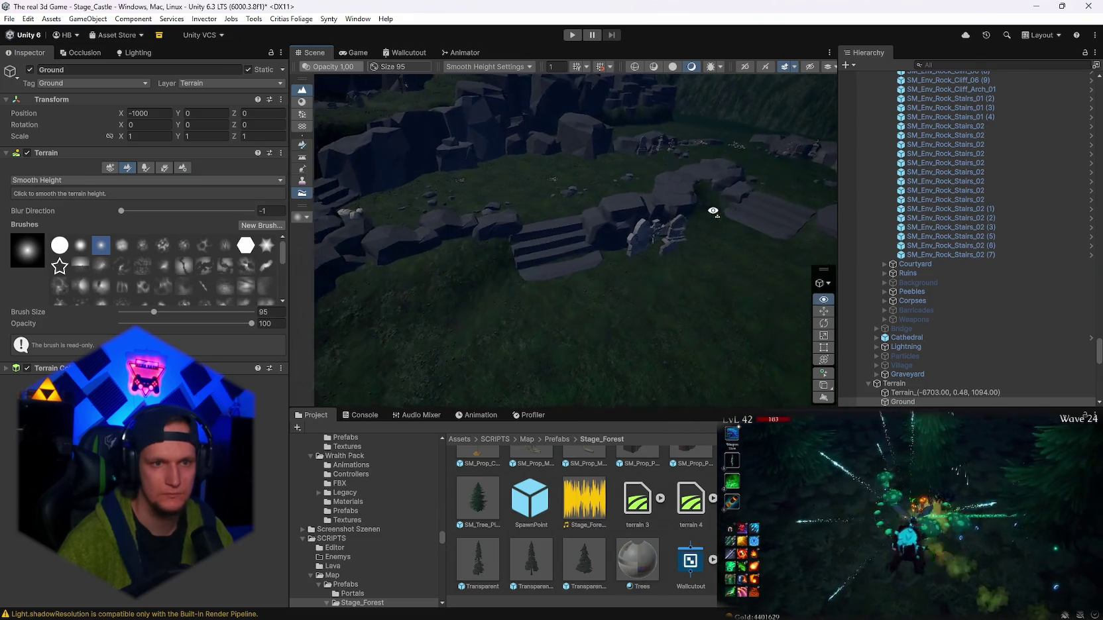
scroll(540, 233, down, 3)
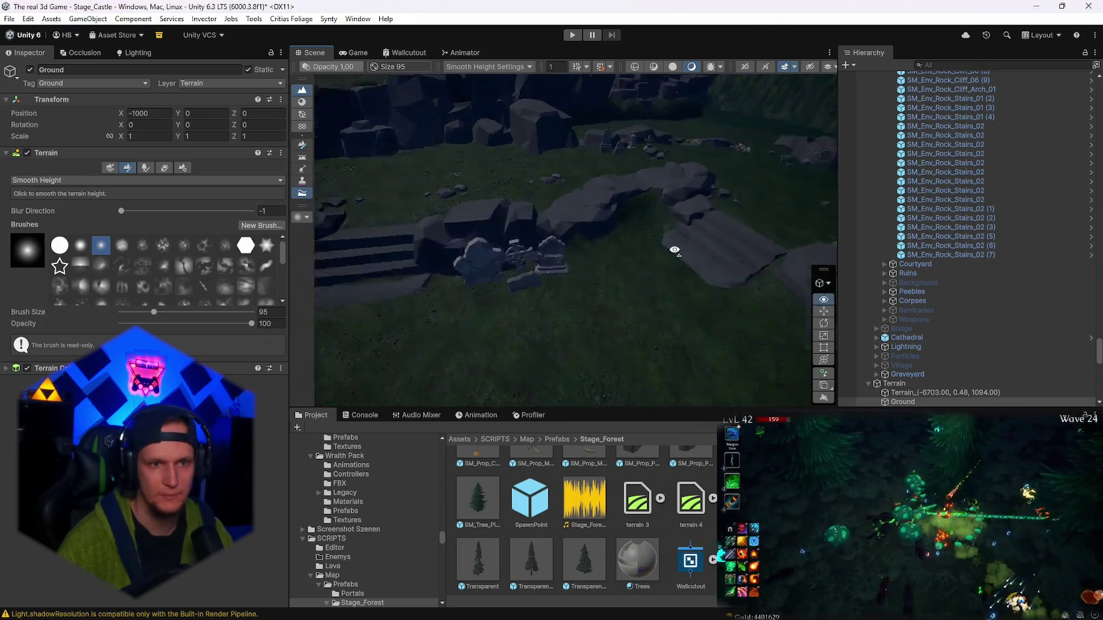
mouse_move(672, 271)
mouse_down()
mouse_move(714, 255)
mouse_move(701, 246)
mouse_move(375, 234)
mouse_move(575, 297)
mouse_up()
key(q)
click(629, 299)
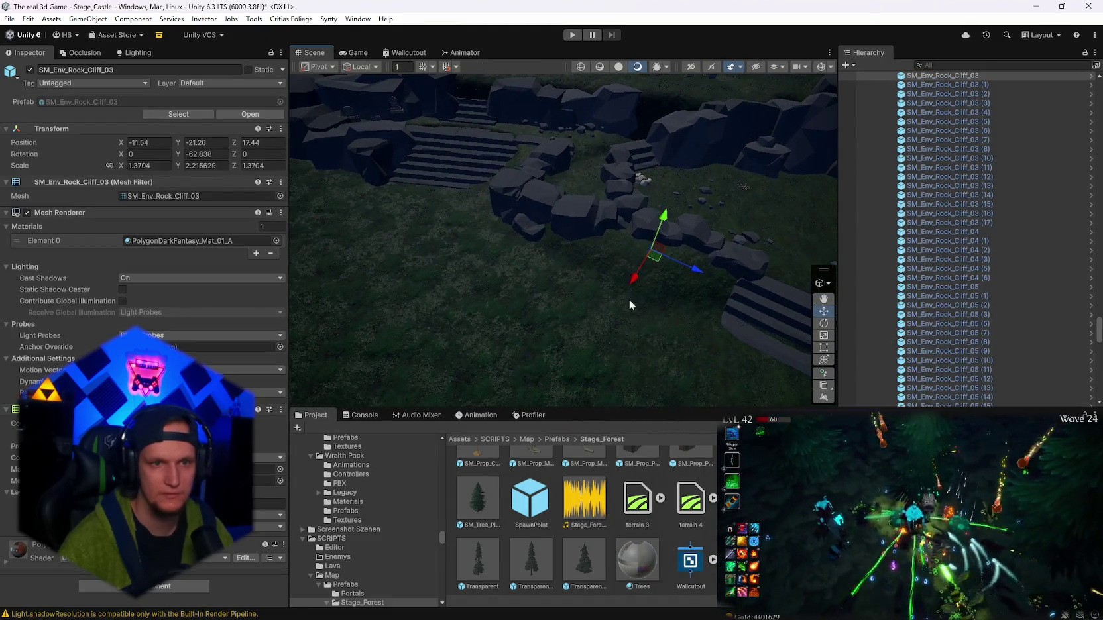
key(ctrl+z)
- Survey the stairs and rock ring, then open the terrain sculpting tool list
scroll(639, 226, up, 5)
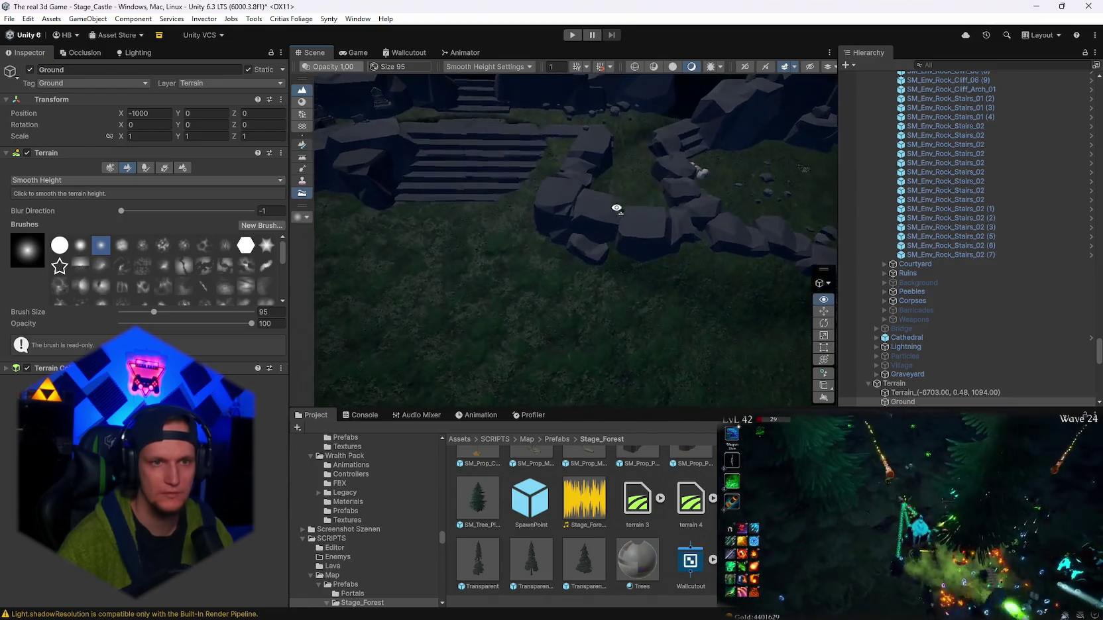
scroll(638, 220, down, 3)
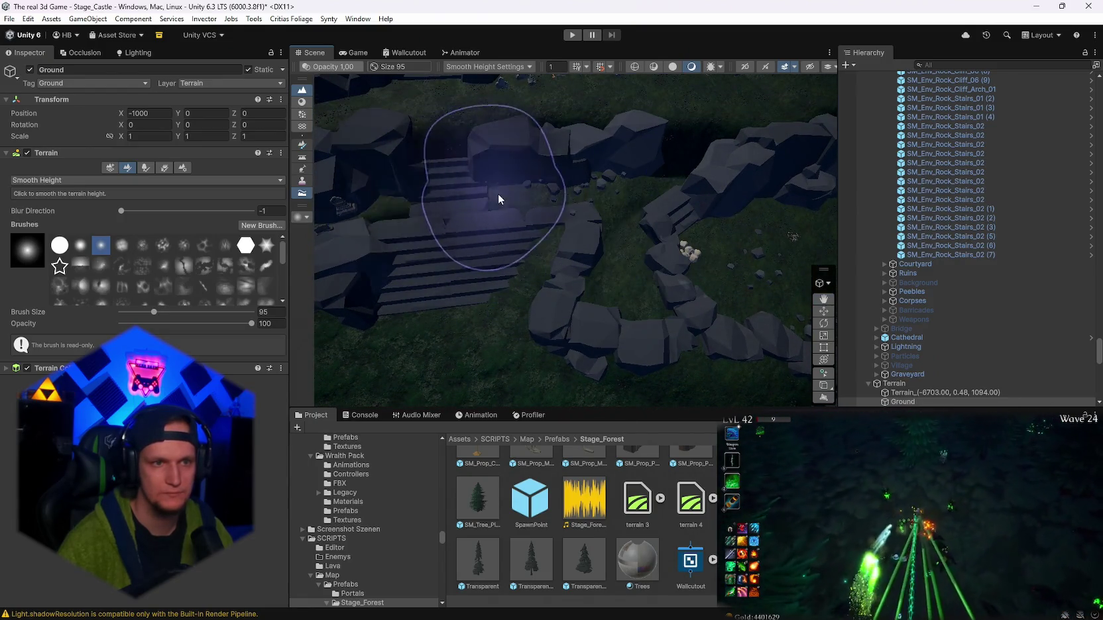
drag(498, 193, 389, 205)
scroll(625, 251, up, 3)
drag(479, 258, 659, 219)
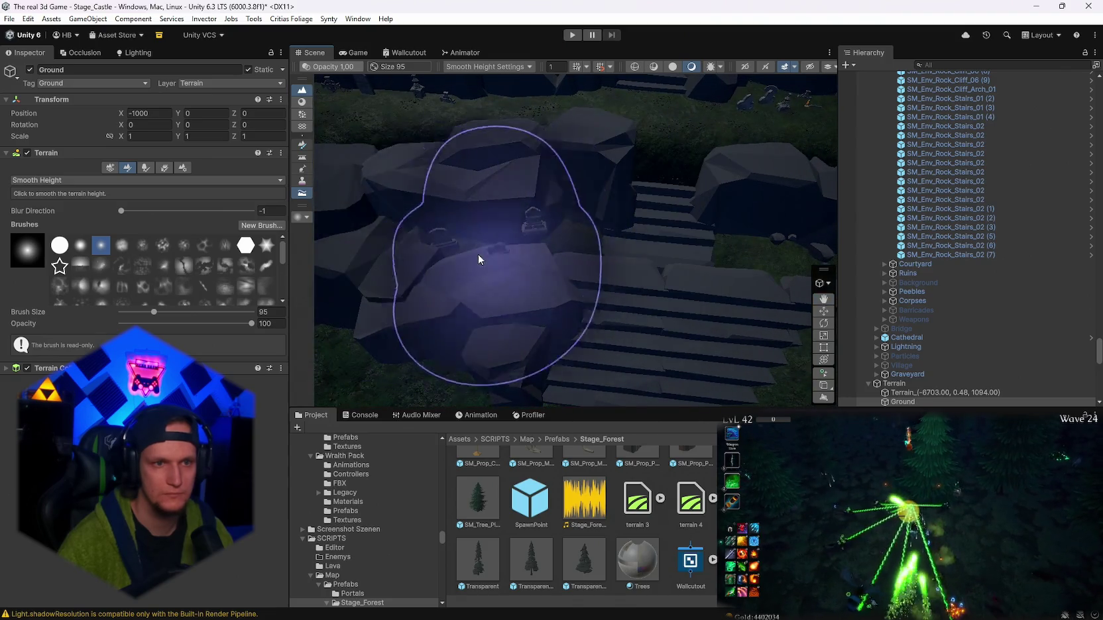
scroll(522, 222, down, 3)
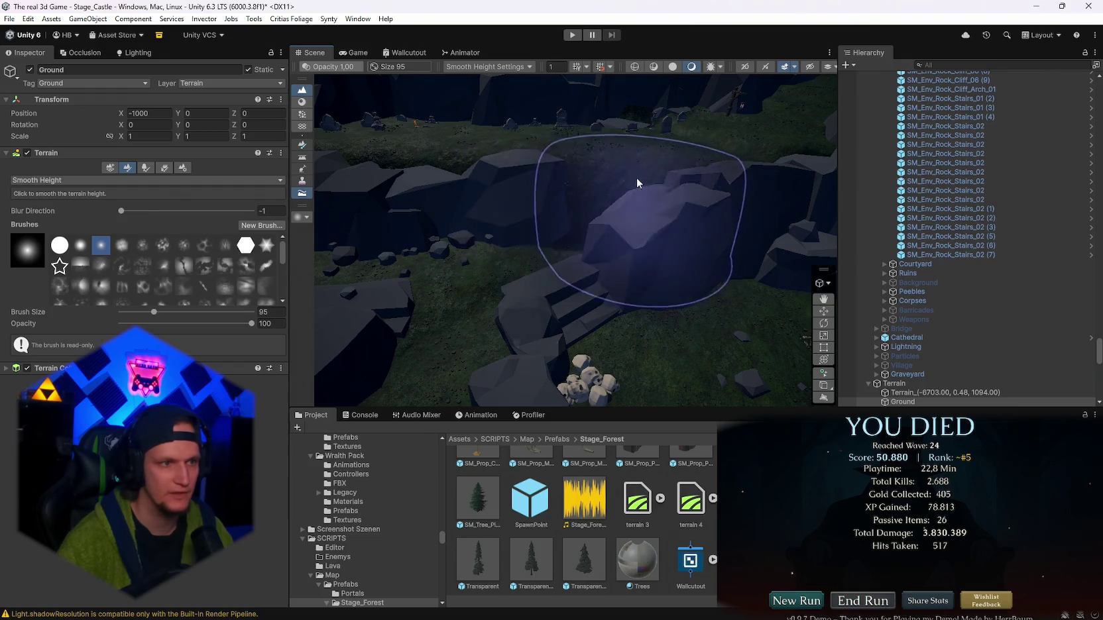
drag(637, 180, 653, 192)
scroll(672, 203, up, 5)
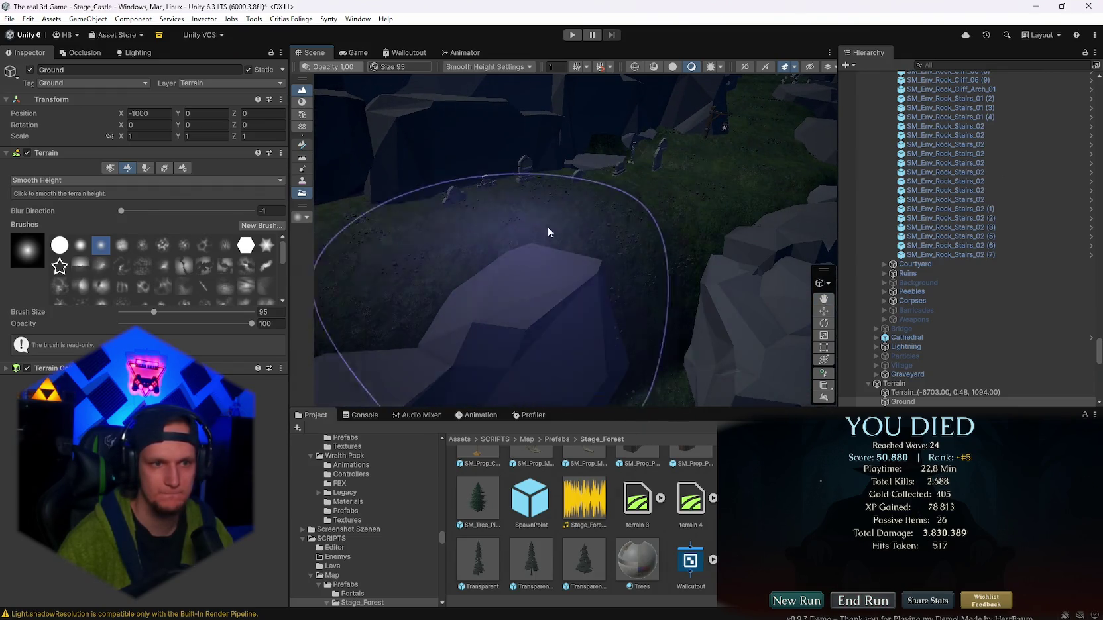
mouse_move(458, 255)
mouse_down()
mouse_move(564, 293)
mouse_move(719, 283)
mouse_move(365, 289)
mouse_move(318, 265)
mouse_up()
click(53, 181)
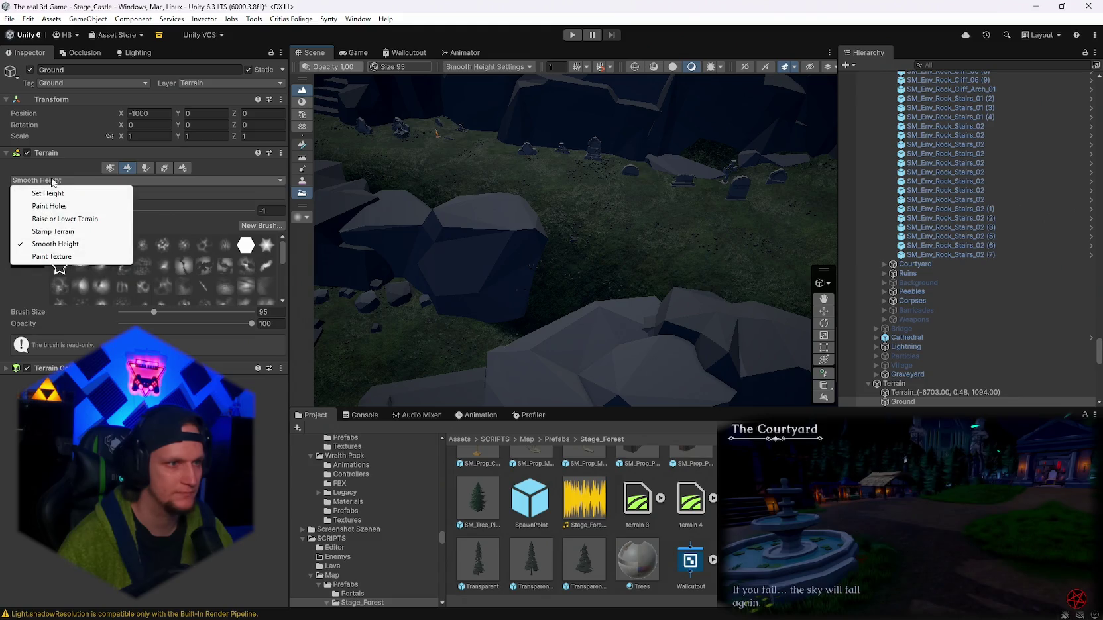
- Switch to Set Height and sample a target height from the terrain near the graveyard rocks
click(49, 193)
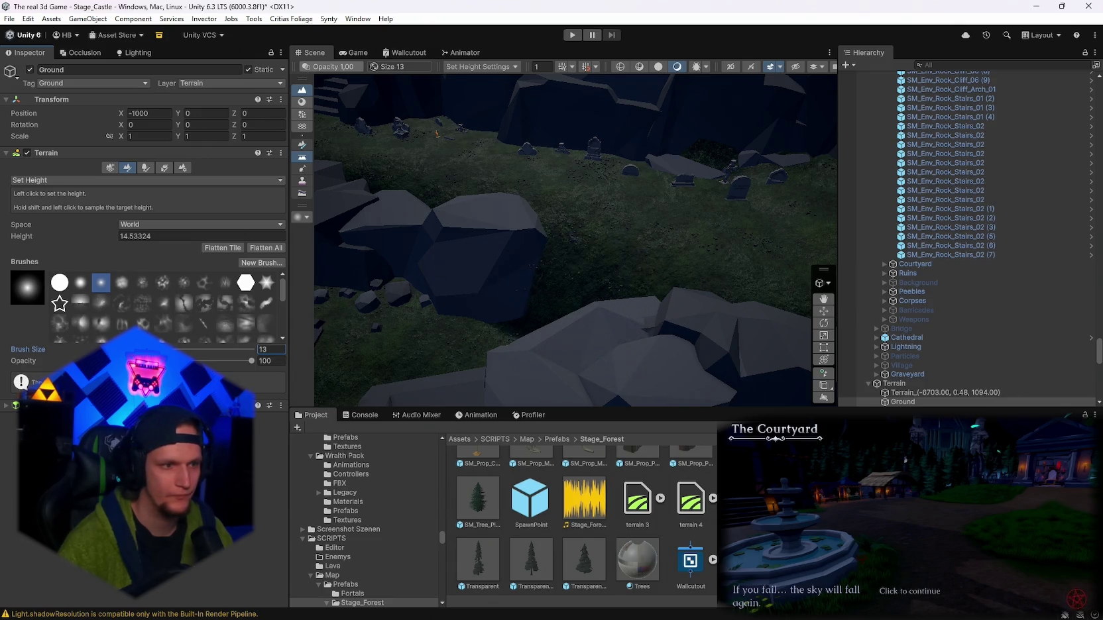
drag(578, 318, 566, 294)
shift+click(566, 294)
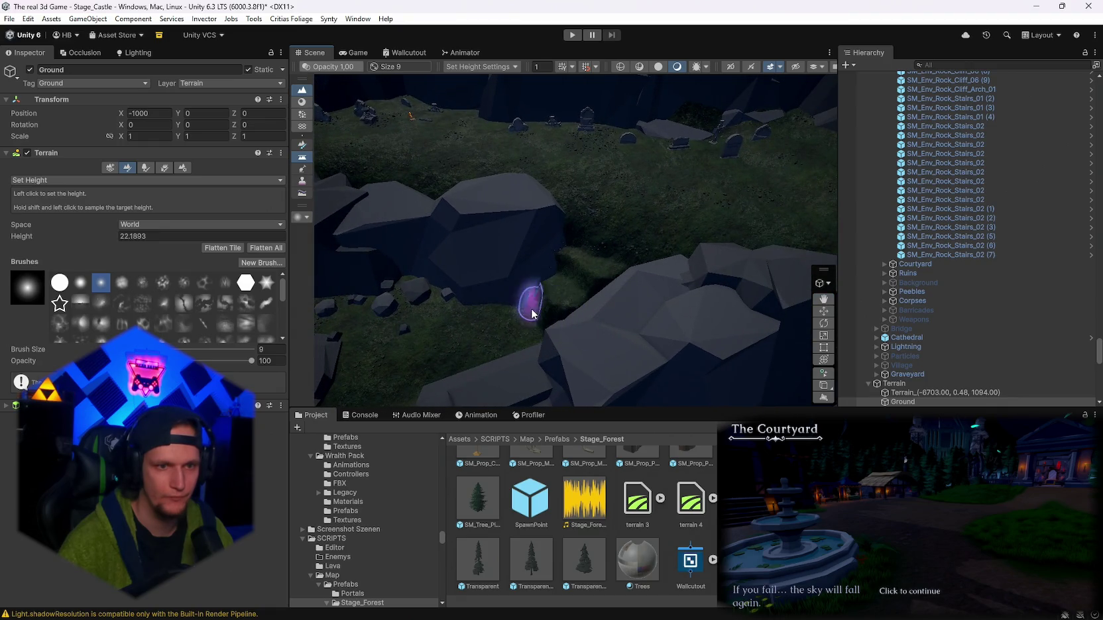
mouse_move(672, 229)
mouse_down()
mouse_move(793, 226)
mouse_move(663, 194)
mouse_up()
shift+click(655, 223)
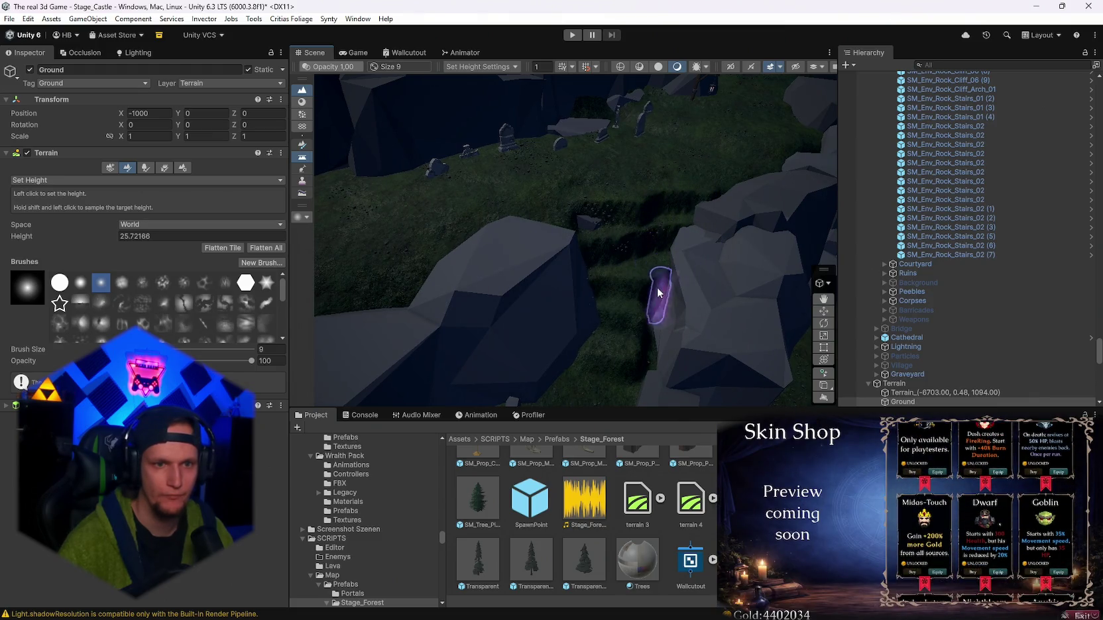
shift+click(628, 333)
shift+click(633, 348)
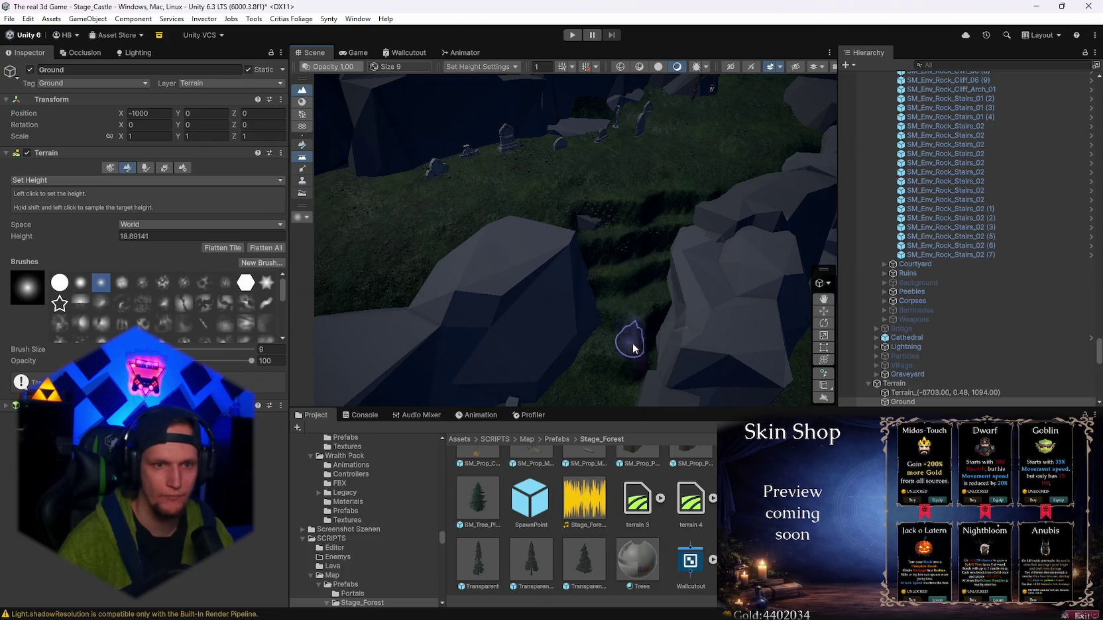
scroll(702, 313, up, 5)
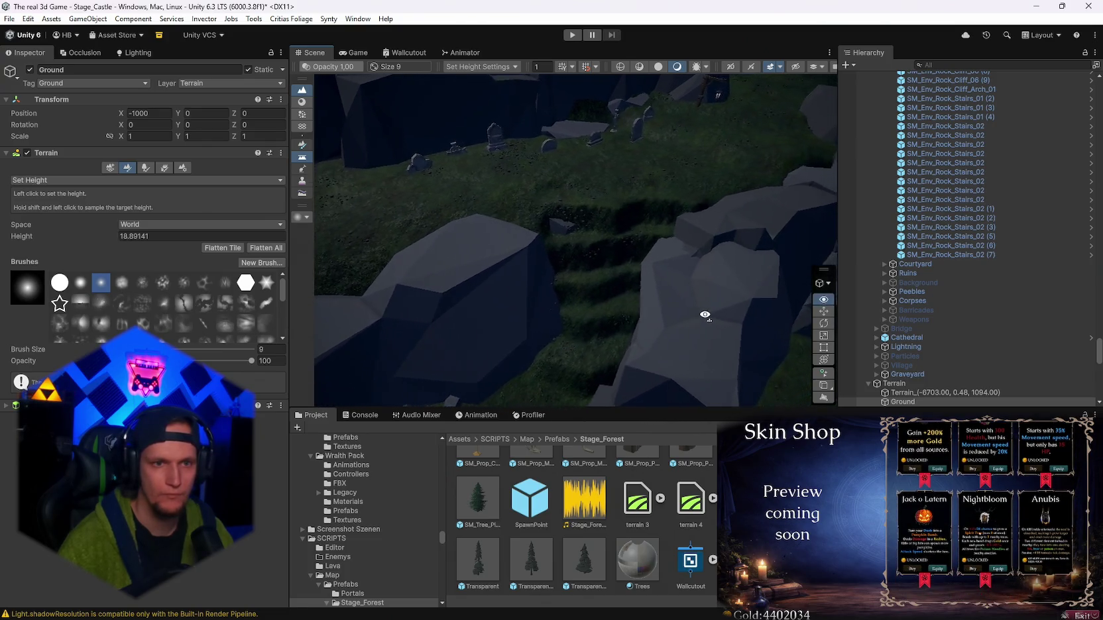
- Switch to Smooth Height and enlarge the brush from size 9 to 15
click(101, 243)
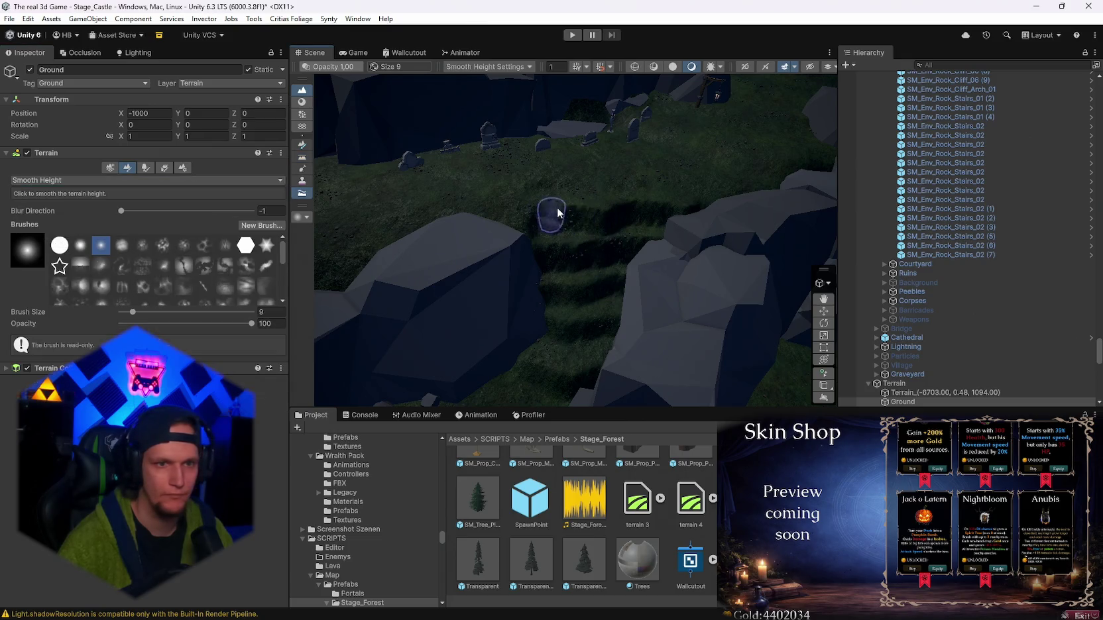
click(122, 212)
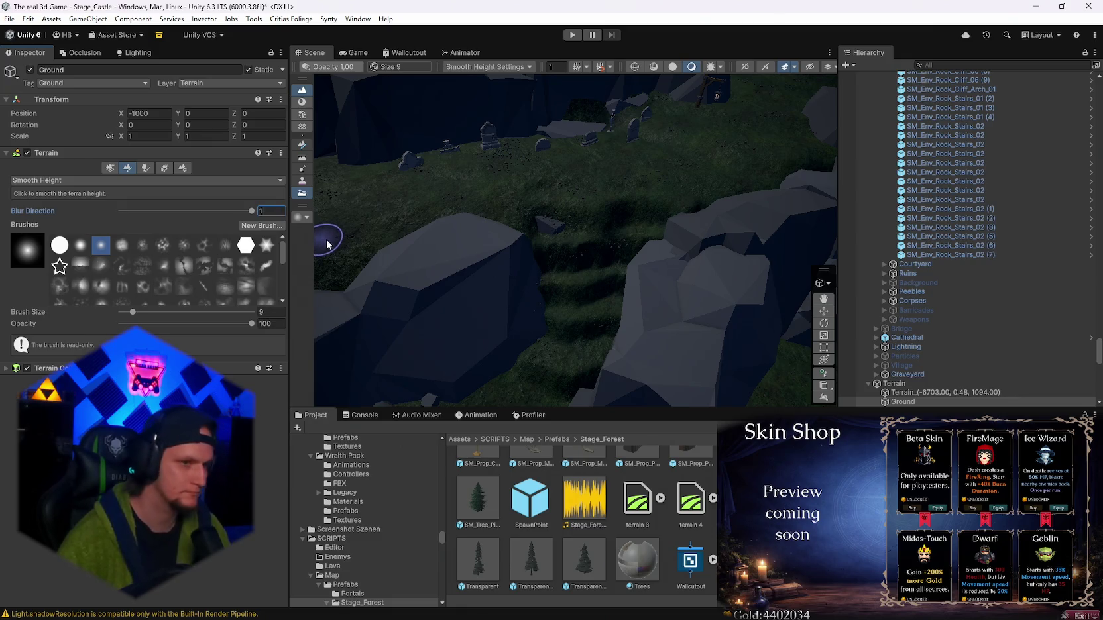
drag(132, 312, 136, 312)
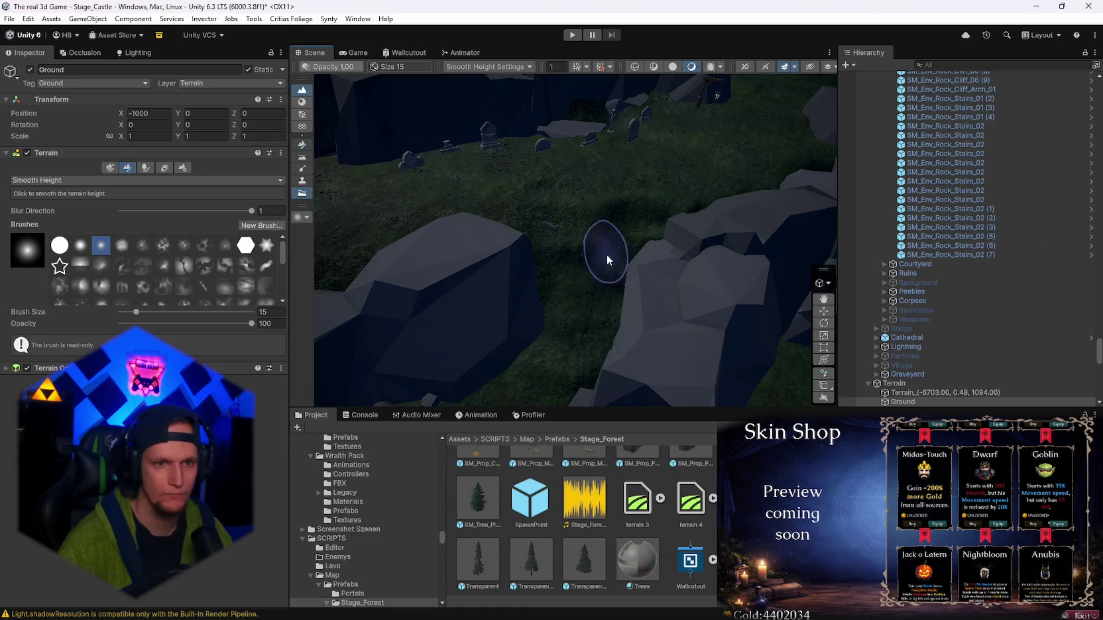
mouse_move(626, 213)
mouse_down()
mouse_move(500, 308)
mouse_move(530, 292)
mouse_move(655, 283)
mouse_move(687, 255)
mouse_up()
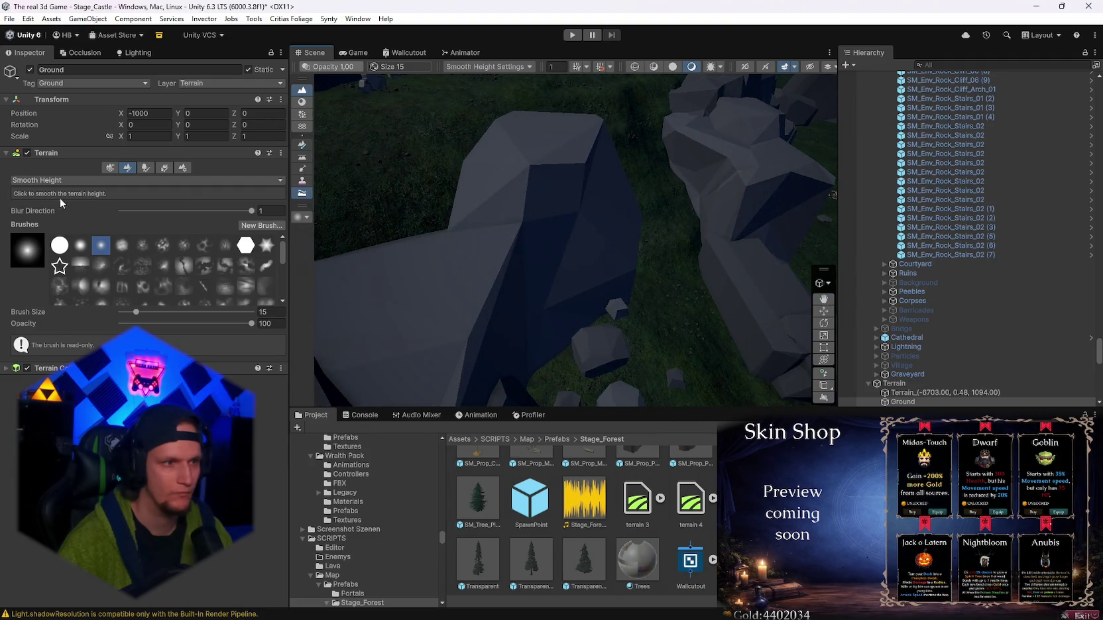
- Back on Set Height, raise the ground between the rocks to target height 33.97147
click(38, 195)
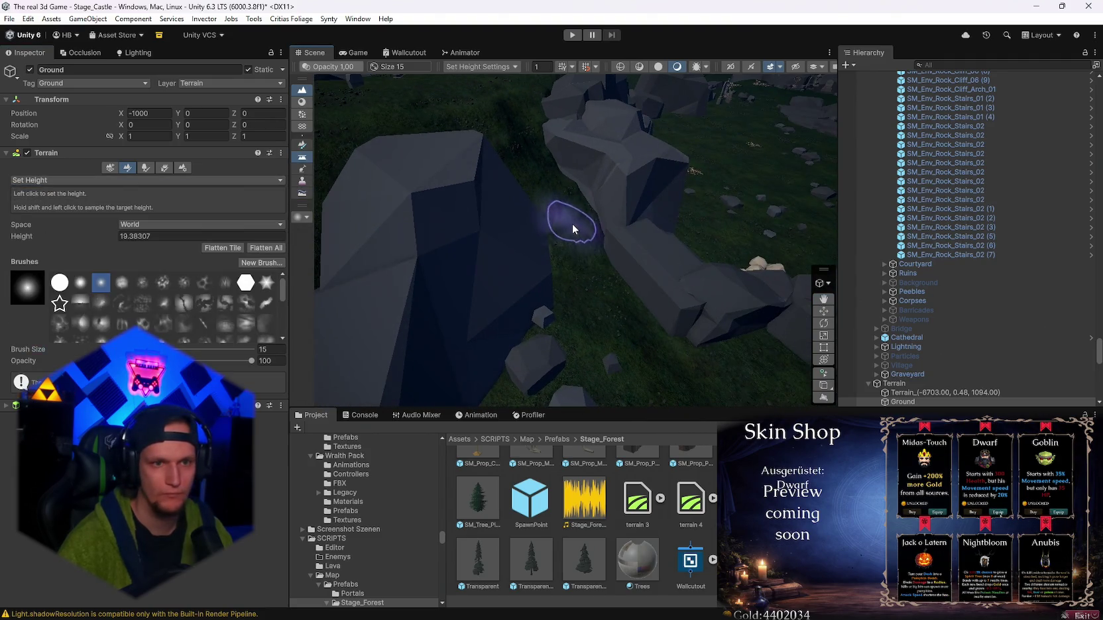
drag(577, 341, 560, 302)
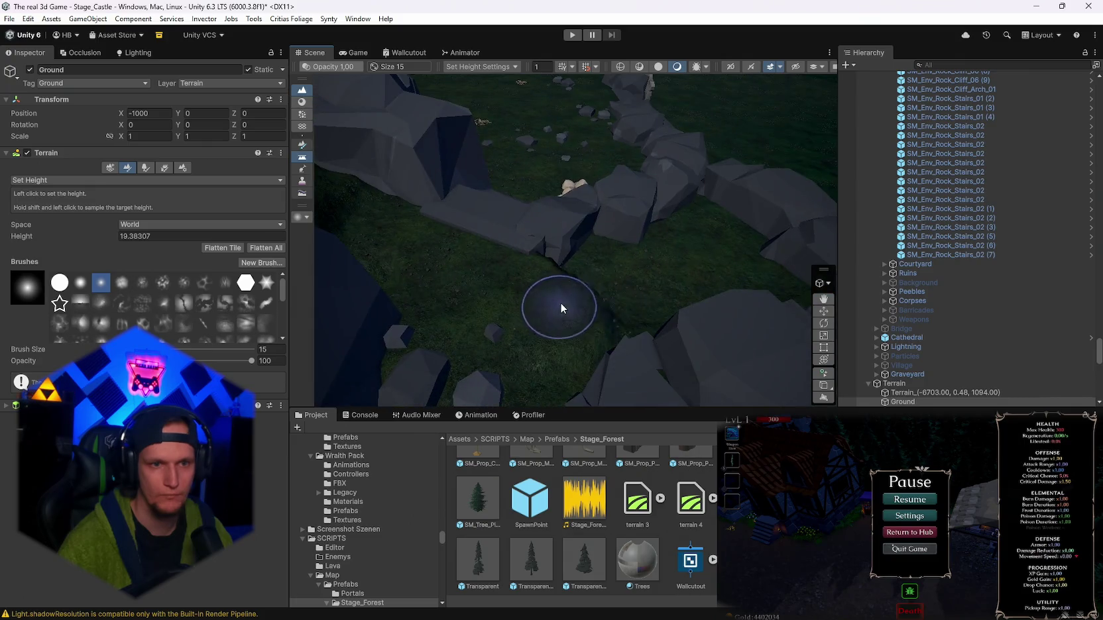
mouse_move(643, 264)
mouse_down()
mouse_move(676, 271)
mouse_move(451, 237)
mouse_move(514, 221)
mouse_move(460, 226)
mouse_move(468, 214)
mouse_move(670, 234)
mouse_up()
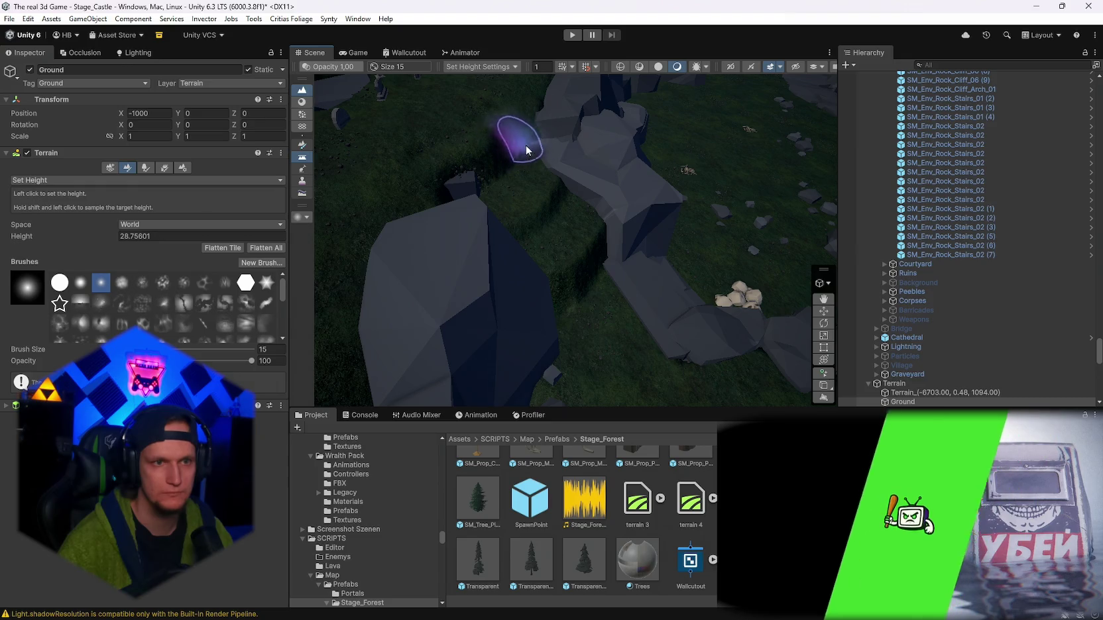
shift+click(557, 149)
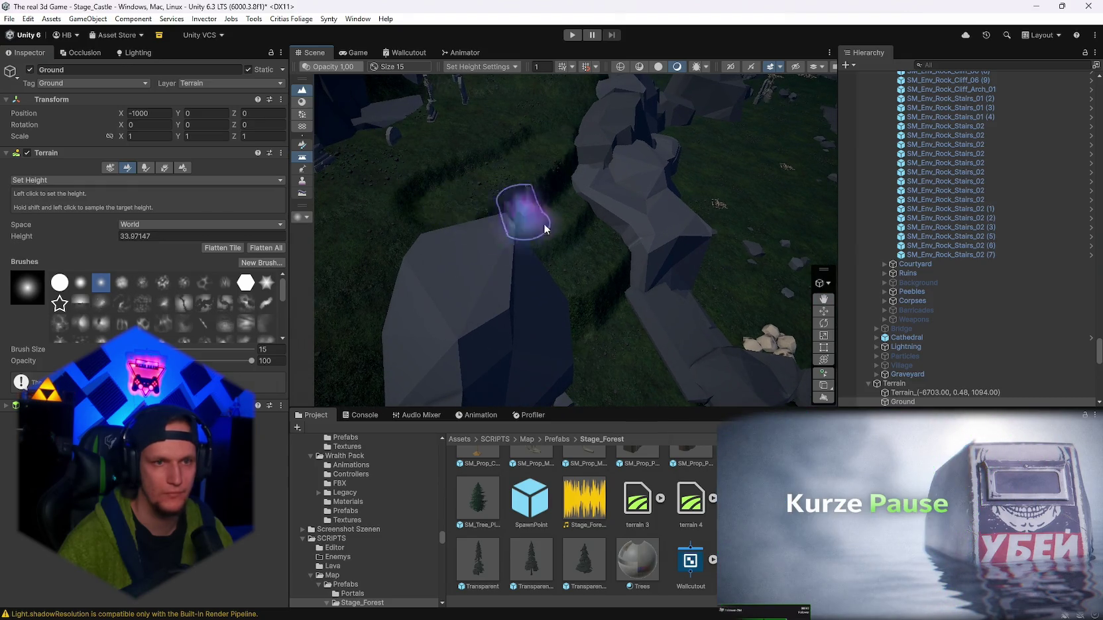
click(146, 180)
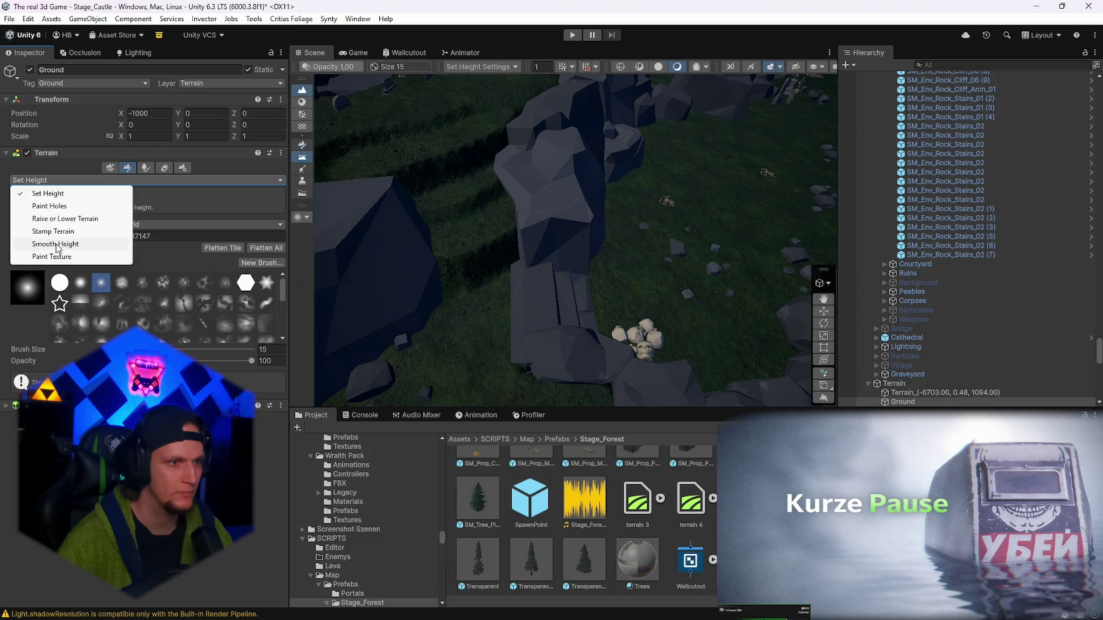
- Smooth the rock edges with Smooth Height at brush size 38 and Blur Direction 0
click(57, 244)
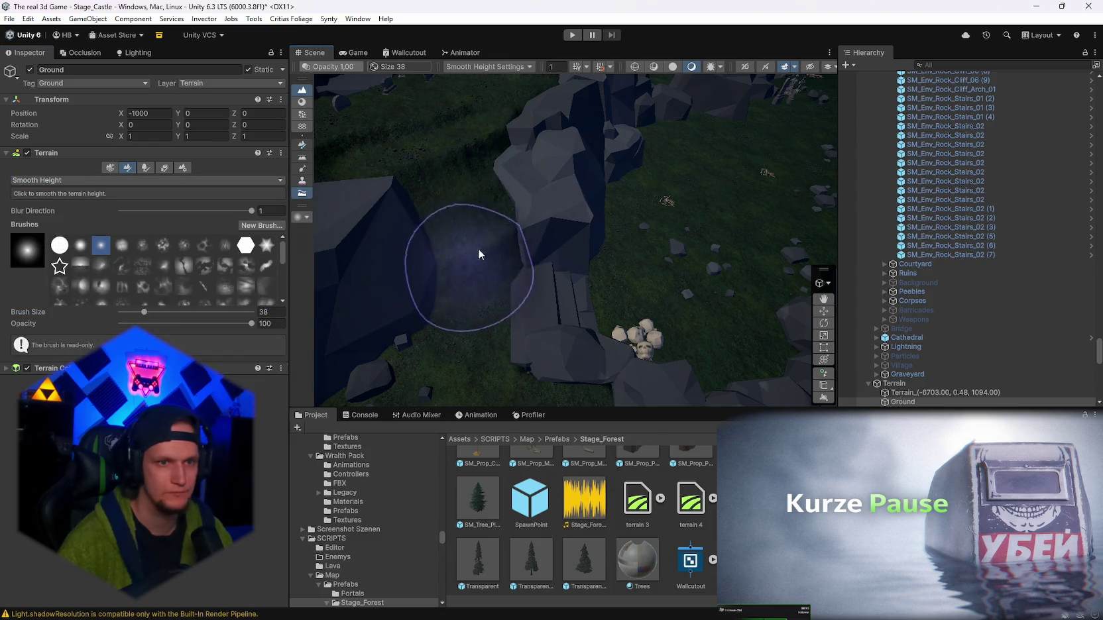
scroll(437, 242, down, 3)
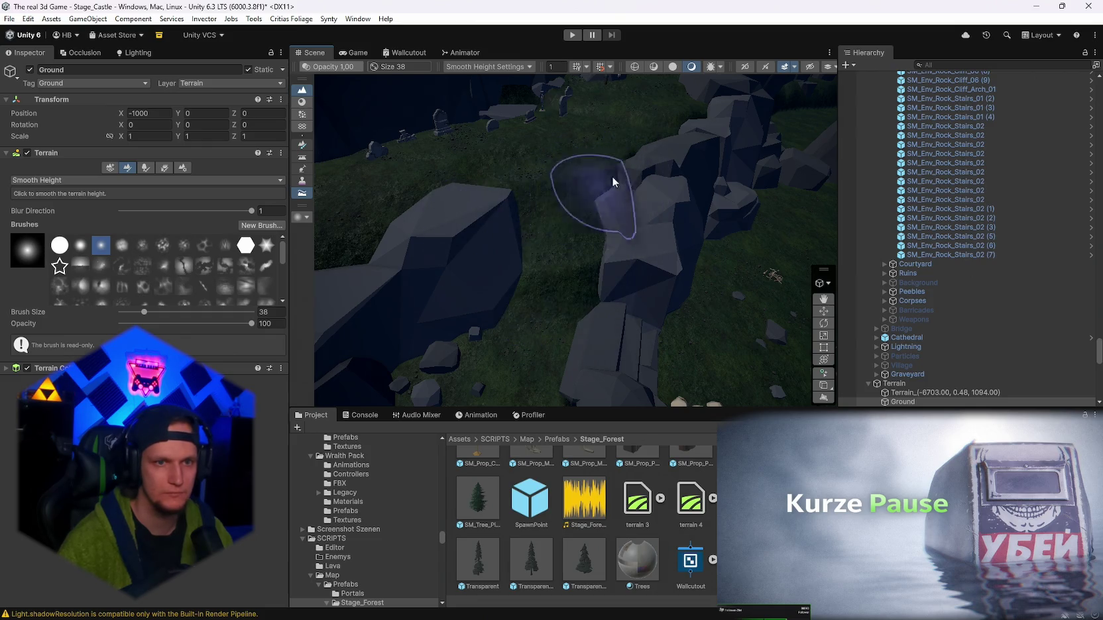
drag(589, 181, 597, 233)
click(53, 180)
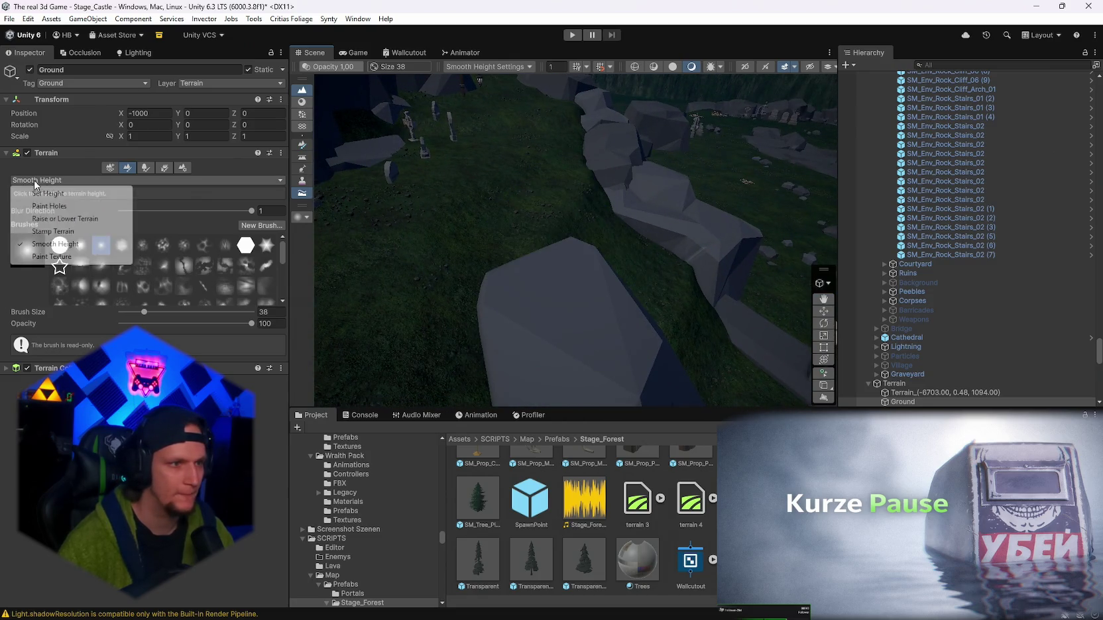
click(51, 247)
text(0)
key(Return)
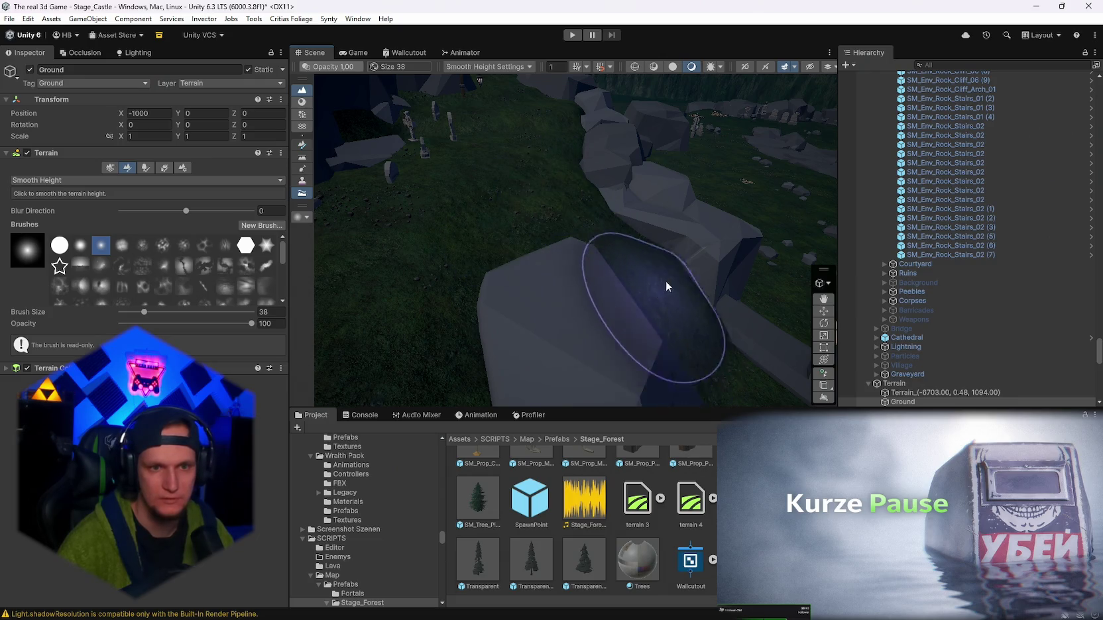
scroll(515, 272, up, 5)
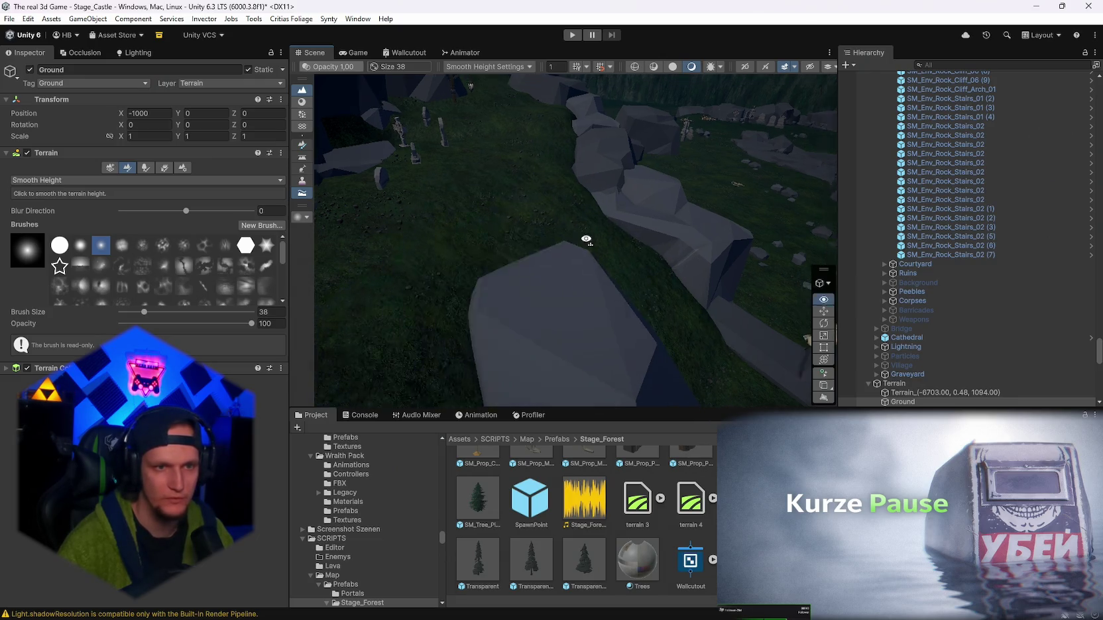
scroll(549, 324, up, 5)
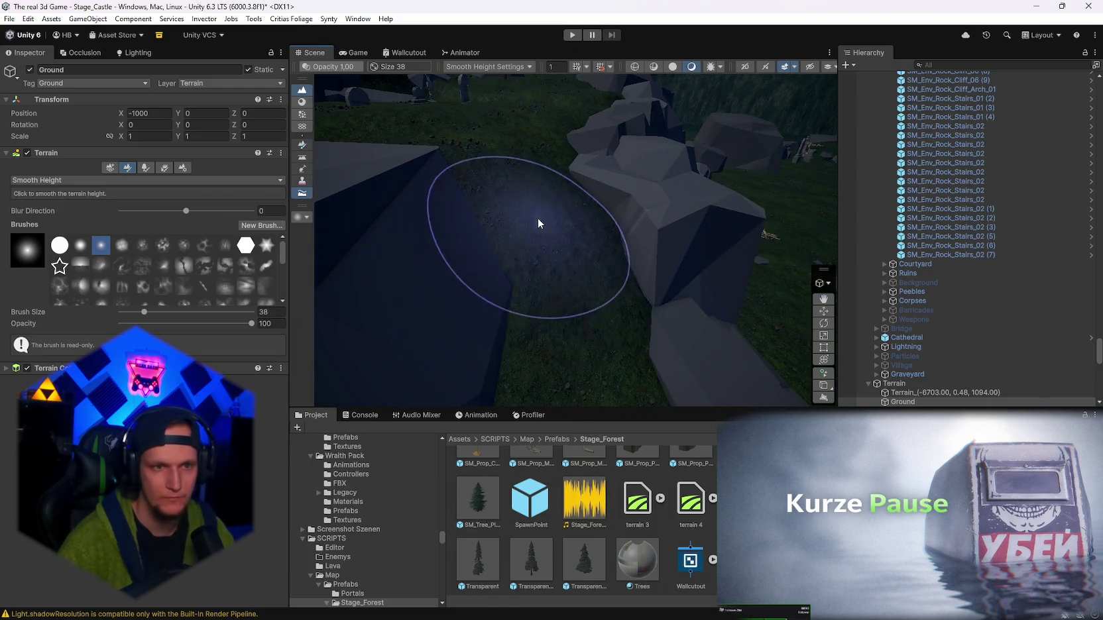
mouse_move(546, 239)
mouse_down()
mouse_move(312, 274)
mouse_move(285, 262)
mouse_move(241, 270)
mouse_up()
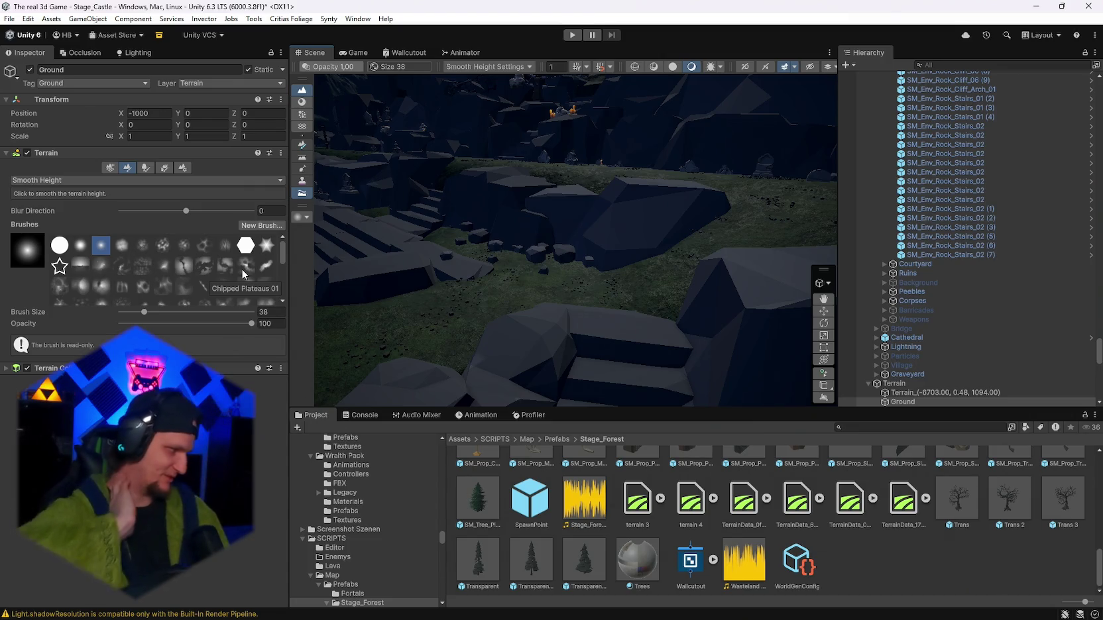
- Toggle the terrain tool to Set Height and then back to Smooth Height
mouse_move(591, 234)
mouse_down()
mouse_move(539, 303)
mouse_move(741, 366)
mouse_move(507, 292)
mouse_up()
mouse_move(469, 350)
mouse_down()
mouse_move(457, 309)
mouse_move(579, 312)
mouse_move(505, 254)
mouse_move(438, 272)
mouse_move(398, 265)
mouse_up()
click(146, 180)
click(39, 230)
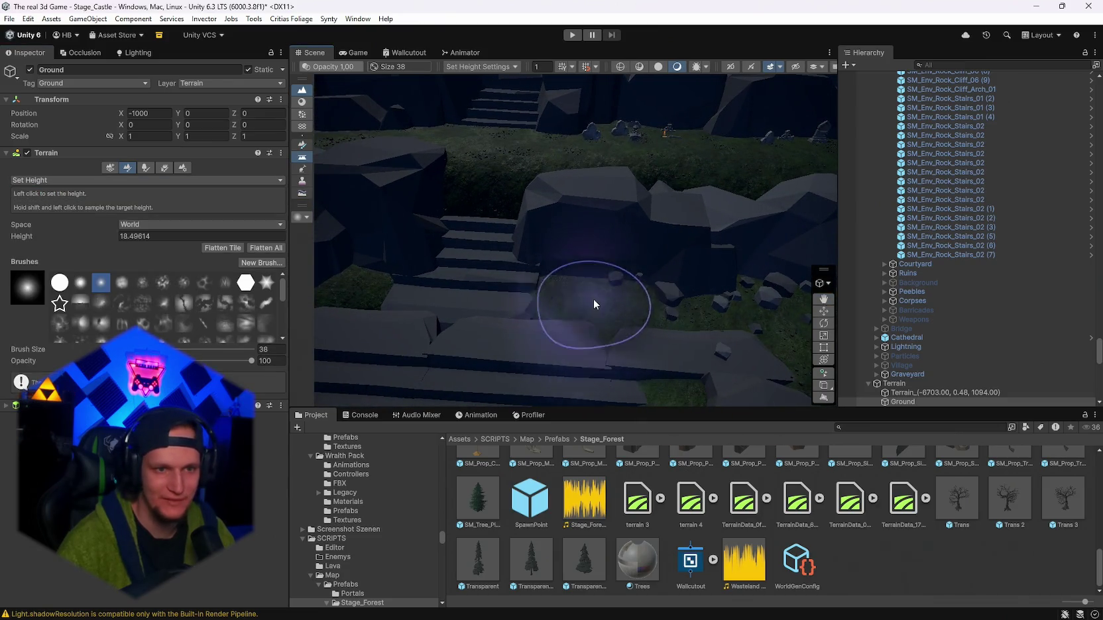
mouse_move(598, 318)
mouse_down()
mouse_move(660, 308)
mouse_move(290, 225)
mouse_up()
click(30, 179)
click(60, 243)
- Set Blur Direction to -1 and smooth the ground around the stone stairs and rocks
mouse_move(617, 338)
mouse_down()
mouse_move(485, 307)
mouse_move(540, 245)
mouse_move(680, 268)
mouse_up()
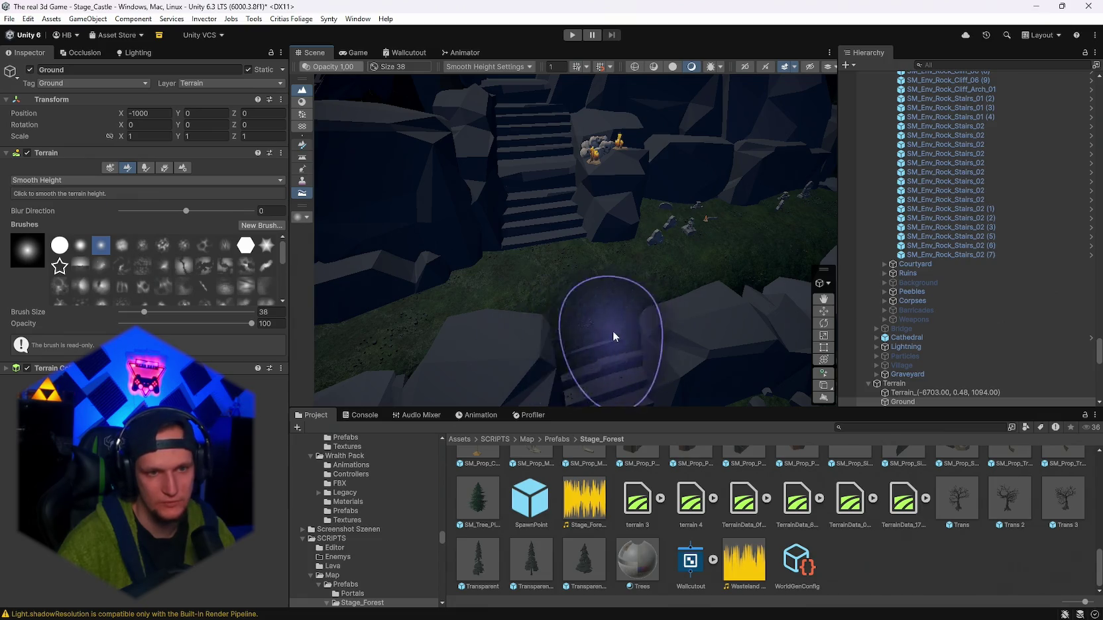
mouse_move(609, 328)
mouse_down()
mouse_move(460, 344)
mouse_move(451, 272)
mouse_up()
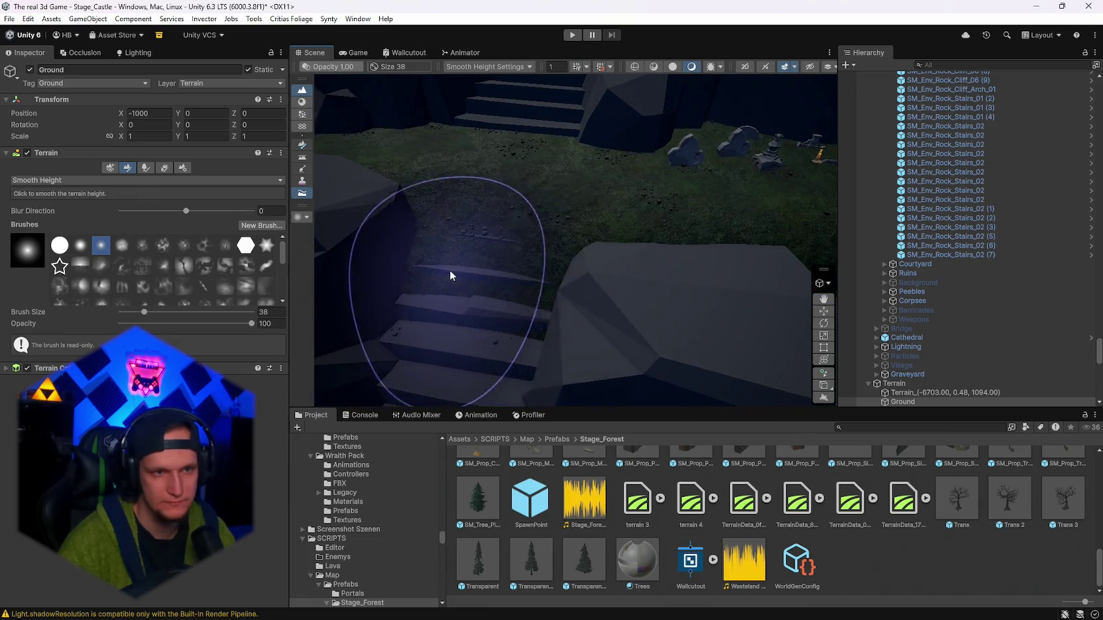
mouse_move(530, 258)
mouse_down()
mouse_move(410, 253)
mouse_move(642, 294)
mouse_move(716, 234)
mouse_move(629, 191)
mouse_up()
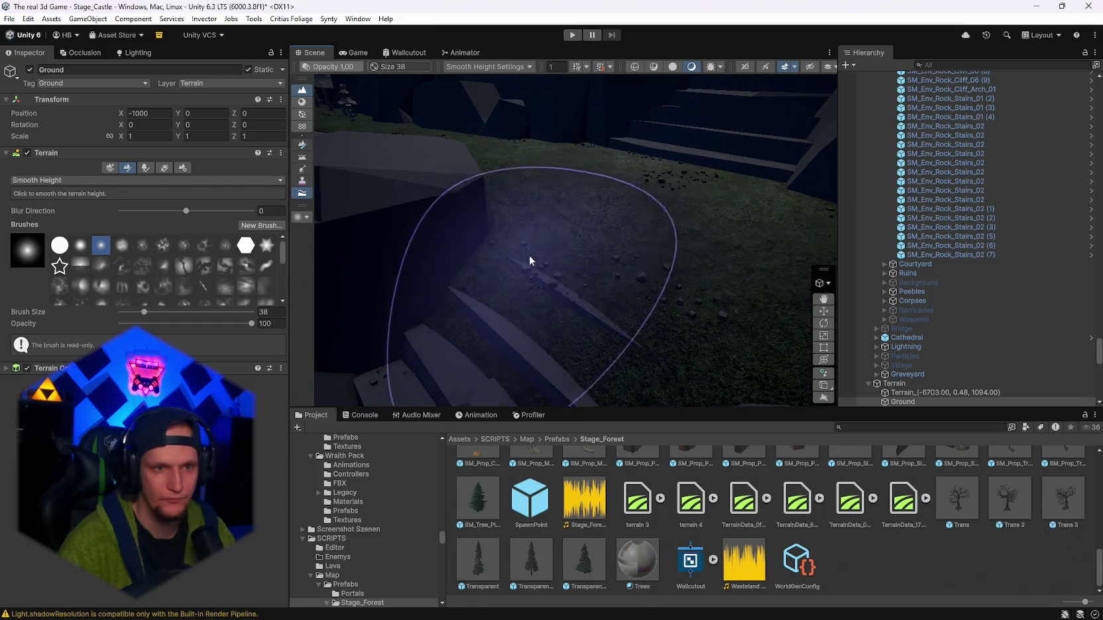
mouse_move(521, 180)
mouse_down()
mouse_move(582, 153)
mouse_move(539, 262)
mouse_move(548, 289)
mouse_move(545, 100)
mouse_up()
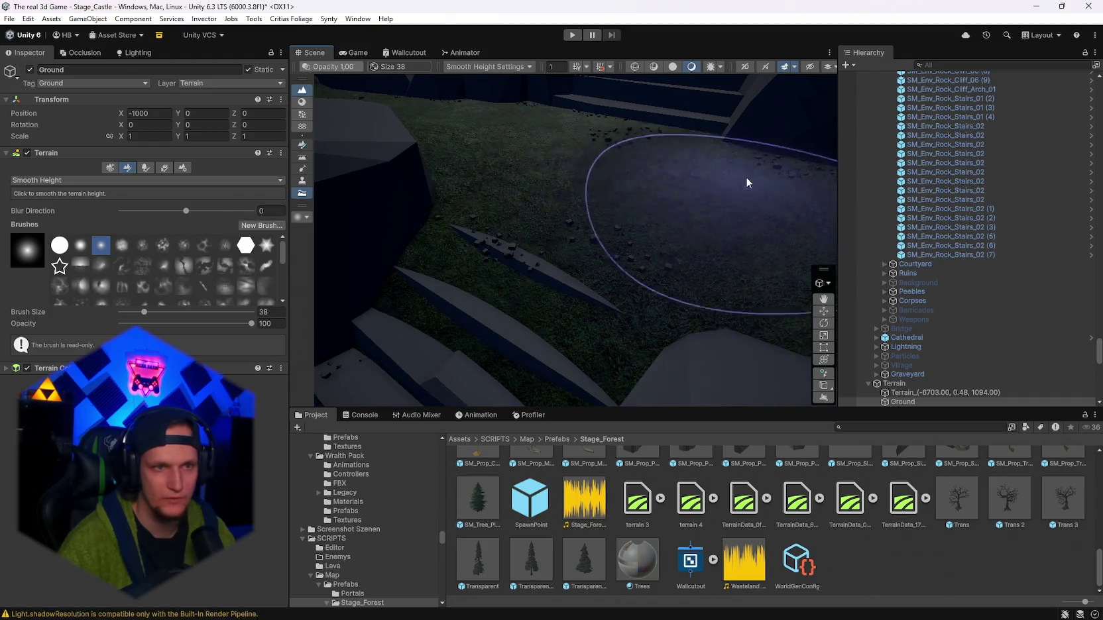
drag(104, 214, 79, 214)
mouse_move(510, 317)
mouse_down()
mouse_move(662, 253)
mouse_move(636, 209)
mouse_move(694, 203)
mouse_move(448, 153)
mouse_move(562, 175)
mouse_move(492, 263)
mouse_move(542, 313)
mouse_move(669, 320)
mouse_move(583, 256)
mouse_move(734, 256)
mouse_move(720, 224)
mouse_up()
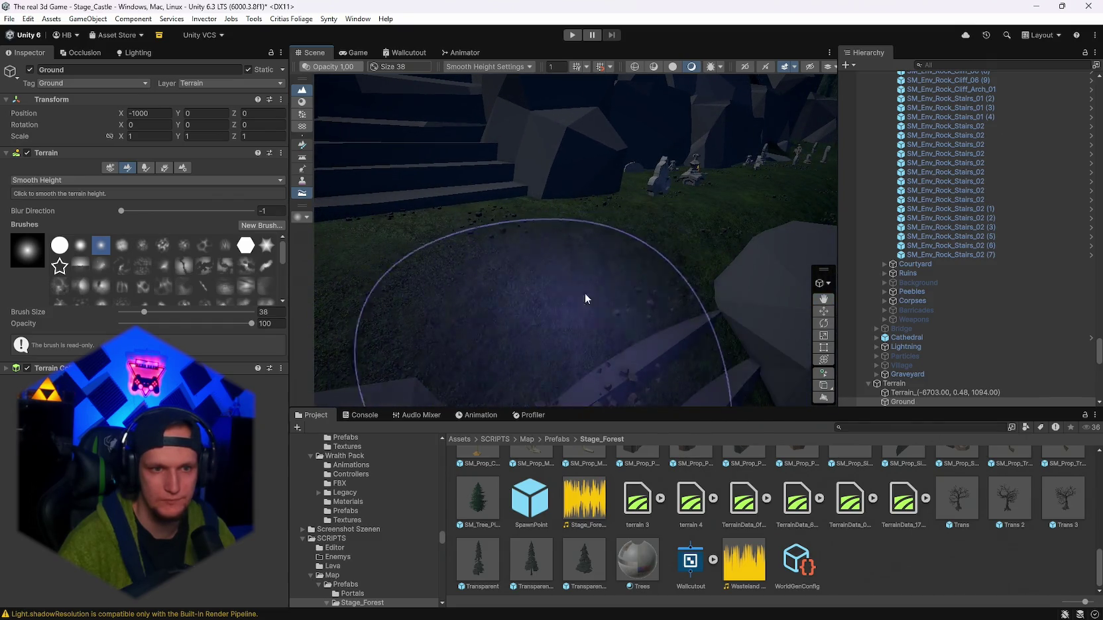
mouse_move(451, 249)
mouse_down()
mouse_move(441, 241)
mouse_move(500, 179)
mouse_move(532, 217)
mouse_move(556, 305)
mouse_up()
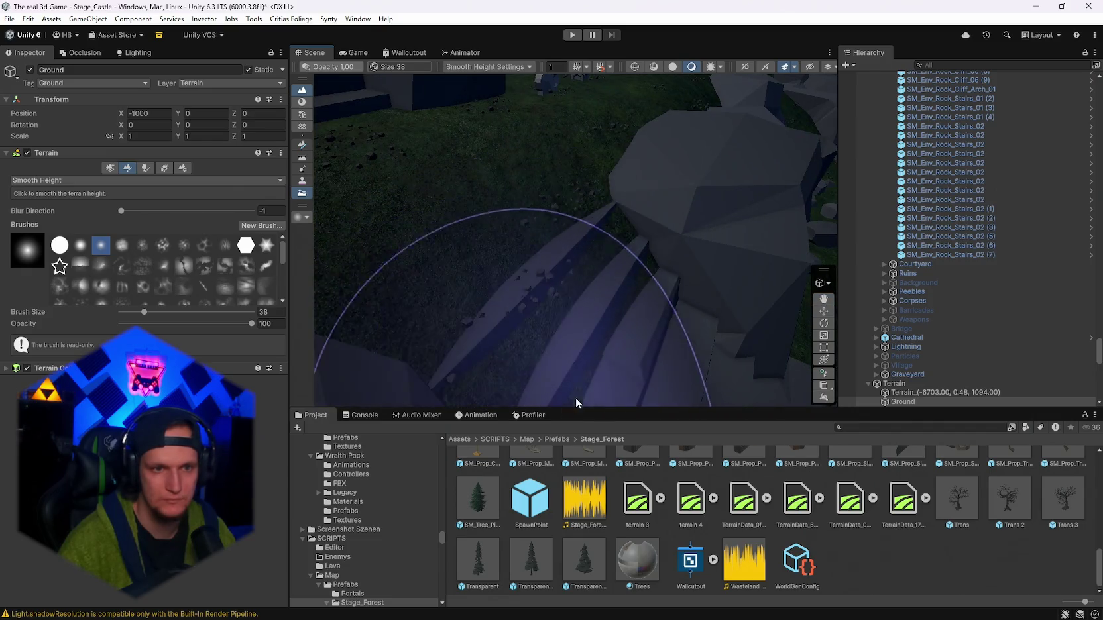
mouse_move(563, 382)
mouse_down()
mouse_move(374, 249)
mouse_move(528, 280)
mouse_move(485, 204)
mouse_move(669, 239)
mouse_move(608, 239)
mouse_move(641, 223)
mouse_move(406, 234)
mouse_move(406, 244)
mouse_move(530, 236)
mouse_move(506, 217)
mouse_move(493, 239)
mouse_up()
click(41, 180)
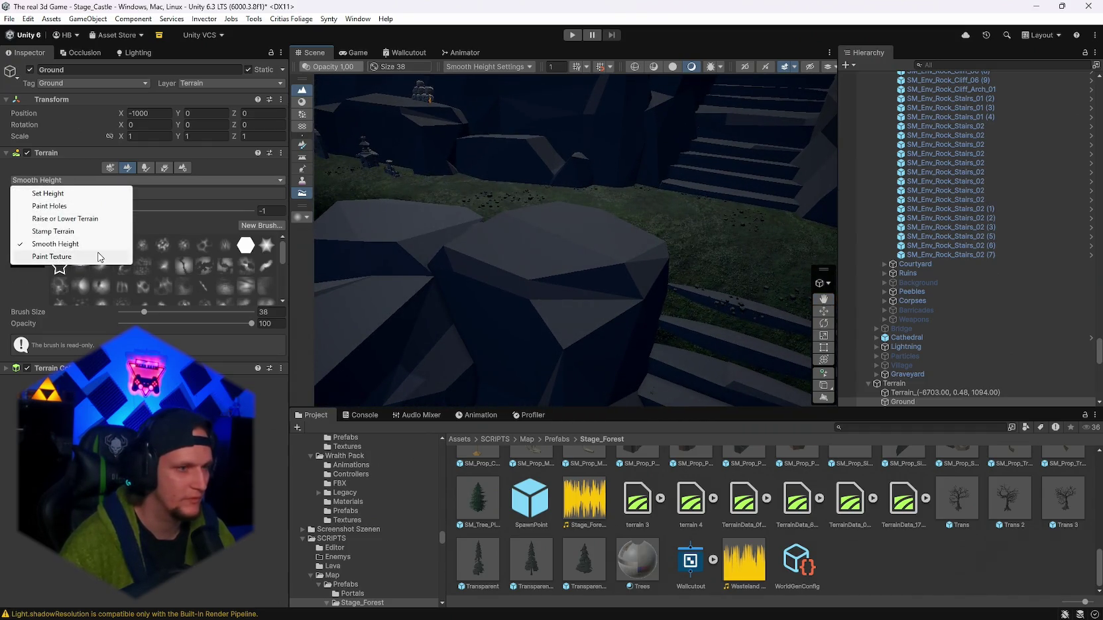
- Switch between Set Height and Smooth Height, ending with Smooth Height active
key(Escape)
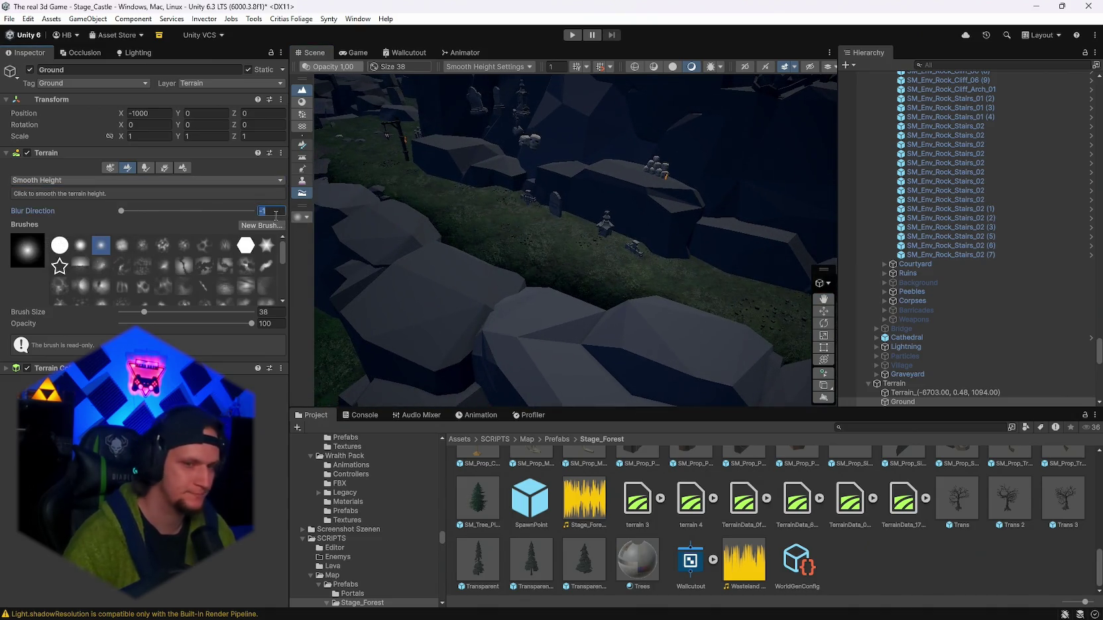
drag(433, 232, 313, 297)
mouse_move(492, 264)
mouse_down()
mouse_move(686, 261)
mouse_move(510, 287)
mouse_move(407, 283)
mouse_move(418, 276)
mouse_move(332, 232)
mouse_up()
click(59, 180)
click(48, 194)
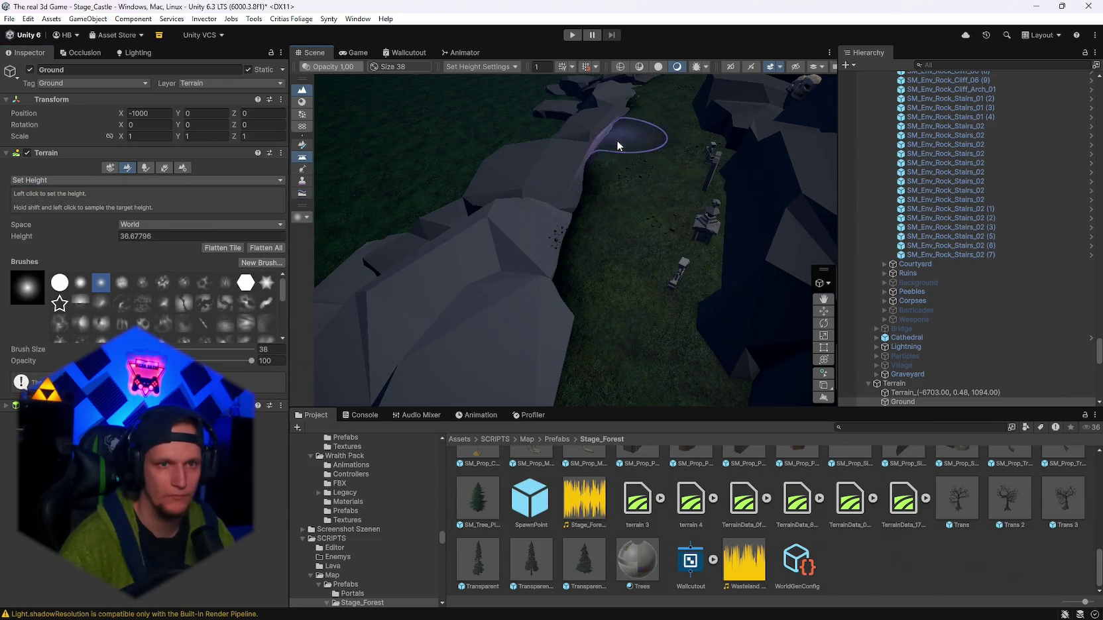
mouse_move(590, 224)
mouse_down()
mouse_move(557, 342)
mouse_move(748, 300)
mouse_move(723, 279)
mouse_move(522, 272)
mouse_move(635, 256)
mouse_move(398, 252)
mouse_up()
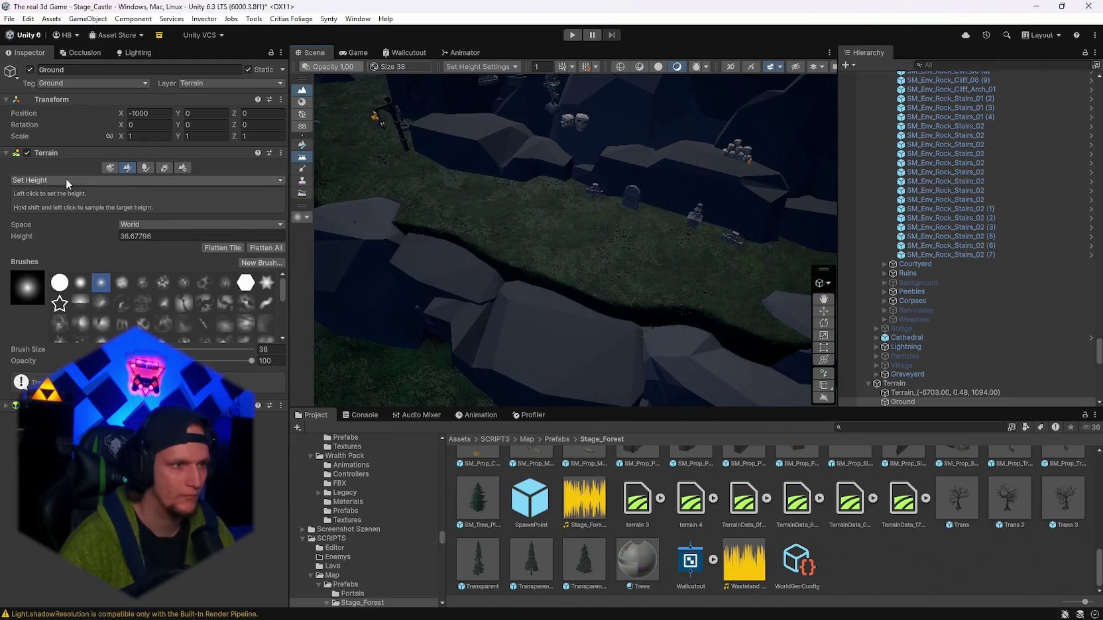
click(66, 179)
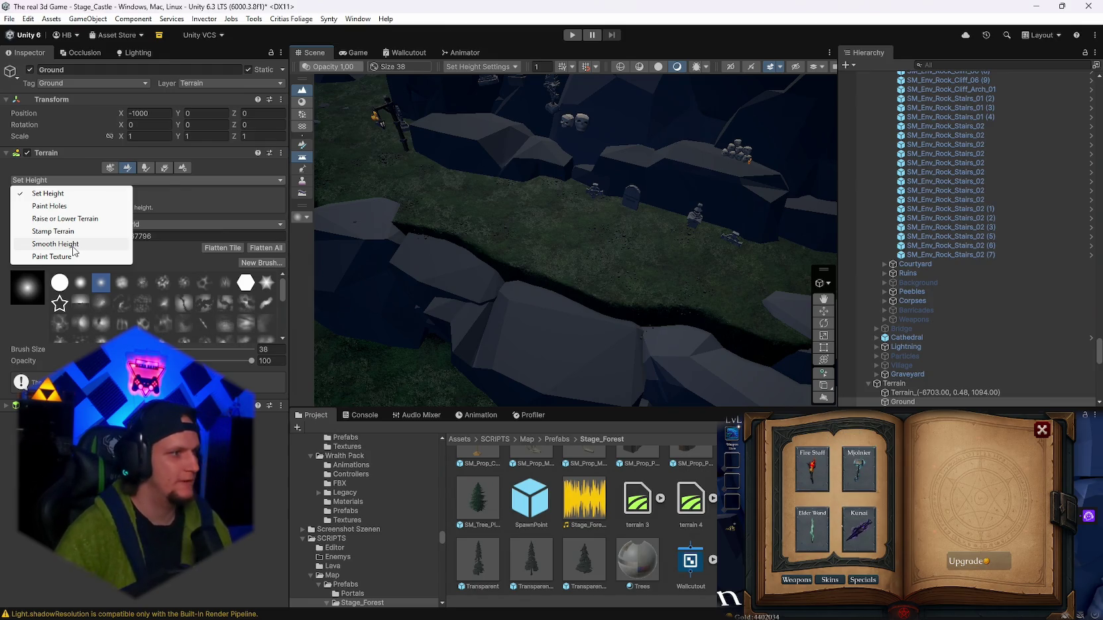
click(448, 218)
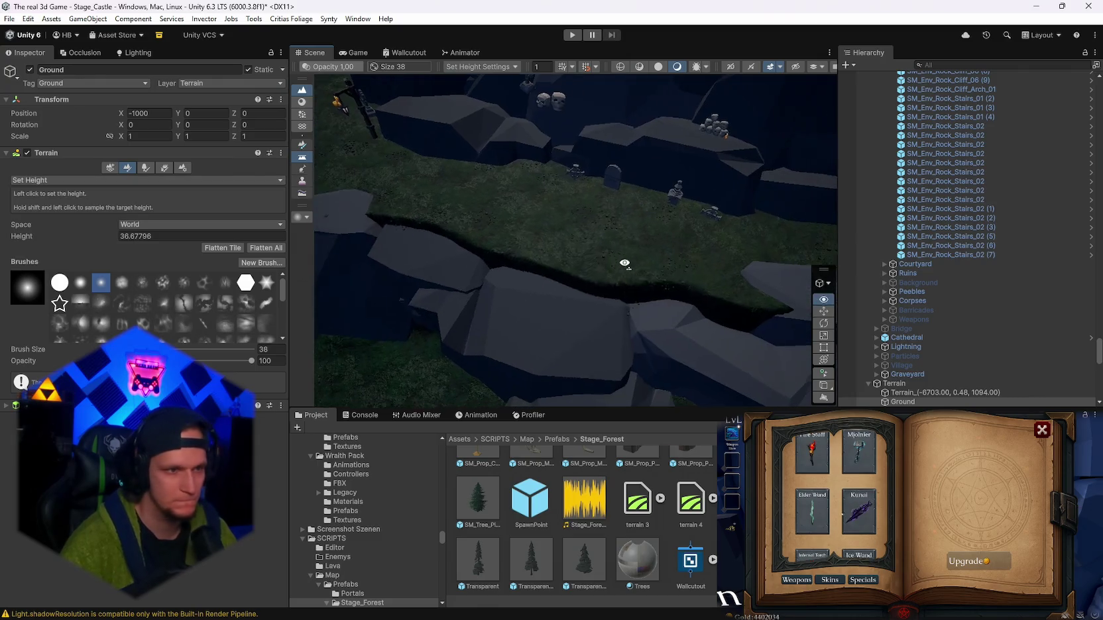
click(19, 182)
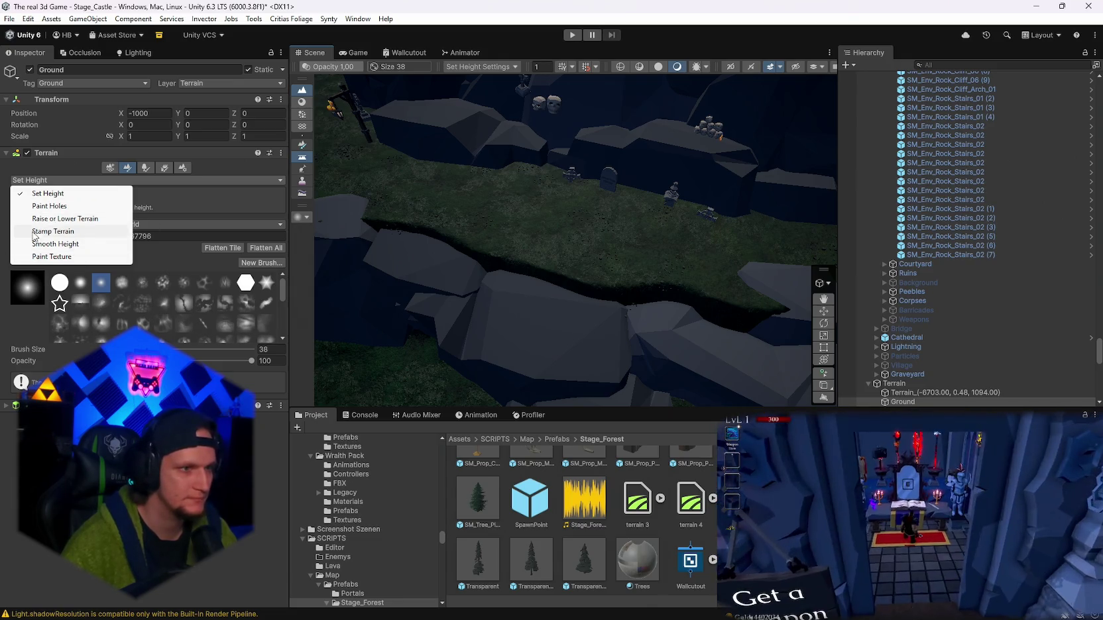
click(59, 246)
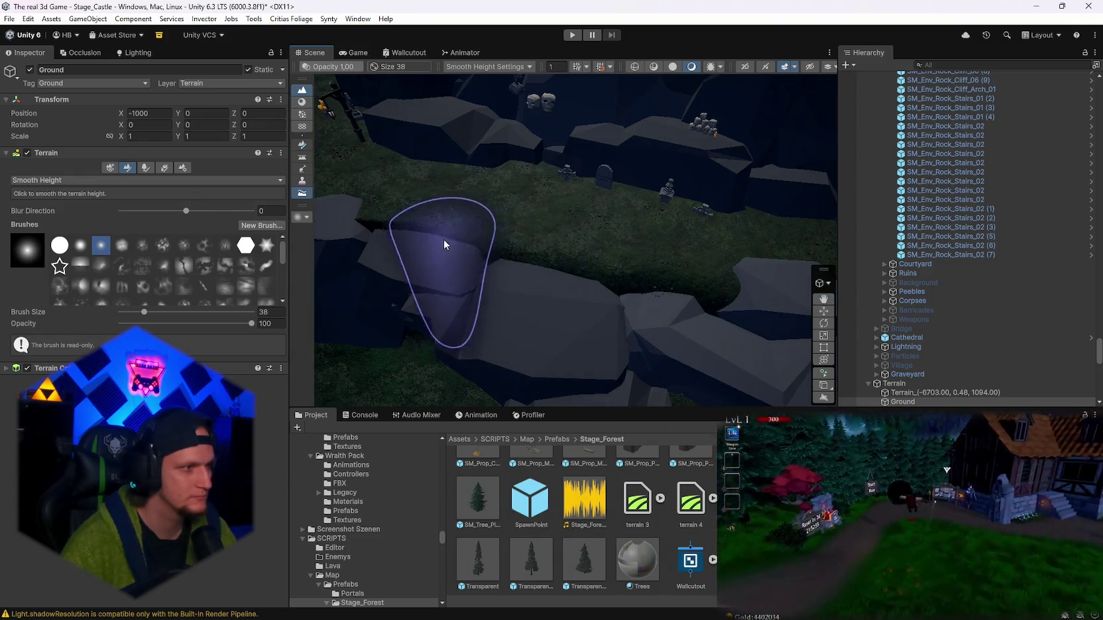
- Adjust Blur Direction and smooth the ground along the rocky stretch toward the graveyard stairs
drag(514, 223, 394, 179)
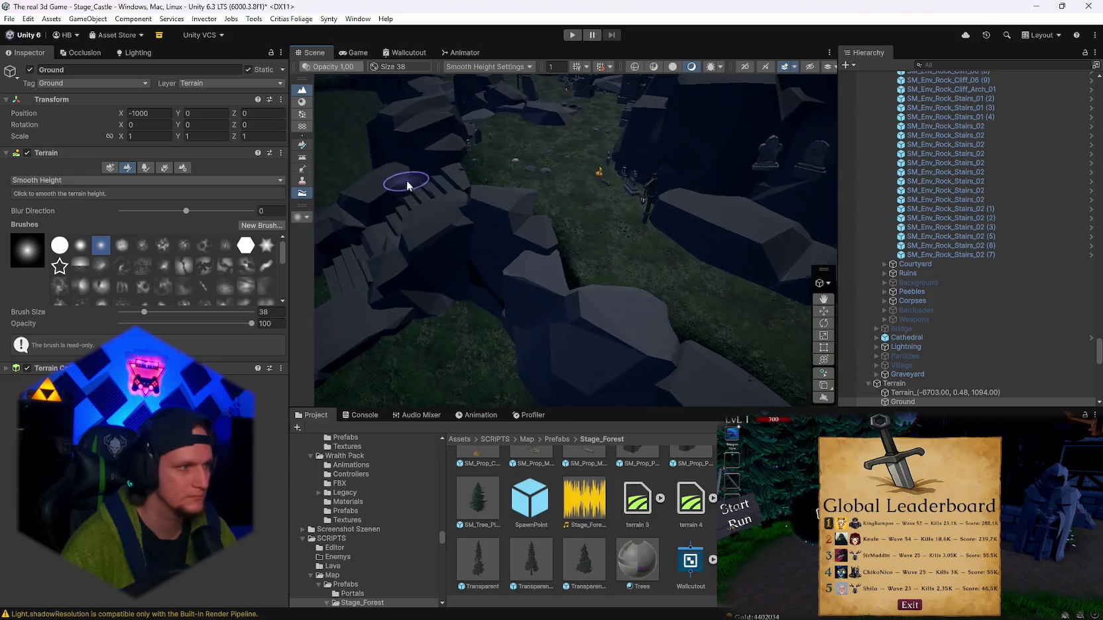
mouse_move(521, 258)
mouse_down()
mouse_move(562, 240)
mouse_move(616, 281)
mouse_up()
mouse_move(479, 246)
mouse_down()
mouse_move(406, 244)
mouse_move(580, 284)
mouse_up()
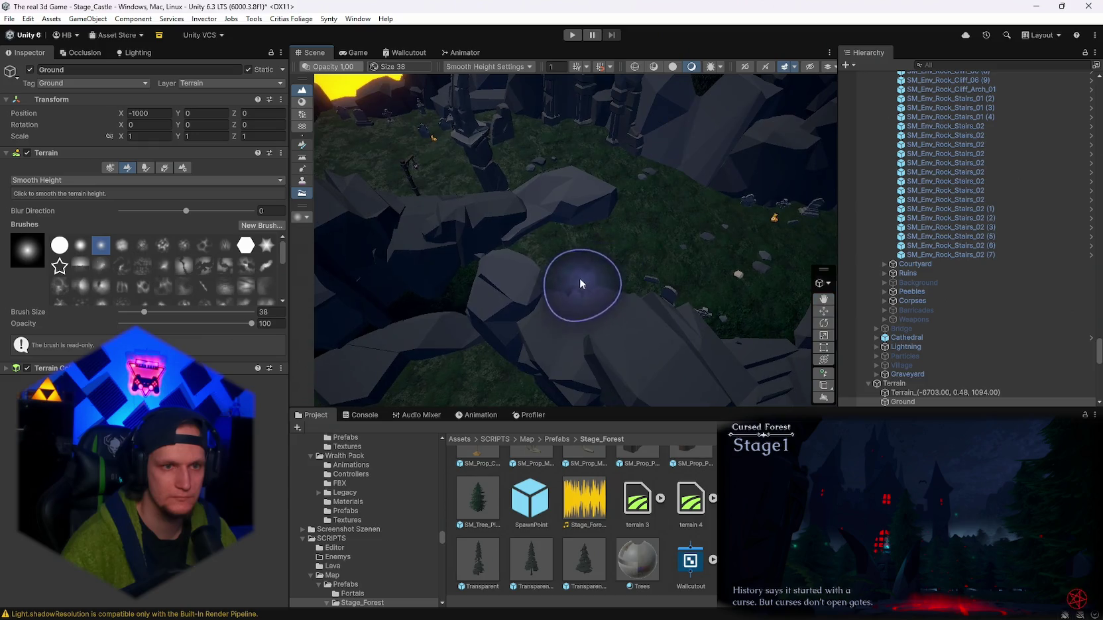
mouse_move(503, 276)
mouse_down()
mouse_move(435, 234)
mouse_move(599, 222)
mouse_move(675, 187)
mouse_move(607, 184)
mouse_move(562, 243)
mouse_move(741, 249)
mouse_move(684, 238)
mouse_move(645, 189)
mouse_move(536, 236)
mouse_move(446, 254)
mouse_move(389, 249)
mouse_move(600, 172)
mouse_move(615, 234)
mouse_move(493, 227)
mouse_move(751, 217)
mouse_move(550, 297)
mouse_move(525, 260)
mouse_move(542, 291)
mouse_up()
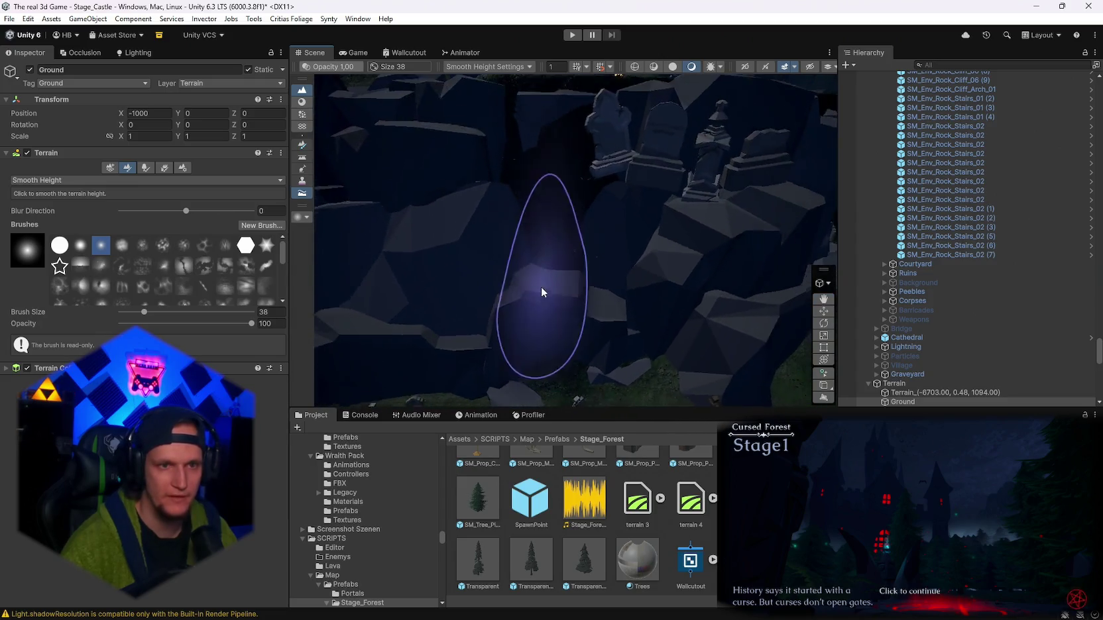
drag(138, 212, 116, 212)
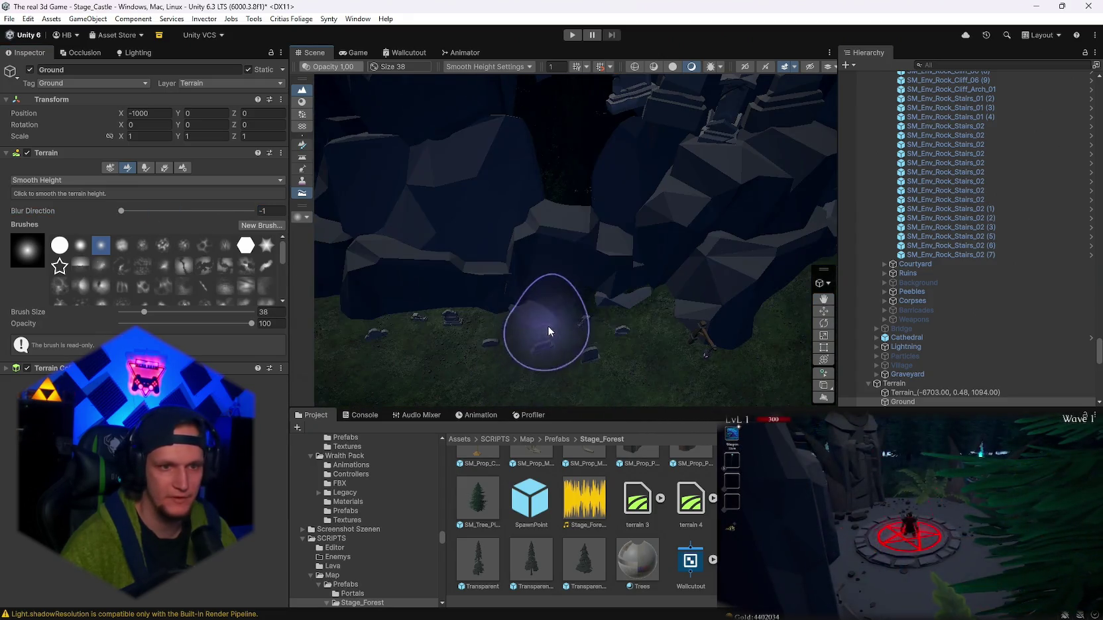
mouse_move(564, 259)
mouse_down()
mouse_move(554, 141)
mouse_move(535, 175)
mouse_up()
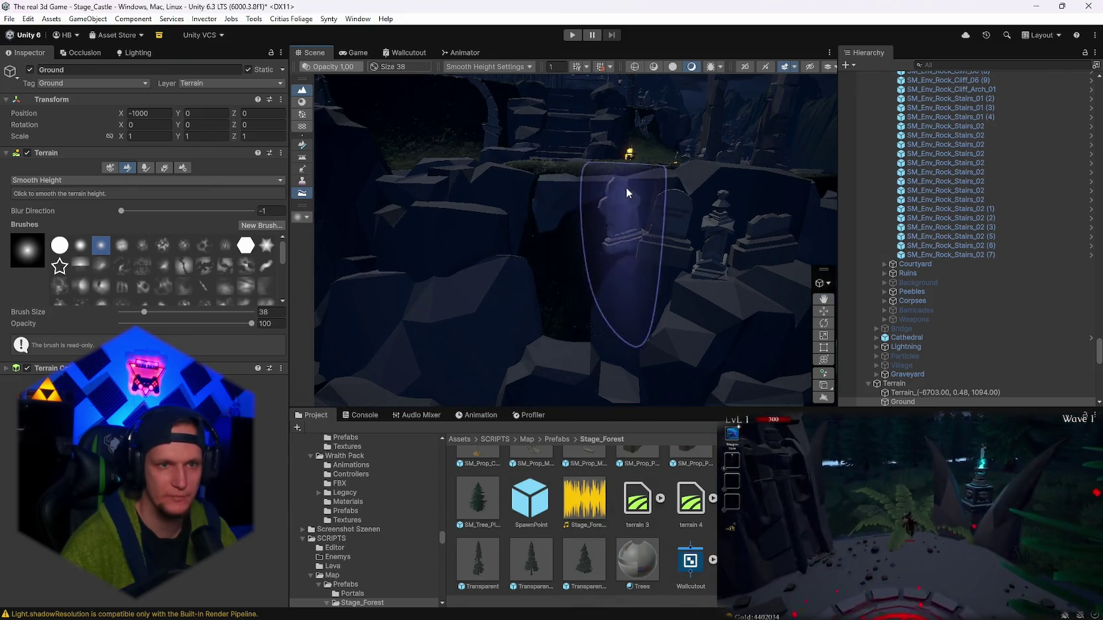
mouse_move(549, 212)
mouse_down()
mouse_move(577, 232)
mouse_move(682, 263)
mouse_move(549, 264)
mouse_move(635, 283)
mouse_move(510, 283)
mouse_move(645, 254)
mouse_move(644, 219)
mouse_move(597, 212)
mouse_up()
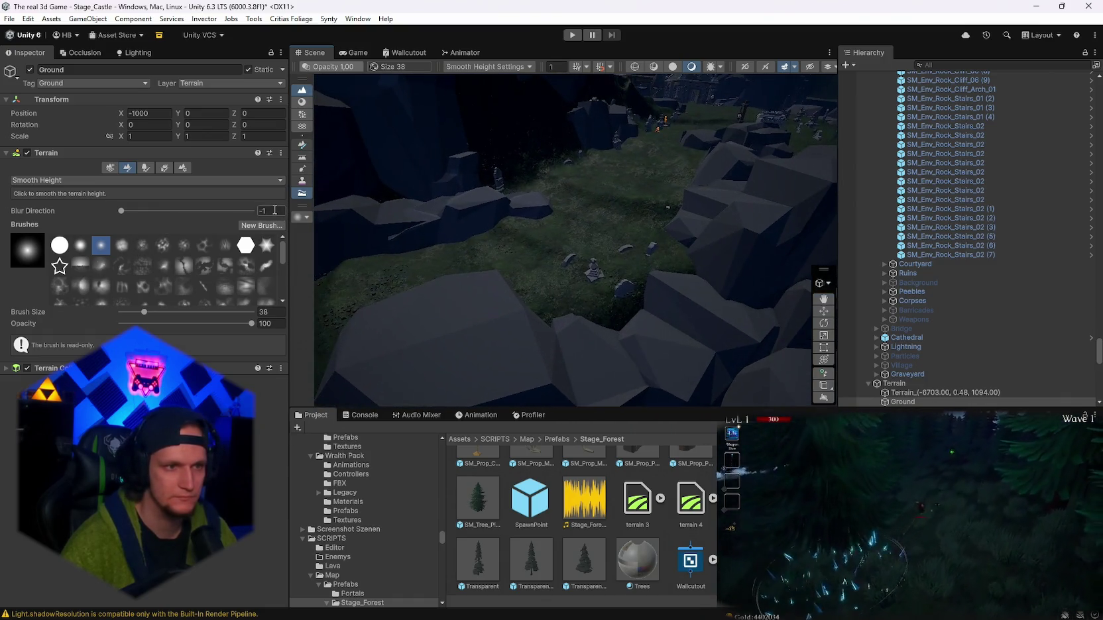
drag(599, 272, 521, 243)
- Smooth the graveyard slope and the grass around the rocks and well
scroll(537, 344, up, 3)
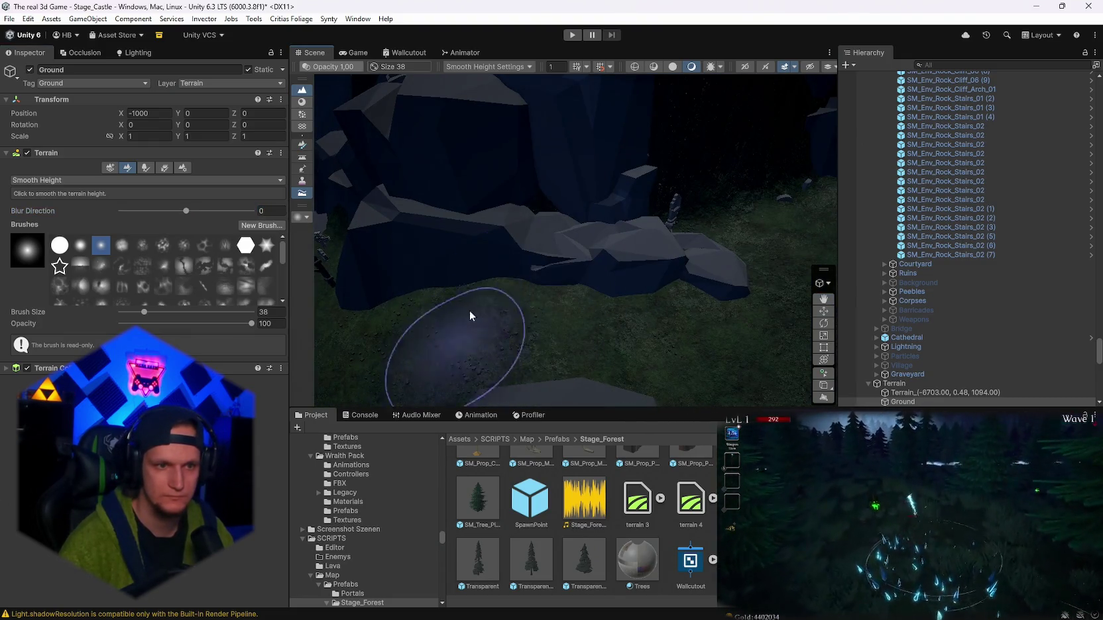
scroll(470, 310, up, 3)
scroll(467, 145, up, 2)
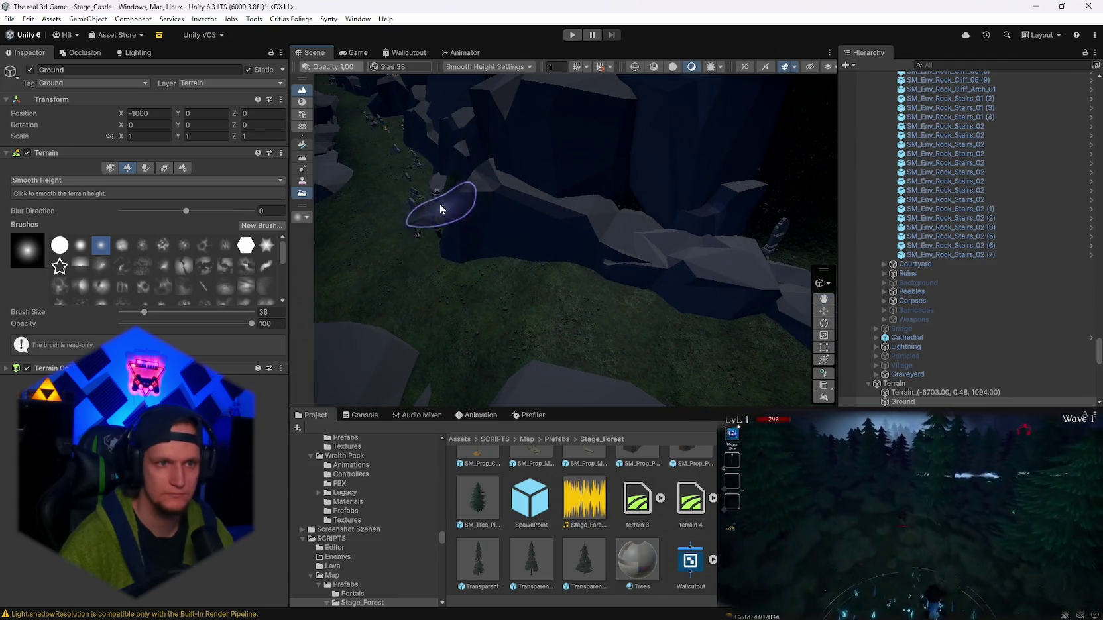
scroll(439, 204, down, 3)
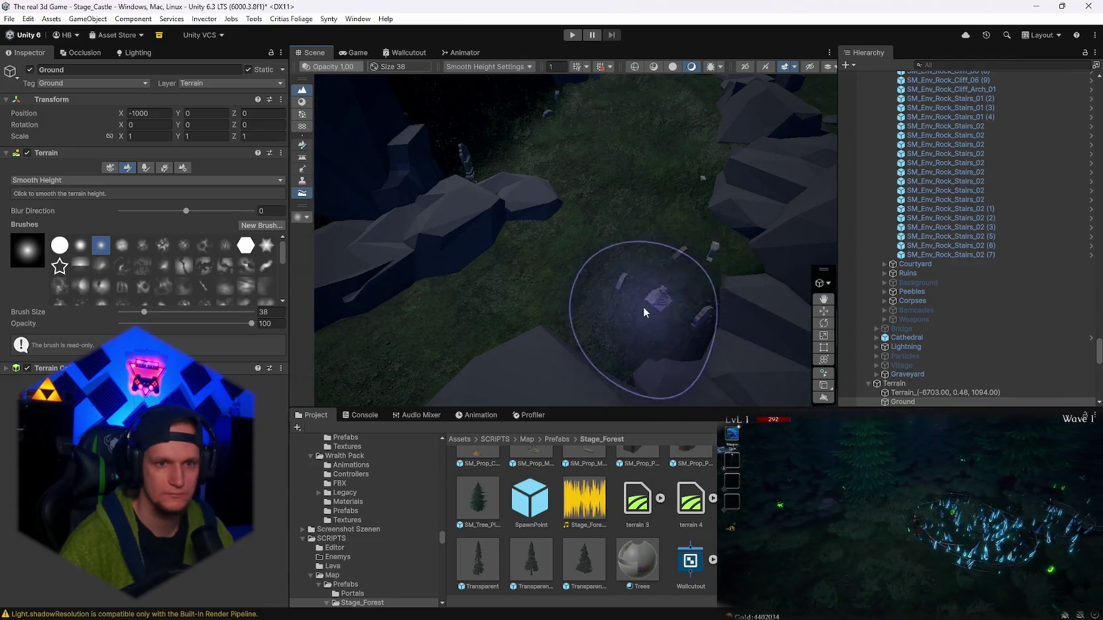
scroll(629, 303, up, 5)
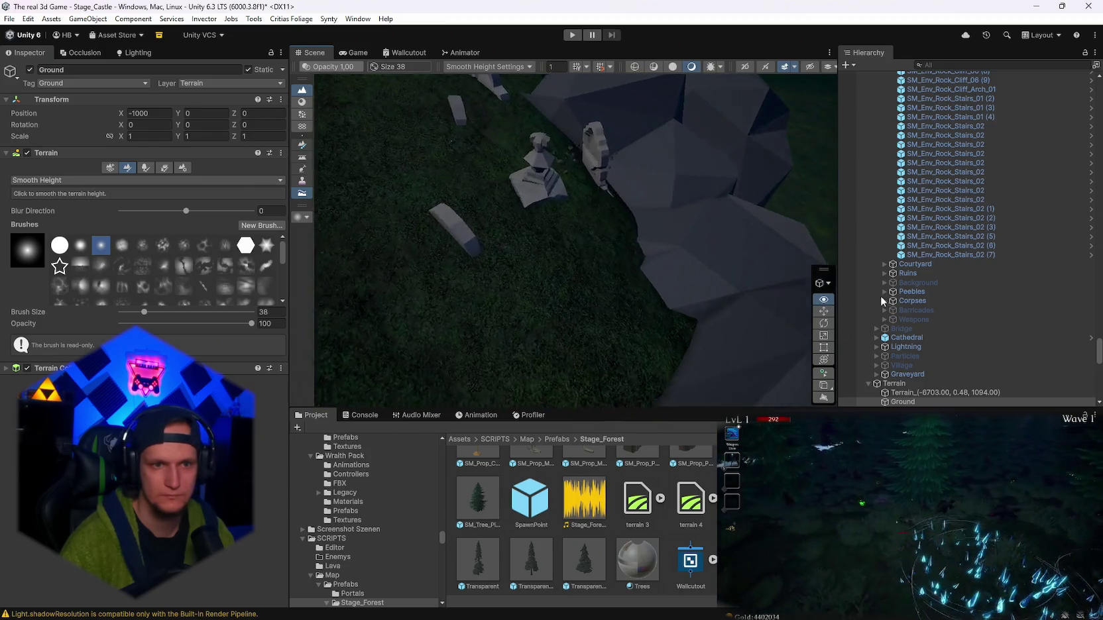
drag(485, 171, 692, 226)
drag(598, 192, 503, 215)
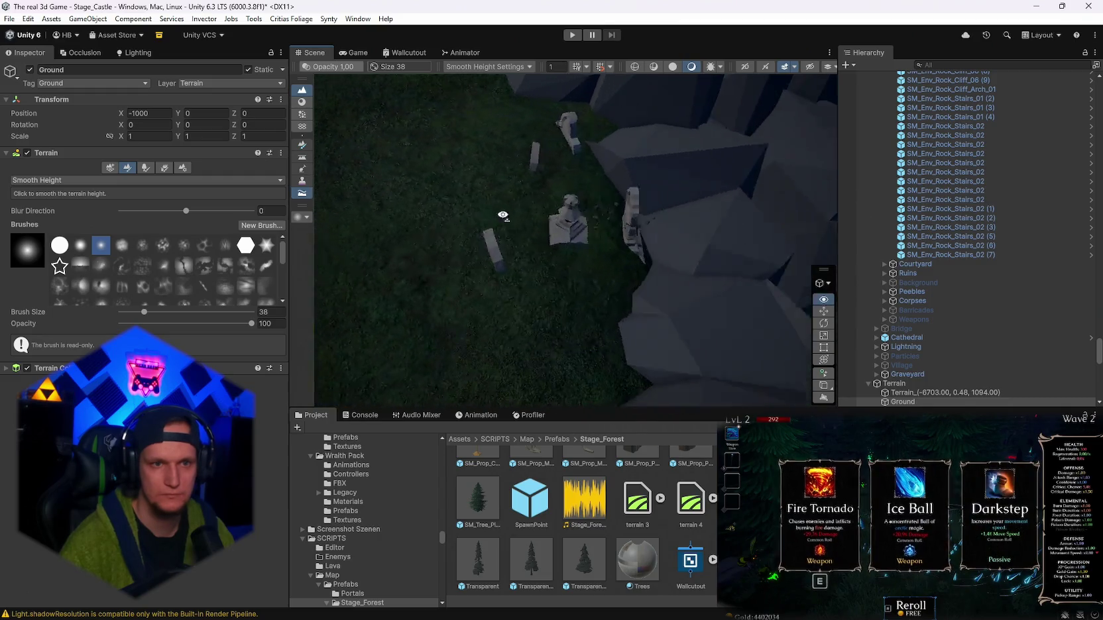
mouse_move(445, 267)
mouse_down()
mouse_move(617, 251)
mouse_move(524, 276)
mouse_up()
mouse_move(554, 229)
mouse_down()
mouse_move(714, 172)
mouse_move(620, 254)
mouse_move(674, 231)
mouse_up()
mouse_move(524, 305)
mouse_down()
mouse_move(685, 305)
mouse_move(514, 283)
mouse_move(733, 251)
mouse_move(635, 310)
mouse_move(640, 246)
mouse_move(591, 210)
mouse_move(707, 263)
mouse_move(330, 261)
mouse_up()
mouse_move(634, 141)
mouse_down()
mouse_move(618, 300)
mouse_move(447, 214)
mouse_up()
mouse_move(469, 322)
mouse_down()
mouse_move(414, 252)
mouse_move(524, 248)
mouse_move(626, 327)
mouse_move(607, 252)
mouse_move(594, 282)
mouse_move(702, 263)
mouse_move(662, 226)
mouse_move(650, 278)
mouse_move(590, 246)
mouse_move(443, 263)
mouse_move(536, 354)
mouse_move(665, 339)
mouse_up()
mouse_move(424, 269)
mouse_down()
mouse_move(641, 209)
mouse_move(586, 197)
mouse_move(548, 324)
mouse_move(781, 353)
mouse_up()
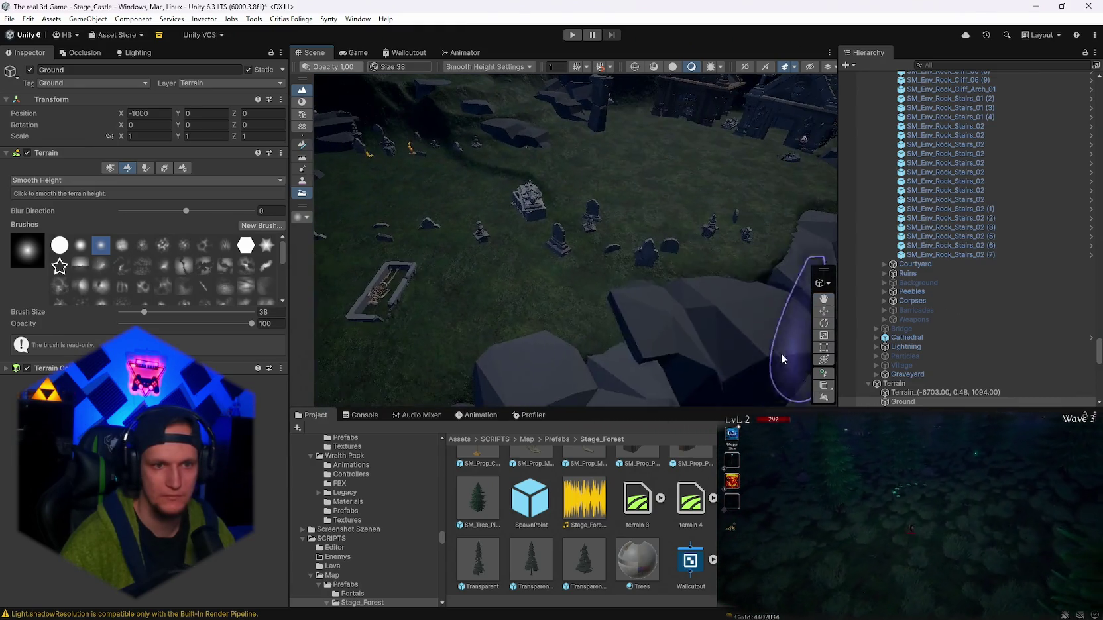
mouse_move(675, 332)
alt+mouse_down()
mouse_move(591, 340)
mouse_move(738, 307)
mouse_move(447, 262)
alt+mouse_up()
click(252, 211)
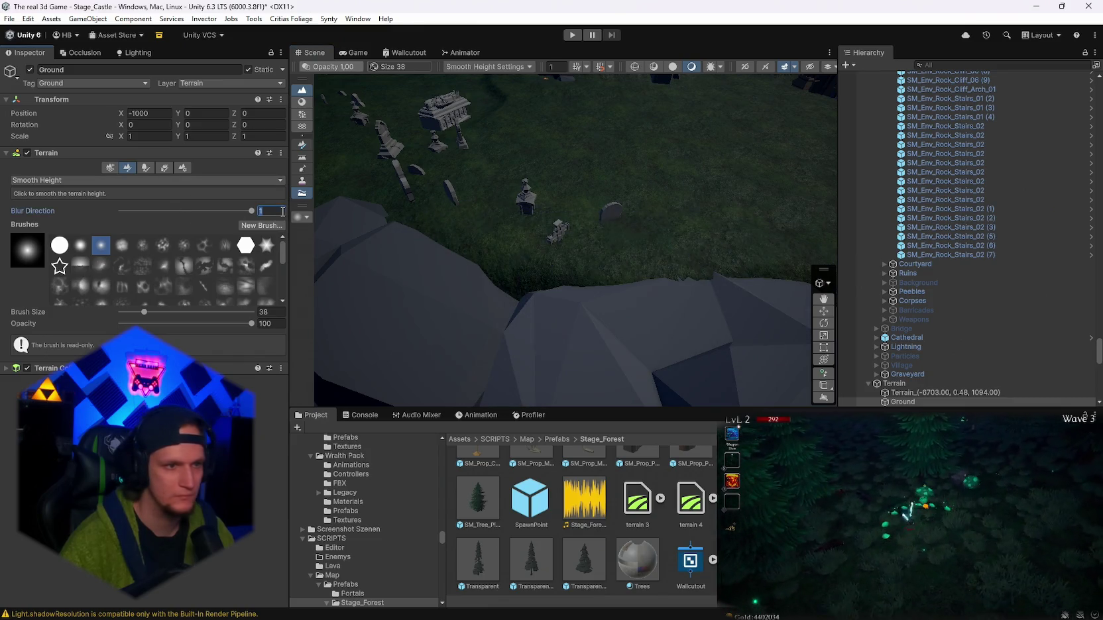
text(0)
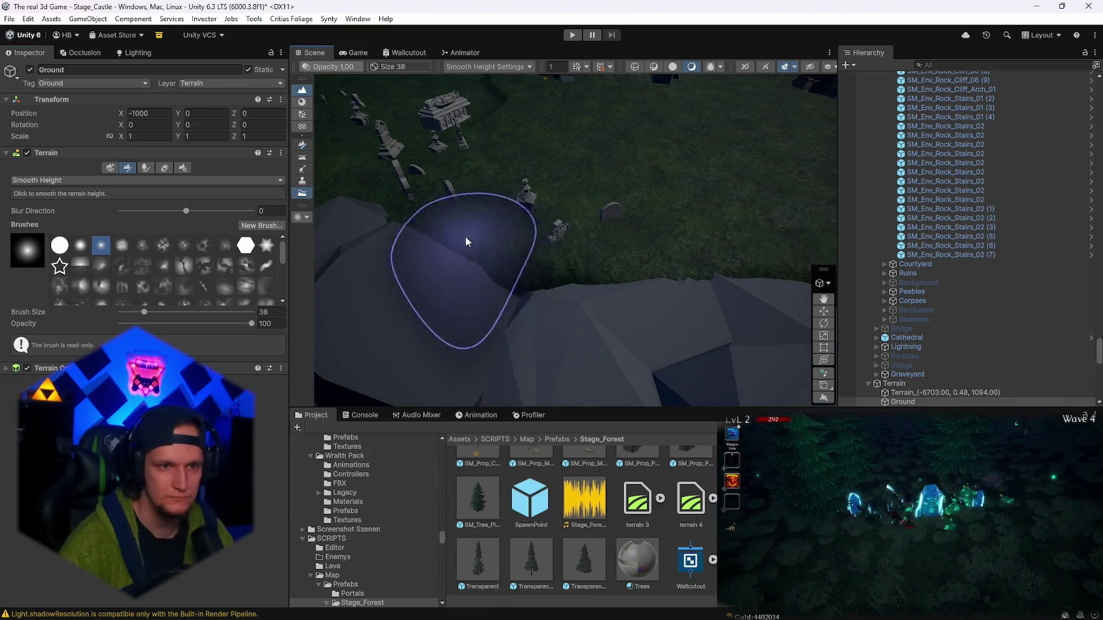
mouse_move(556, 256)
alt+mouse_down()
mouse_move(574, 298)
mouse_move(783, 290)
mouse_move(714, 209)
mouse_move(586, 179)
mouse_move(539, 222)
mouse_move(534, 369)
mouse_move(623, 327)
mouse_move(582, 292)
alt+mouse_up()
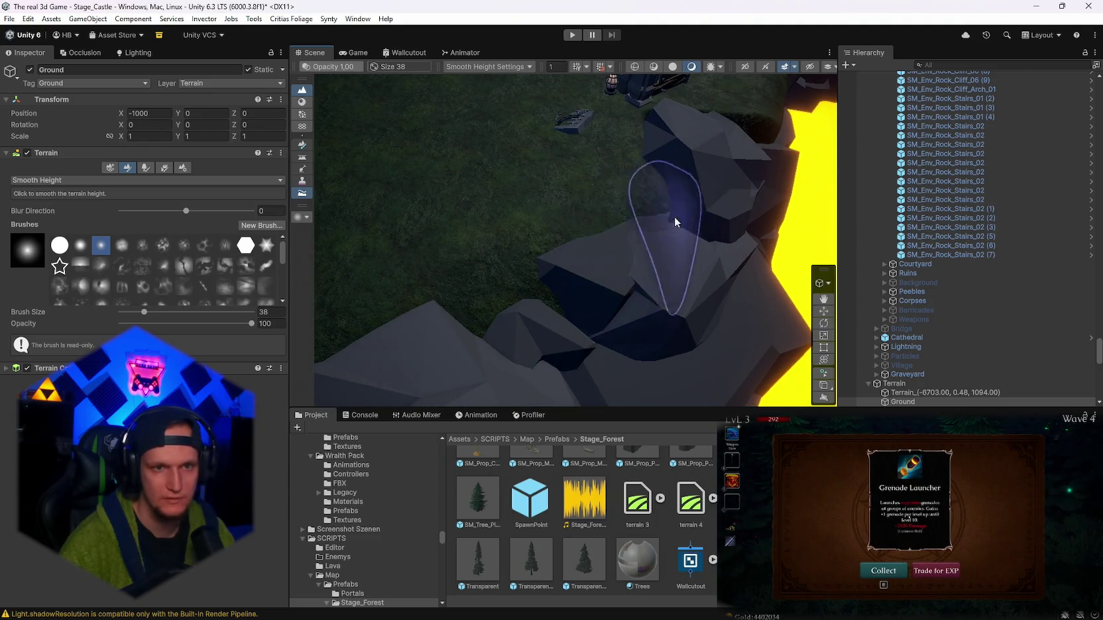
mouse_move(659, 205)
alt+mouse_down()
mouse_move(665, 217)
mouse_move(522, 217)
mouse_move(502, 231)
mouse_move(569, 241)
mouse_move(625, 313)
mouse_move(593, 301)
alt+mouse_up()
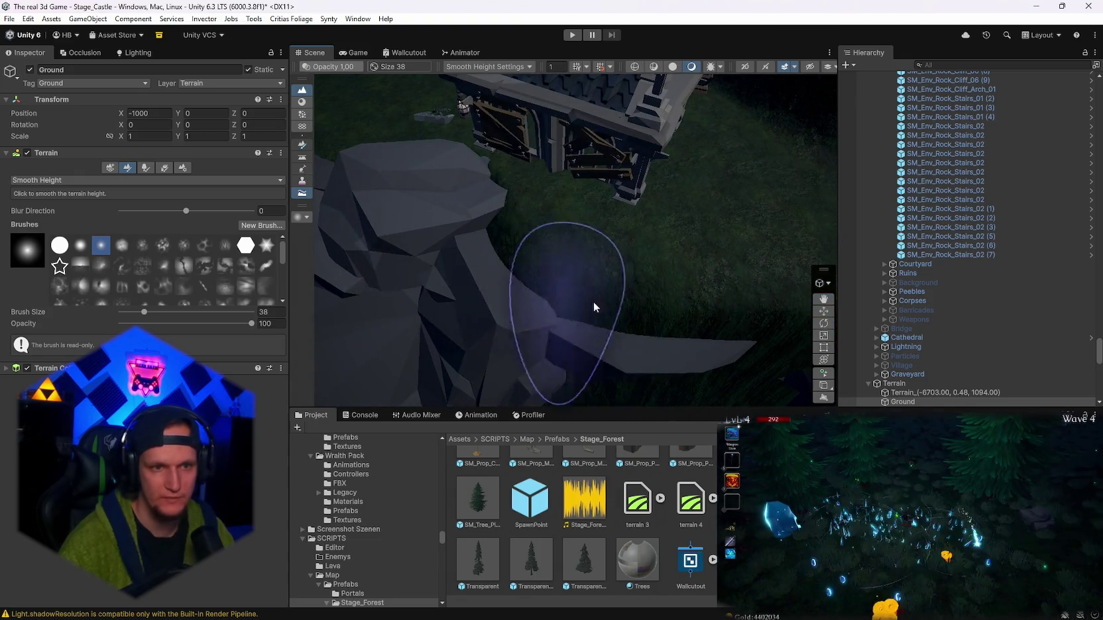
mouse_move(516, 282)
alt+mouse_down()
mouse_move(437, 257)
mouse_move(628, 140)
mouse_move(721, 160)
alt+mouse_up()
mouse_move(492, 167)
alt+mouse_down()
mouse_move(608, 259)
mouse_move(561, 313)
mouse_move(616, 323)
alt+mouse_up()
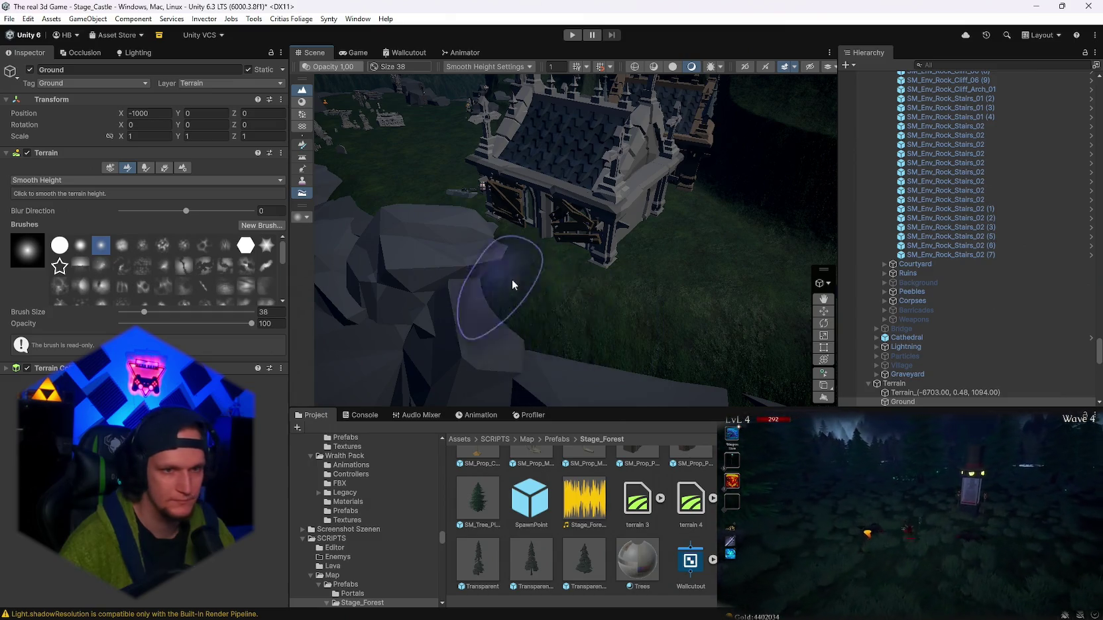
mouse_move(556, 324)
alt+mouse_down()
mouse_move(697, 315)
mouse_move(620, 274)
alt+mouse_up()
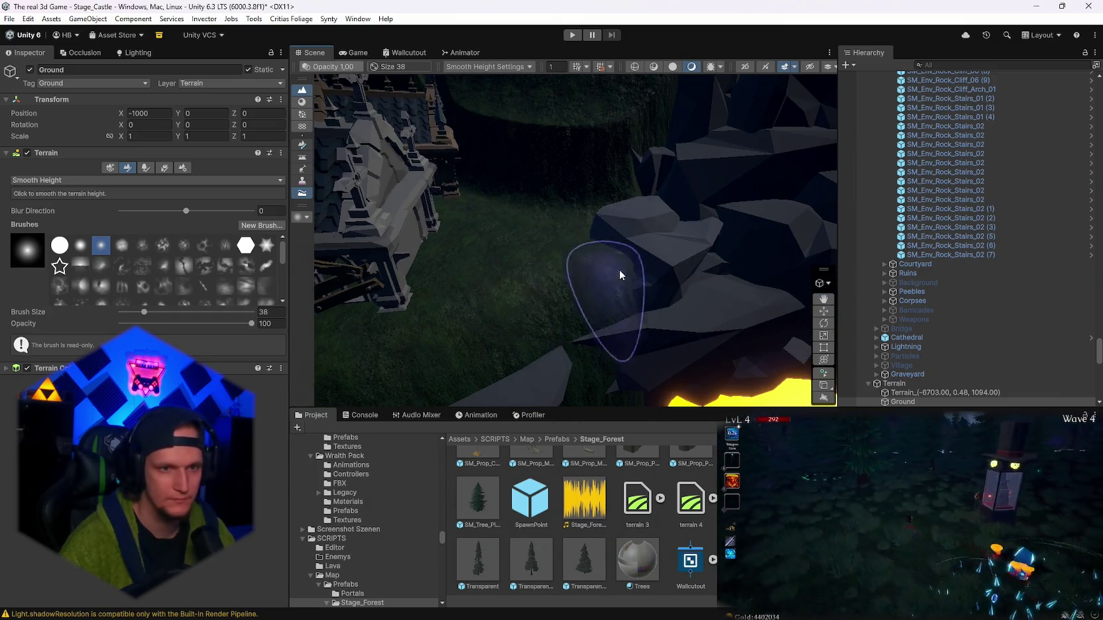
mouse_move(662, 335)
alt+mouse_down()
mouse_move(659, 313)
mouse_move(596, 352)
mouse_move(646, 303)
alt+mouse_up()
mouse_move(559, 357)
alt+mouse_down()
mouse_move(663, 229)
mouse_move(648, 166)
mouse_move(659, 104)
mouse_move(707, 234)
mouse_move(703, 278)
mouse_move(779, 311)
mouse_move(628, 347)
mouse_move(565, 163)
mouse_move(601, 201)
alt+mouse_up()
mouse_move(548, 261)
alt+mouse_down()
mouse_move(485, 330)
mouse_move(574, 340)
mouse_move(457, 202)
mouse_move(809, 280)
mouse_move(771, 256)
mouse_move(534, 236)
mouse_move(574, 246)
alt+mouse_up()
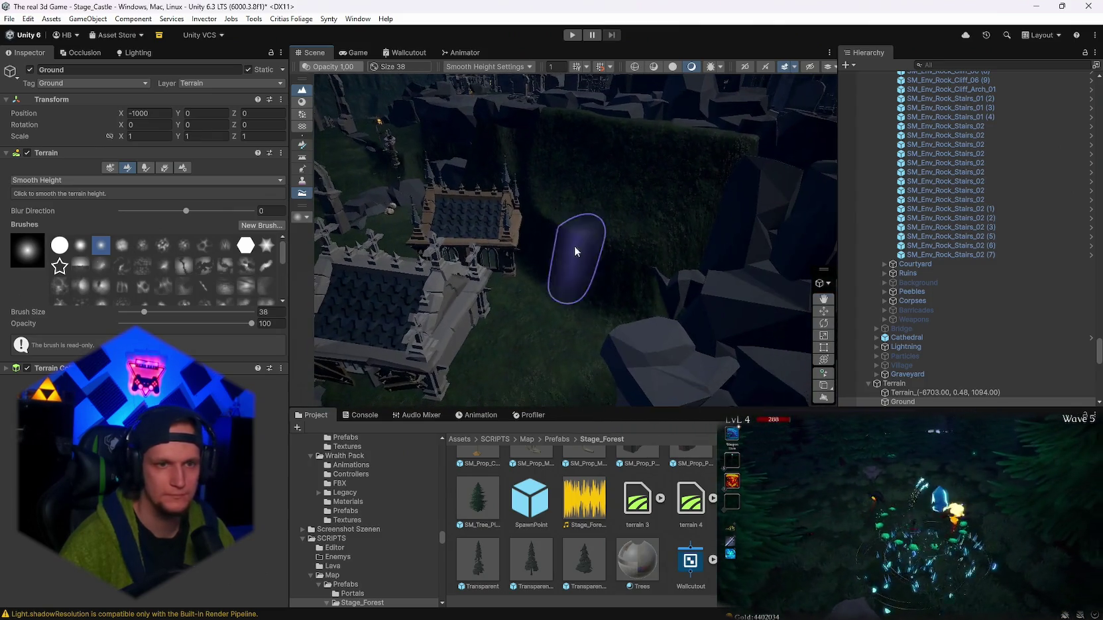
- Switch to Set Height, sample the plateau height, and flatten the bump to reveal the gravestone
click(124, 180)
click(59, 194)
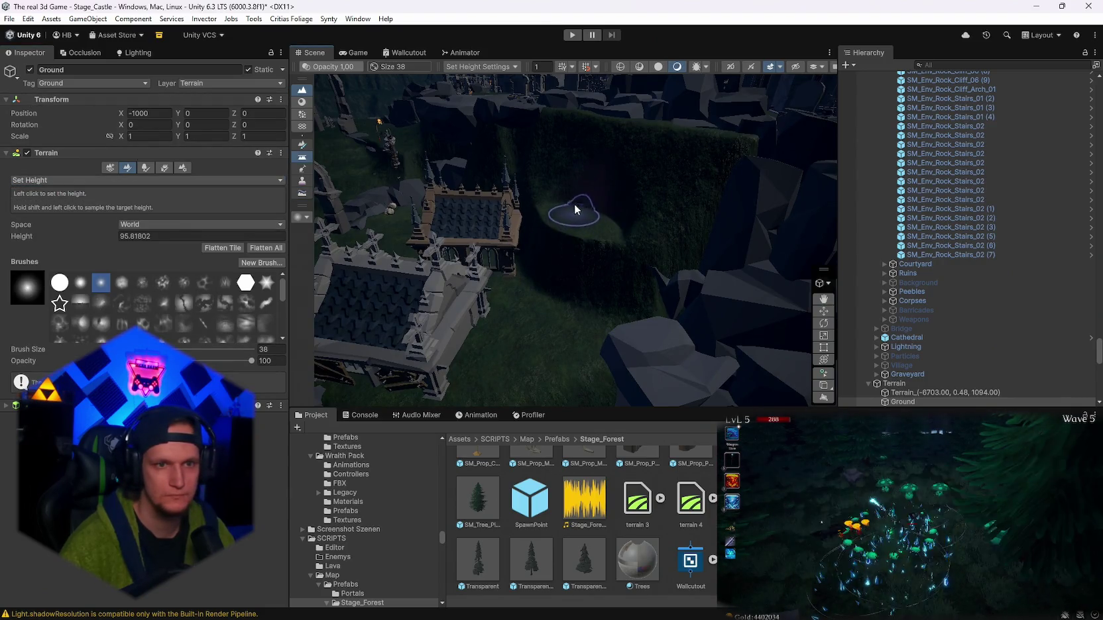
shift+click(605, 216)
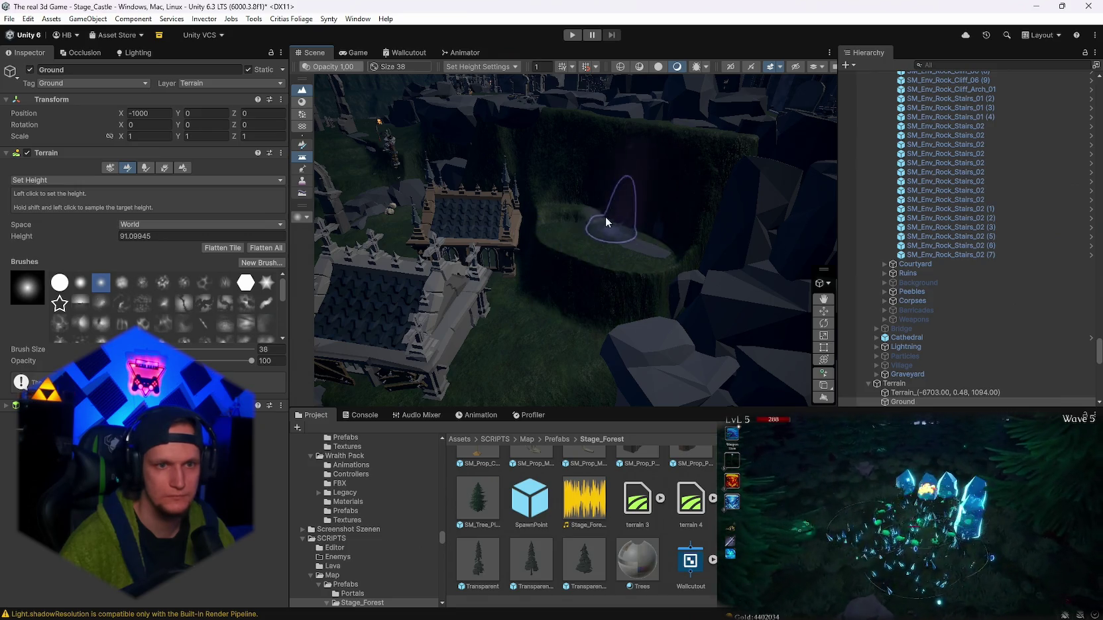
shift+click(612, 226)
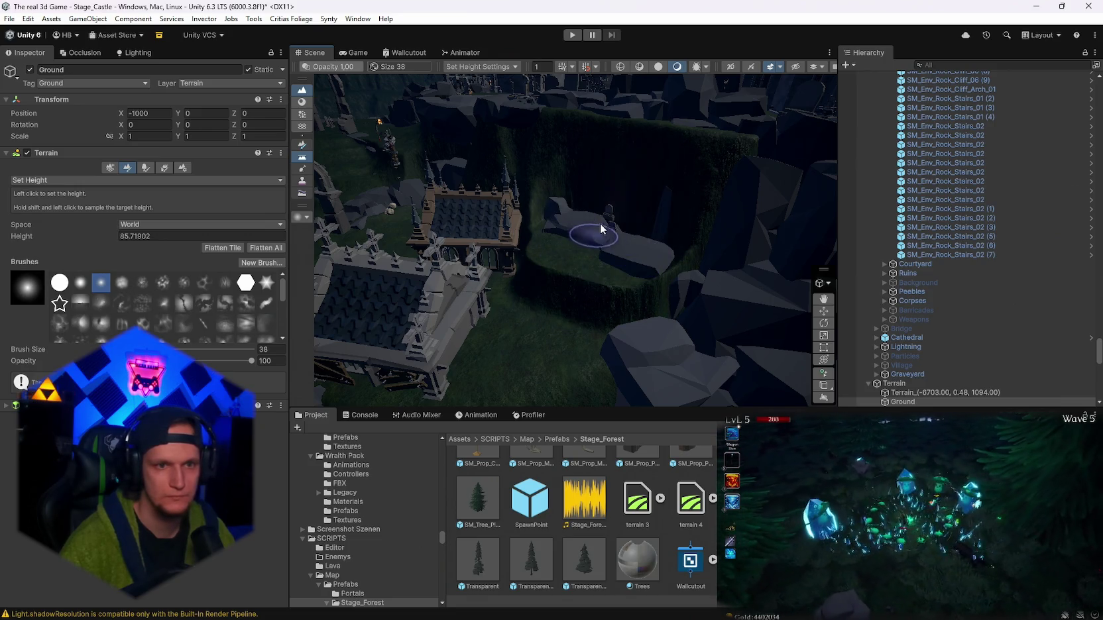
scroll(637, 237, up, 5)
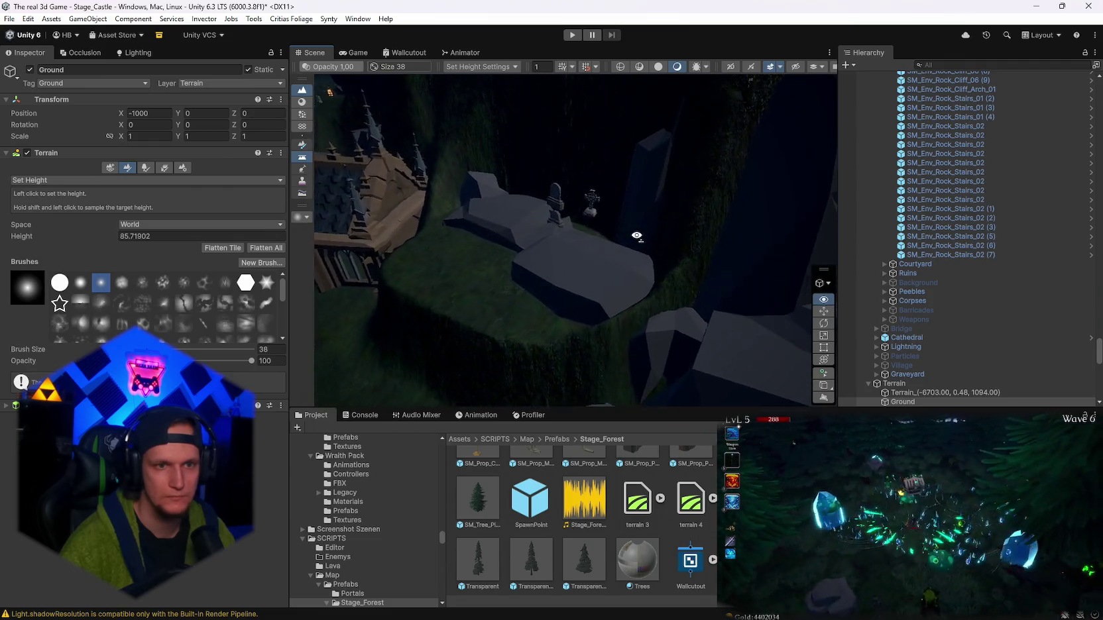
scroll(623, 271, down, 4)
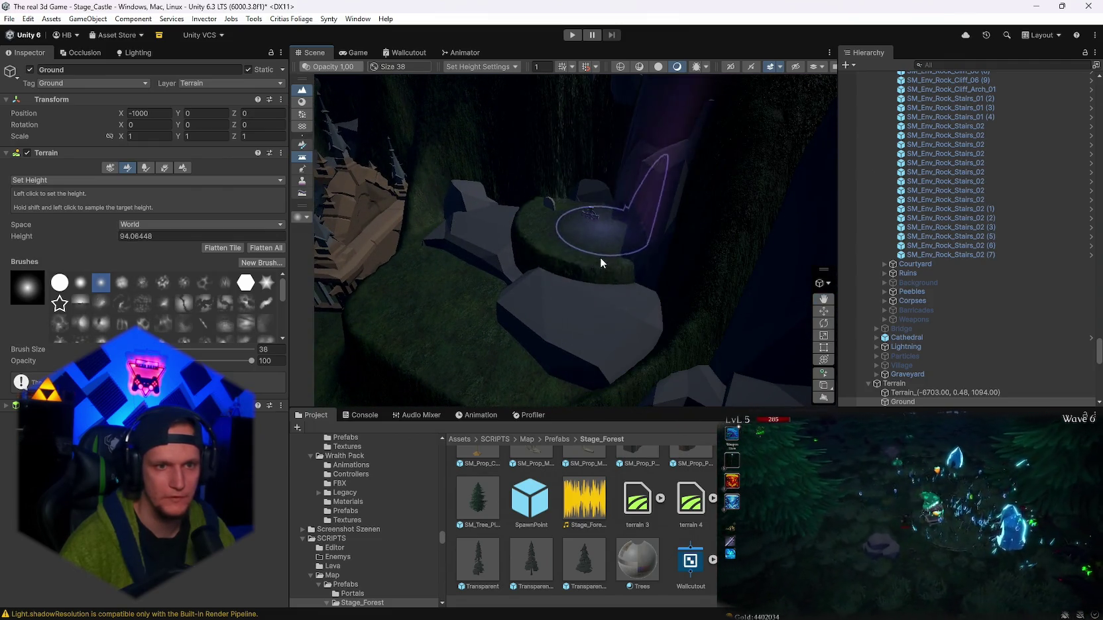
shift+click(509, 273)
click(519, 266)
shift+click(578, 226)
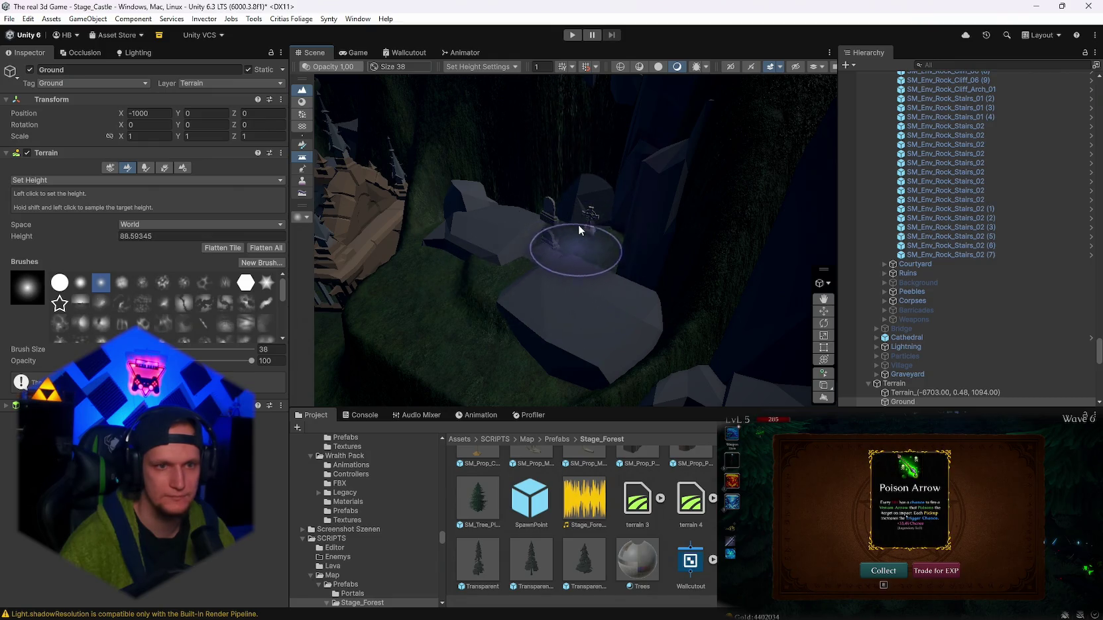
- Sample the lava-edge height of 6 as the new target beside the courtyard rocks
mouse_move(589, 228)
mouse_down()
mouse_move(539, 229)
mouse_move(659, 248)
mouse_move(574, 283)
mouse_up()
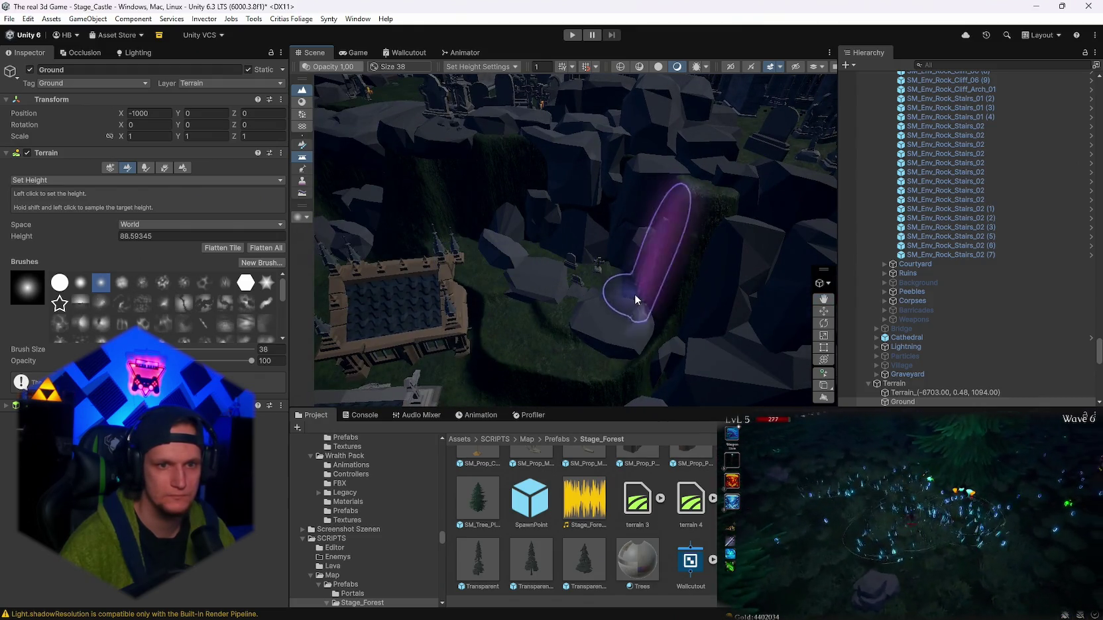
mouse_move(684, 272)
mouse_down()
mouse_move(689, 321)
mouse_move(600, 337)
mouse_up()
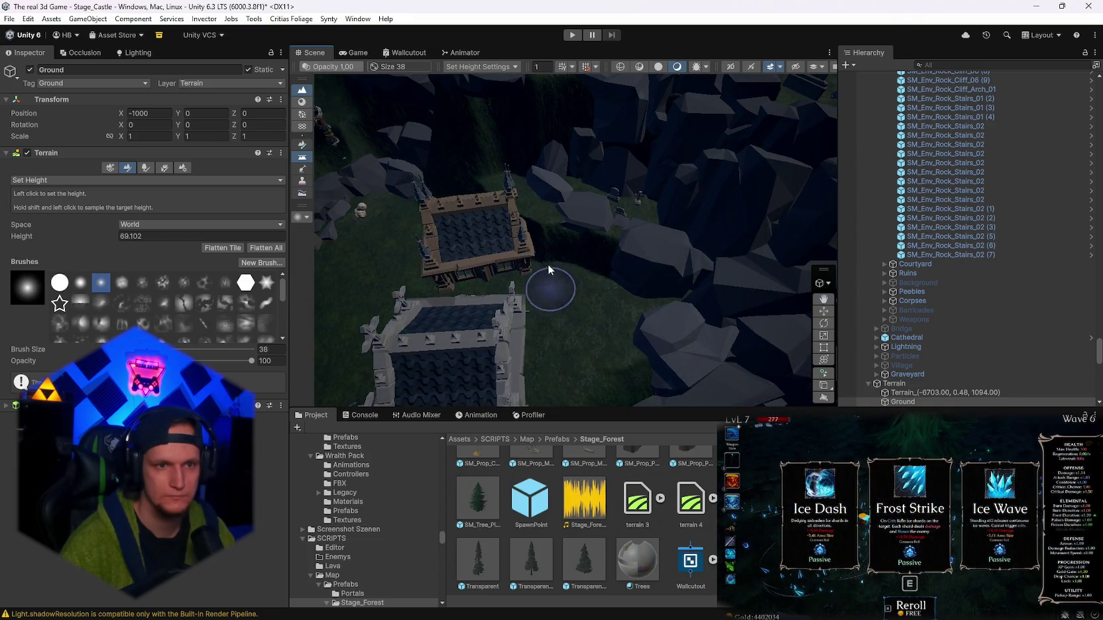
mouse_move(605, 279)
mouse_down()
mouse_move(551, 216)
mouse_move(610, 319)
mouse_up()
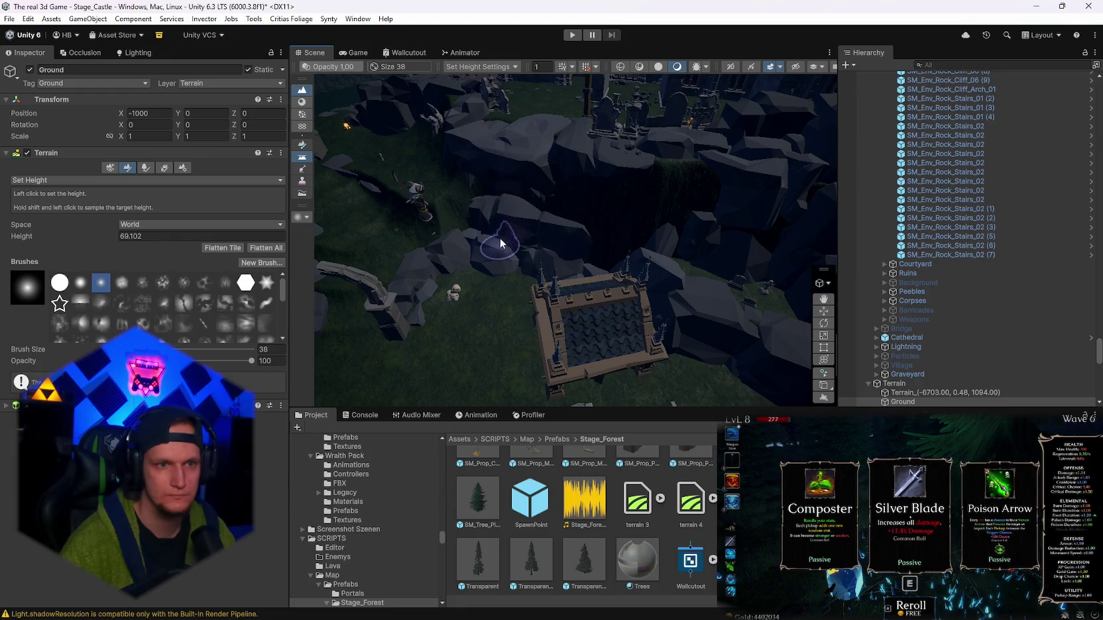
mouse_move(584, 260)
mouse_down()
mouse_move(635, 271)
mouse_move(564, 276)
mouse_move(542, 263)
mouse_move(559, 266)
mouse_move(557, 288)
mouse_move(584, 299)
mouse_move(704, 313)
mouse_move(701, 338)
mouse_move(560, 342)
mouse_move(571, 298)
mouse_move(729, 300)
mouse_move(511, 333)
mouse_up()
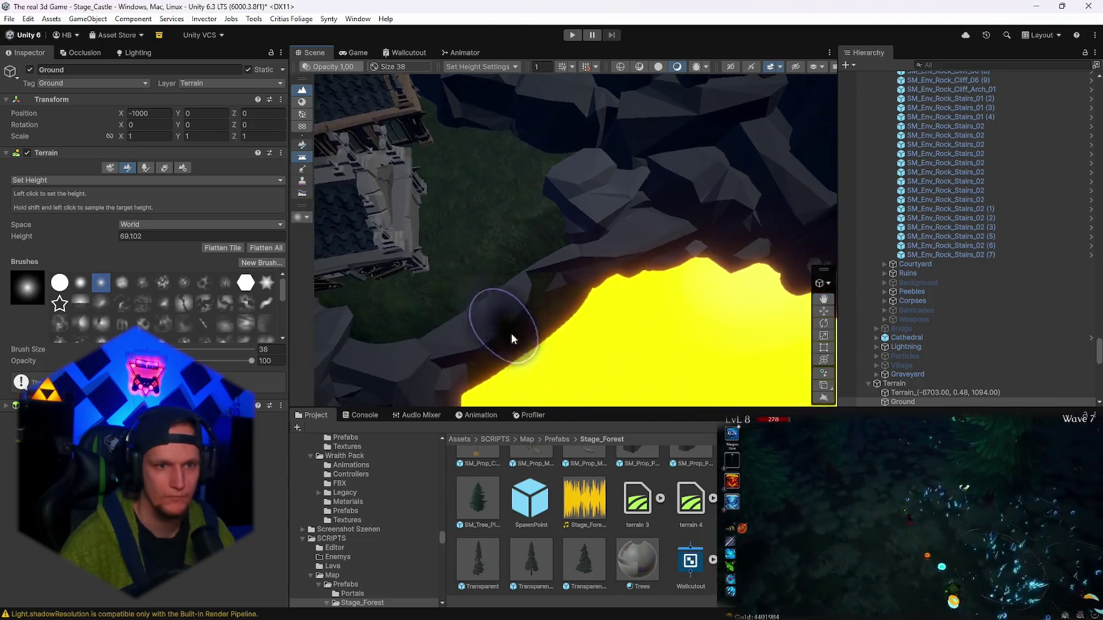
shift+click(597, 321)
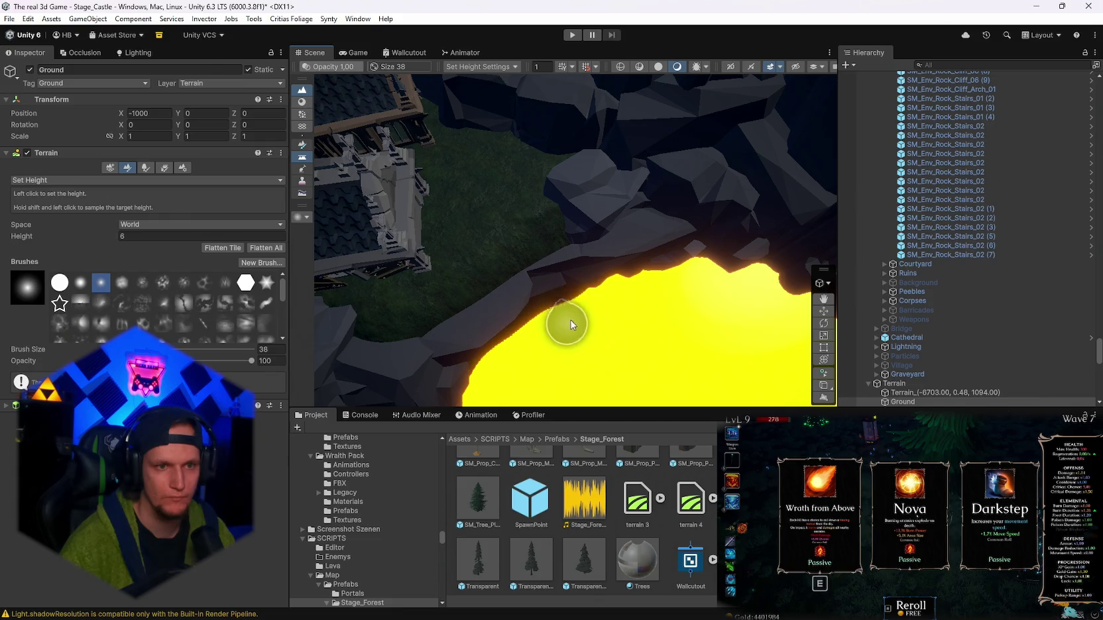
mouse_move(472, 400)
mouse_down()
mouse_move(517, 370)
mouse_move(596, 168)
mouse_move(493, 320)
mouse_move(667, 337)
mouse_move(732, 276)
mouse_move(716, 285)
mouse_up()
click(24, 179)
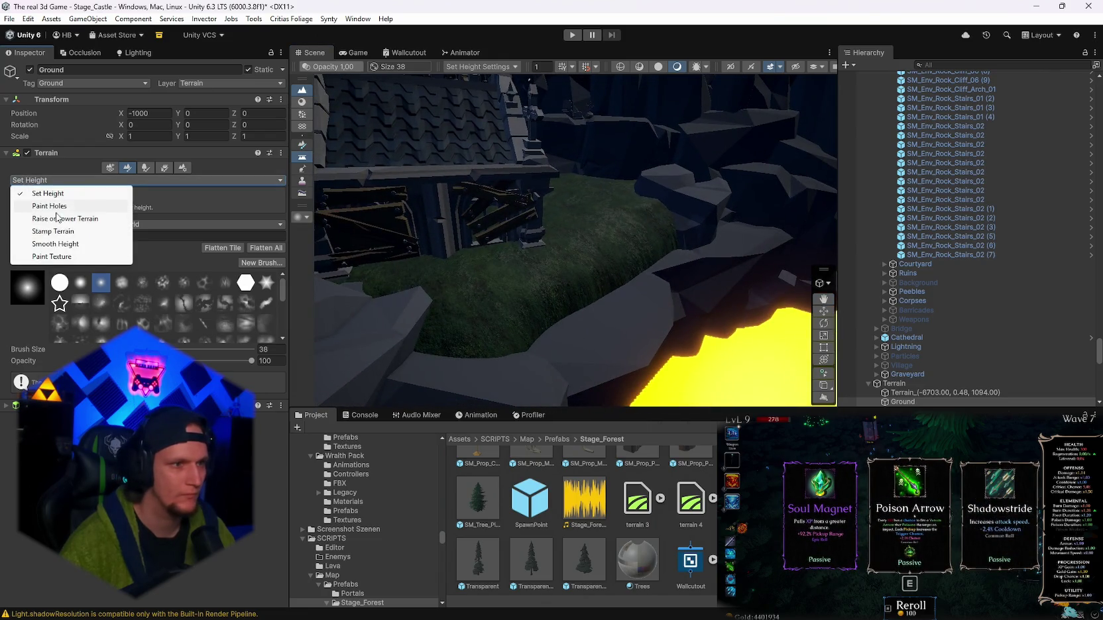
- Switch to Smooth Height and orbit past the house and stone ring to the stairs and brazier
click(52, 244)
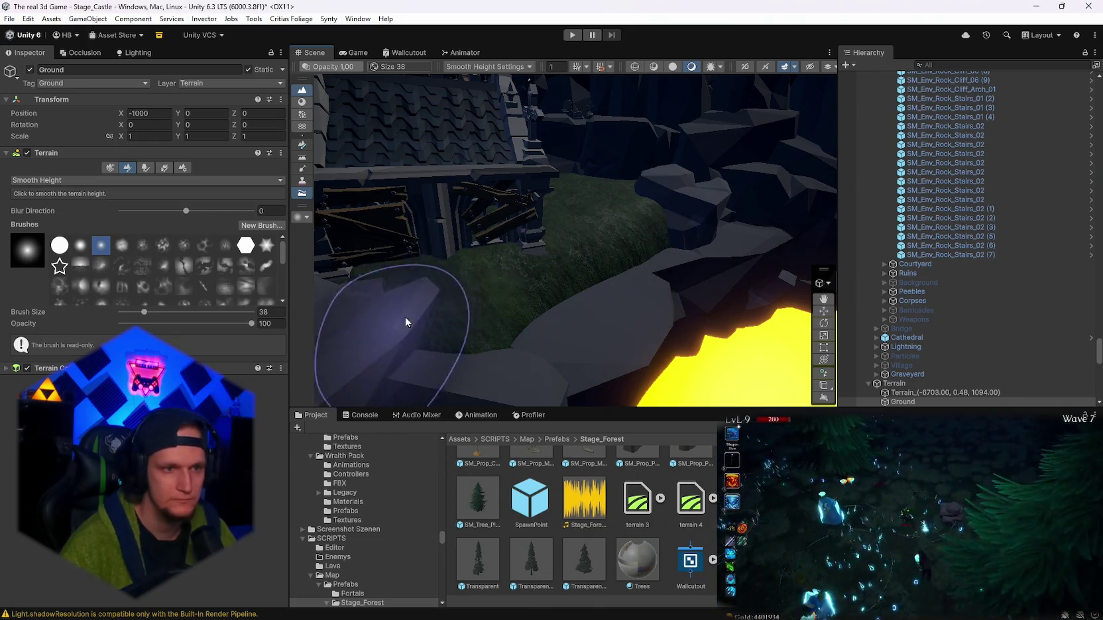
drag(392, 295, 566, 277)
mouse_move(607, 247)
mouse_down()
mouse_move(560, 292)
mouse_move(797, 313)
mouse_move(716, 278)
mouse_move(647, 267)
mouse_move(520, 278)
mouse_move(720, 291)
mouse_move(816, 272)
mouse_move(712, 239)
mouse_move(594, 291)
mouse_move(658, 298)
mouse_move(502, 303)
mouse_up()
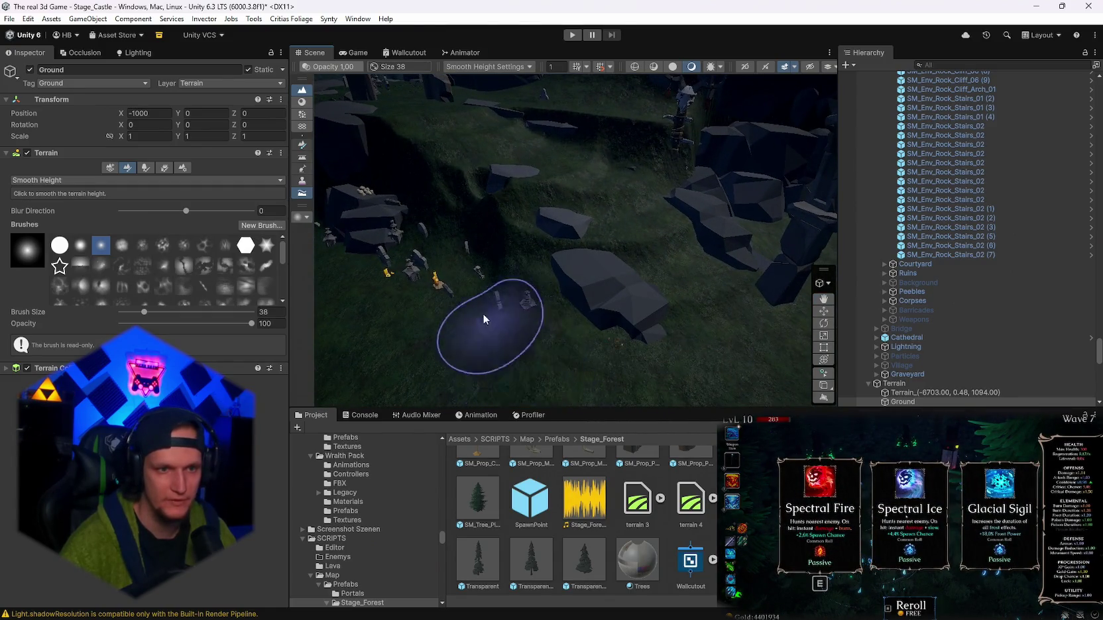
scroll(483, 319, up, 5)
mouse_move(655, 238)
mouse_down()
mouse_move(601, 220)
mouse_move(349, 214)
mouse_move(484, 287)
mouse_move(611, 193)
mouse_move(563, 181)
mouse_move(641, 229)
mouse_move(603, 246)
mouse_move(650, 324)
mouse_move(435, 308)
mouse_up()
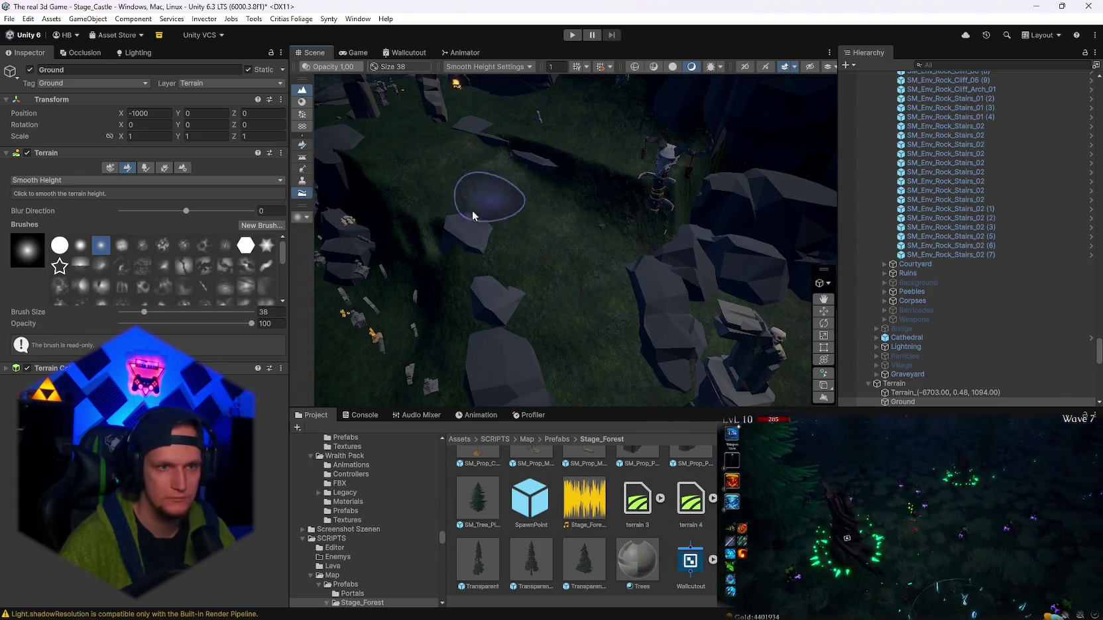
mouse_move(411, 232)
mouse_down()
mouse_move(524, 318)
mouse_move(530, 214)
mouse_move(483, 231)
mouse_up()
mouse_move(536, 273)
mouse_down()
mouse_move(489, 224)
mouse_move(554, 241)
mouse_move(535, 226)
mouse_move(565, 289)
mouse_move(562, 211)
mouse_move(485, 273)
mouse_move(464, 181)
mouse_move(566, 210)
mouse_move(665, 192)
mouse_move(607, 253)
mouse_move(630, 312)
mouse_move(679, 357)
mouse_move(483, 275)
mouse_move(649, 236)
mouse_move(623, 232)
mouse_up()
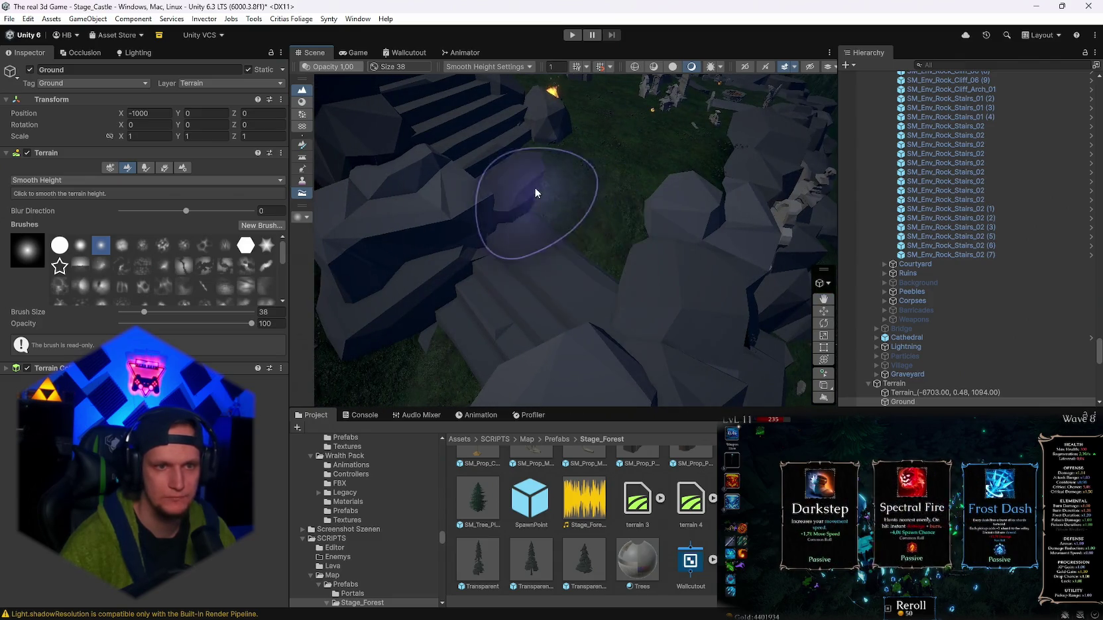
mouse_move(580, 208)
alt+mouse_down()
mouse_move(485, 216)
mouse_move(506, 284)
alt+mouse_up()
mouse_move(672, 296)
alt+mouse_down()
mouse_move(677, 271)
mouse_move(598, 238)
mouse_move(562, 254)
mouse_move(573, 304)
mouse_move(606, 201)
mouse_move(694, 274)
mouse_move(426, 303)
mouse_move(594, 288)
alt+mouse_up()
- Switch to Set Height, sample the ground near the angel statue, and carve a curved trench
click(145, 180)
click(62, 190)
shift+click(536, 272)
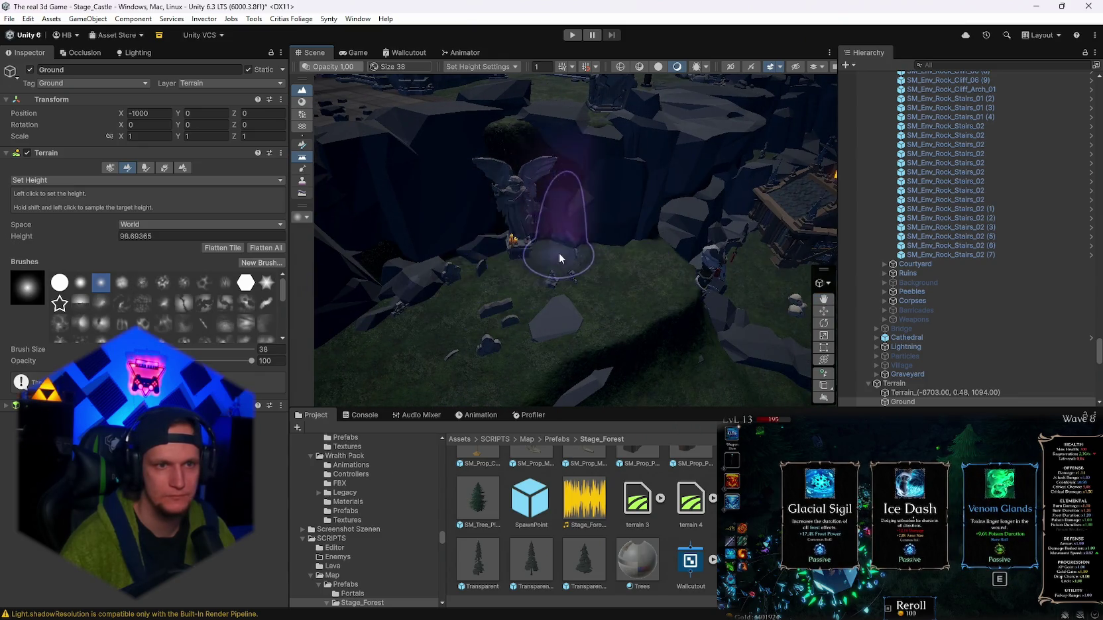
mouse_move(525, 241)
alt+mouse_down()
mouse_move(486, 274)
mouse_move(725, 346)
alt+mouse_up()
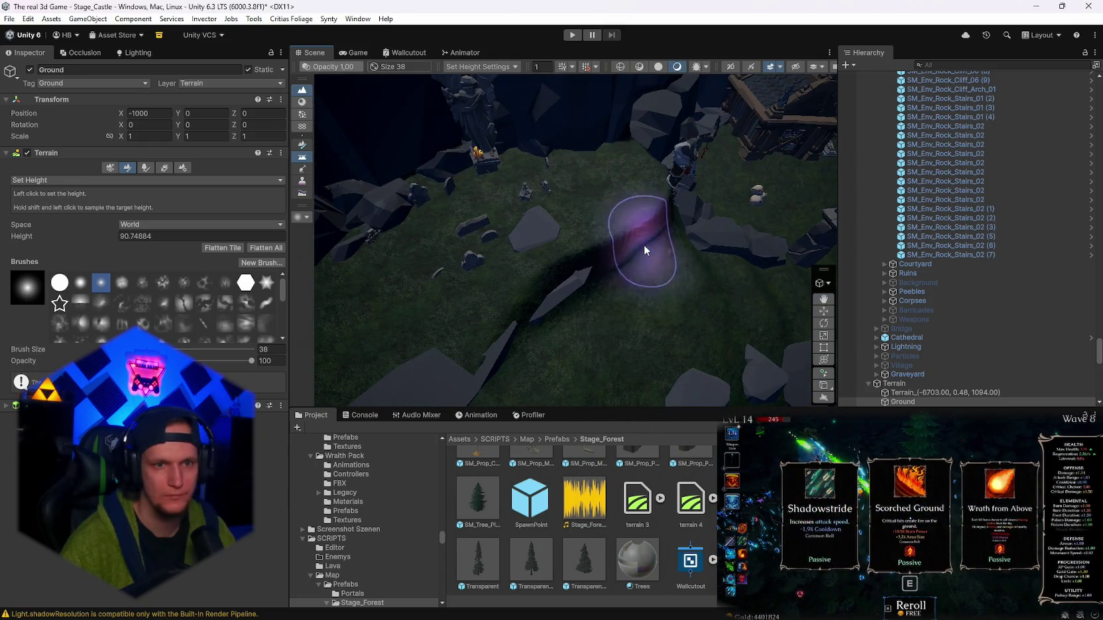
drag(644, 244, 568, 238)
- Return to Smooth Height and soften the ground among the stone slabs below the statue
click(39, 180)
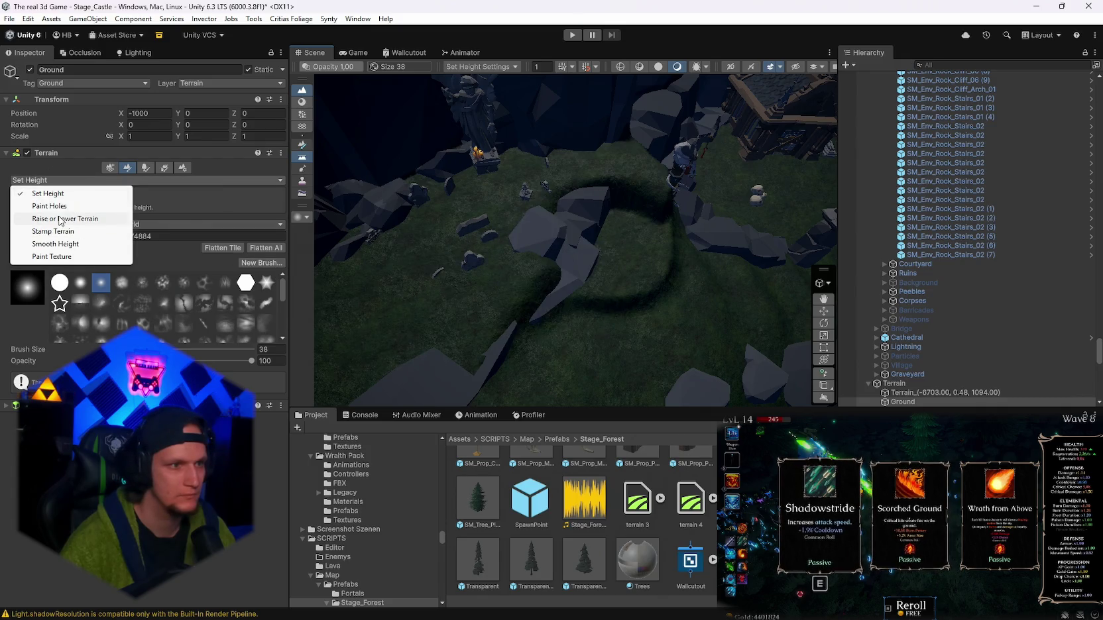
click(55, 244)
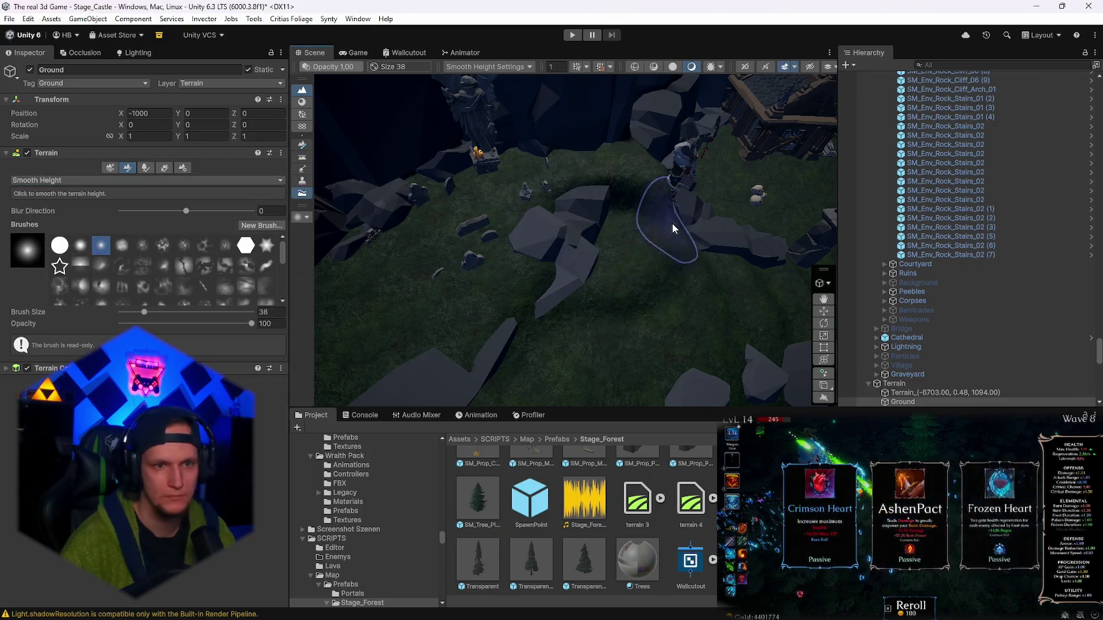
scroll(672, 223, down, 5)
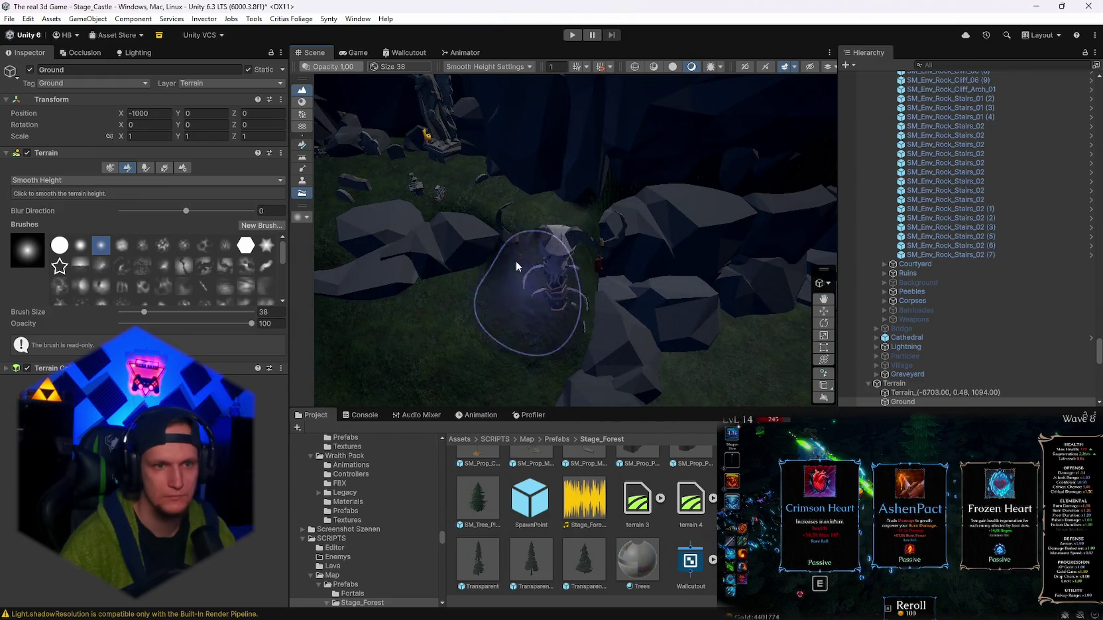
mouse_move(554, 247)
mouse_down()
mouse_move(507, 275)
mouse_move(491, 262)
mouse_up()
click(146, 180)
click(40, 190)
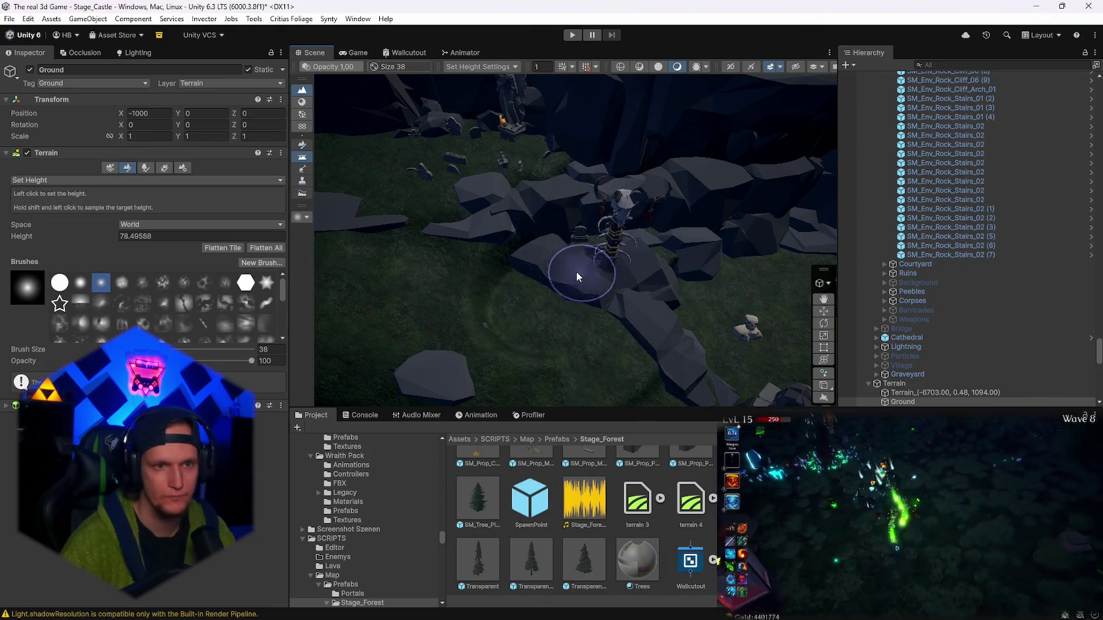
click(146, 179)
click(73, 244)
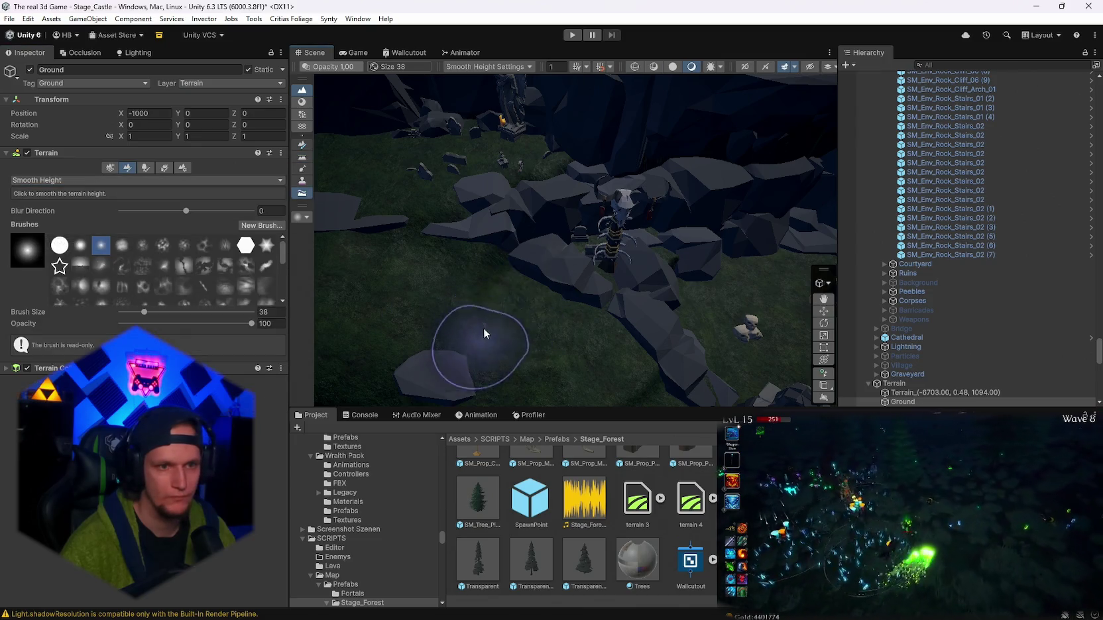
mouse_move(620, 362)
mouse_down()
mouse_move(570, 311)
mouse_move(660, 307)
mouse_move(597, 285)
mouse_up()
drag(300, 273, 535, 291)
mouse_move(397, 226)
mouse_down()
mouse_move(509, 226)
mouse_move(559, 247)
mouse_move(614, 295)
mouse_up()
drag(675, 272, 582, 248)
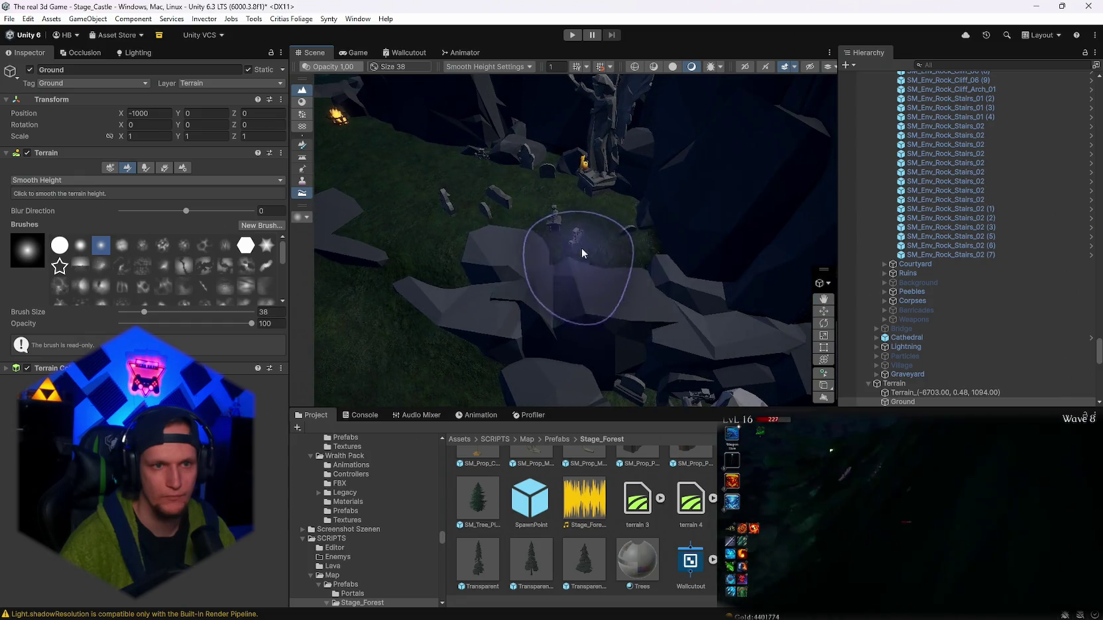
drag(431, 272, 616, 318)
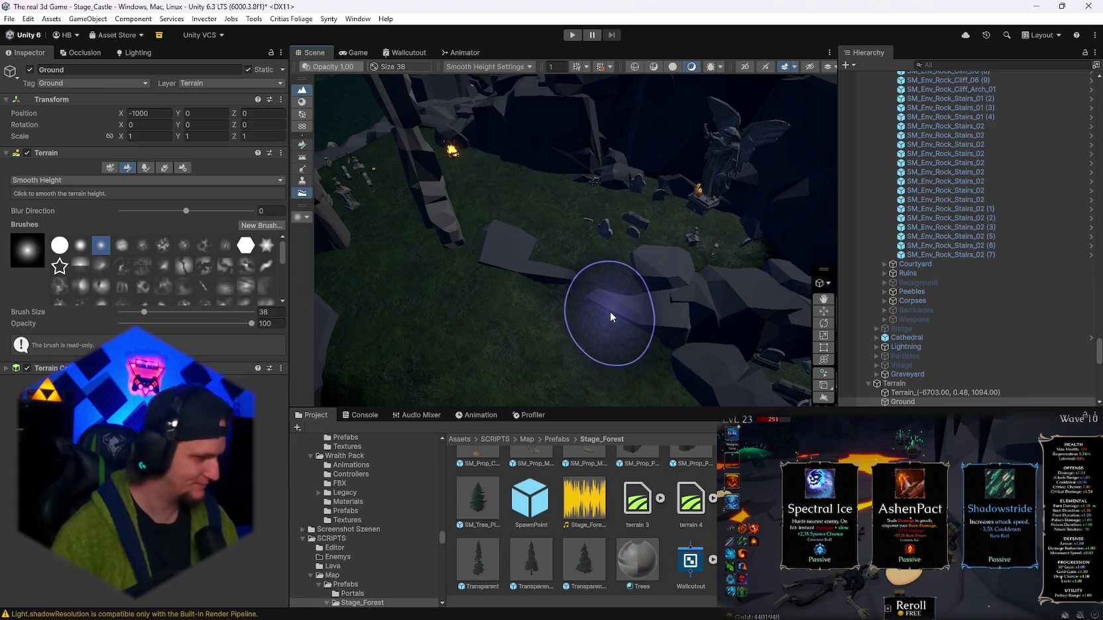
- Orbit the view around the rocks by the statue toward the stairs and gravestones
mouse_move(537, 284)
mouse_down()
mouse_move(660, 292)
mouse_move(542, 283)
mouse_move(440, 226)
mouse_move(384, 356)
mouse_move(689, 272)
mouse_up()
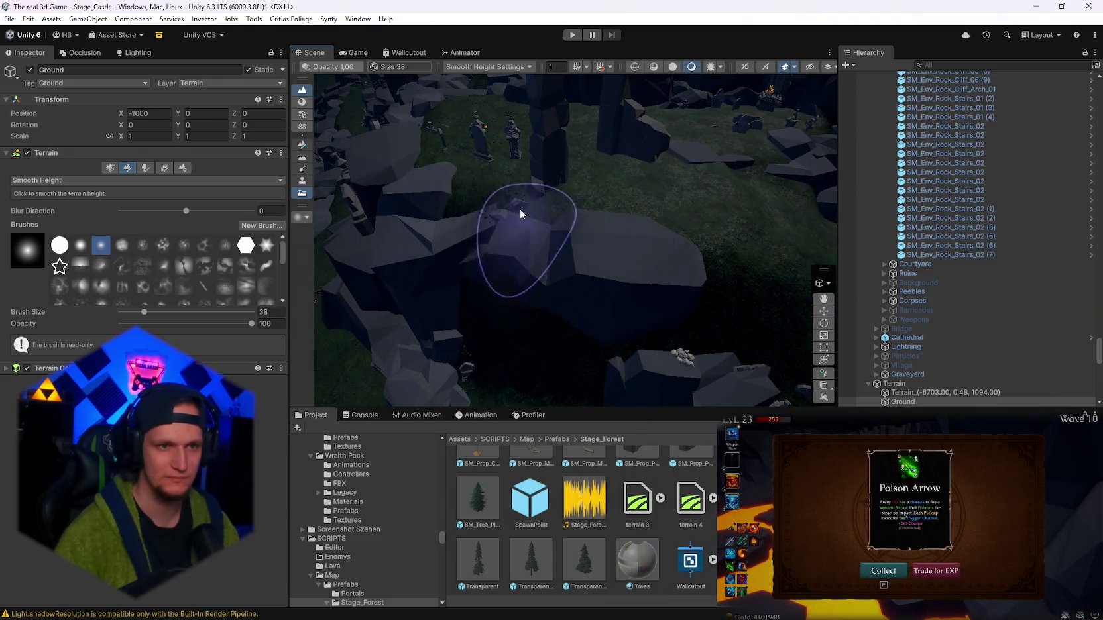
mouse_move(584, 243)
mouse_down()
mouse_move(565, 228)
mouse_move(539, 290)
mouse_move(576, 263)
mouse_move(727, 263)
mouse_move(677, 217)
mouse_move(662, 291)
mouse_move(670, 286)
mouse_move(563, 259)
mouse_move(505, 228)
mouse_move(711, 320)
mouse_move(677, 312)
mouse_up()
- Switch to Set Height and flatten ground around the tombstones, resampling targets 92.29 and 94.52
click(72, 179)
click(39, 199)
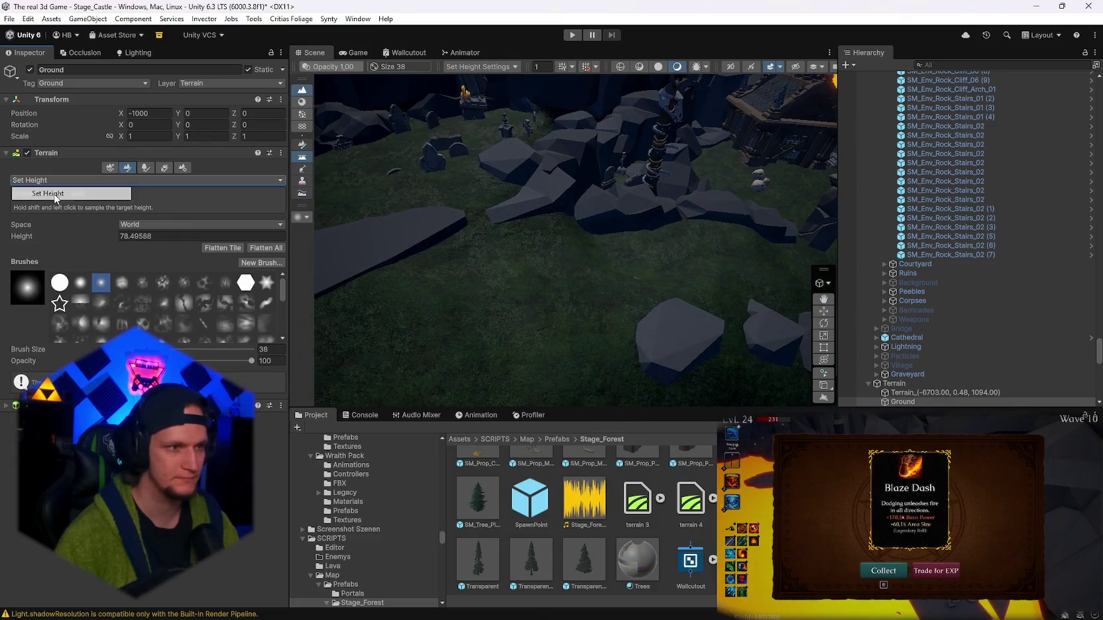
shift+click(501, 158)
mouse_move(412, 152)
mouse_down()
mouse_move(582, 262)
mouse_move(477, 199)
mouse_up()
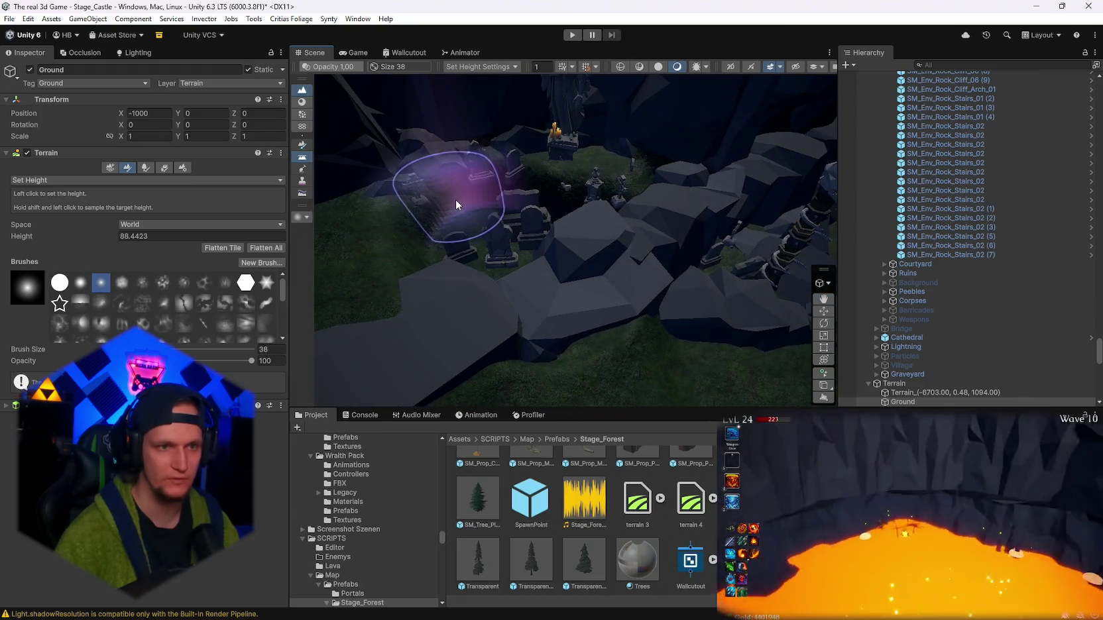
shift+click(534, 214)
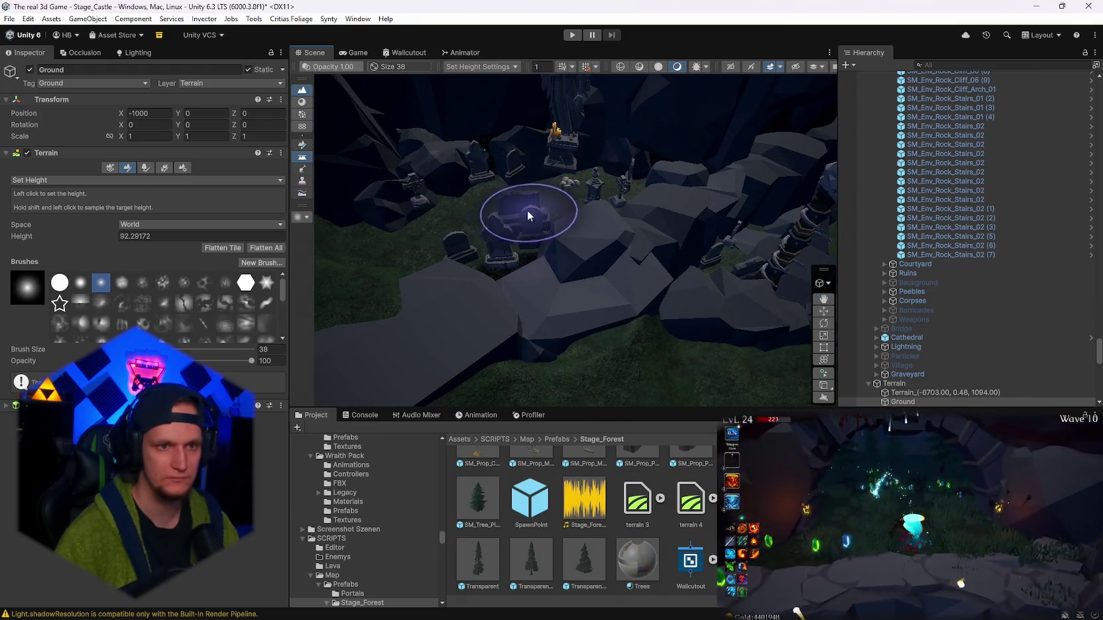
shift+click(457, 230)
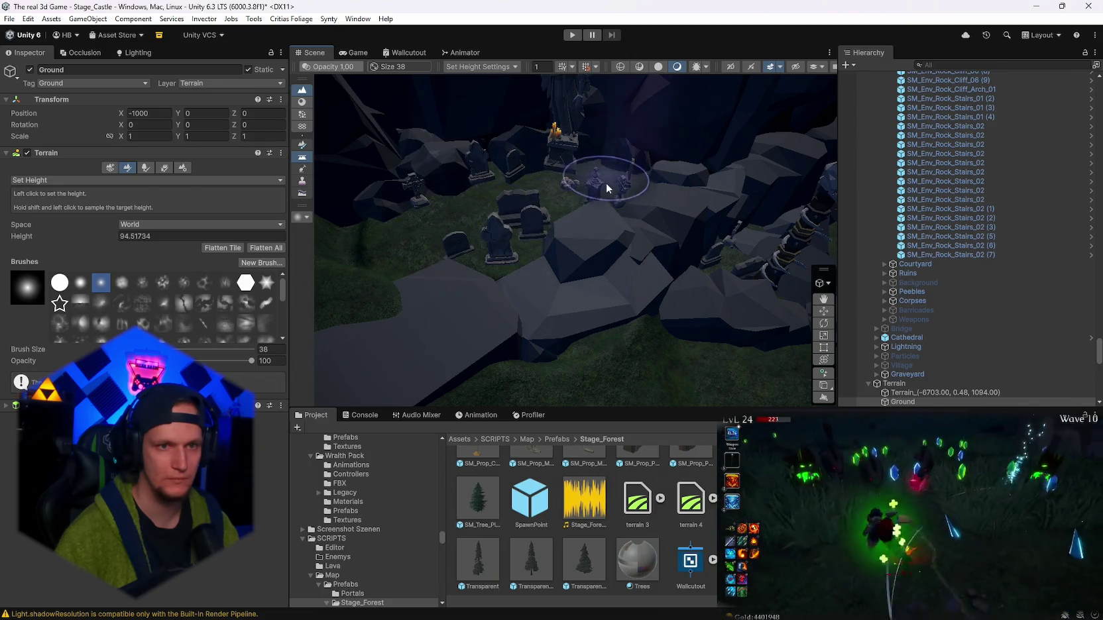
- Smooth the ground near the tombstones and stairs, then return to Set Height
drag(548, 262, 358, 219)
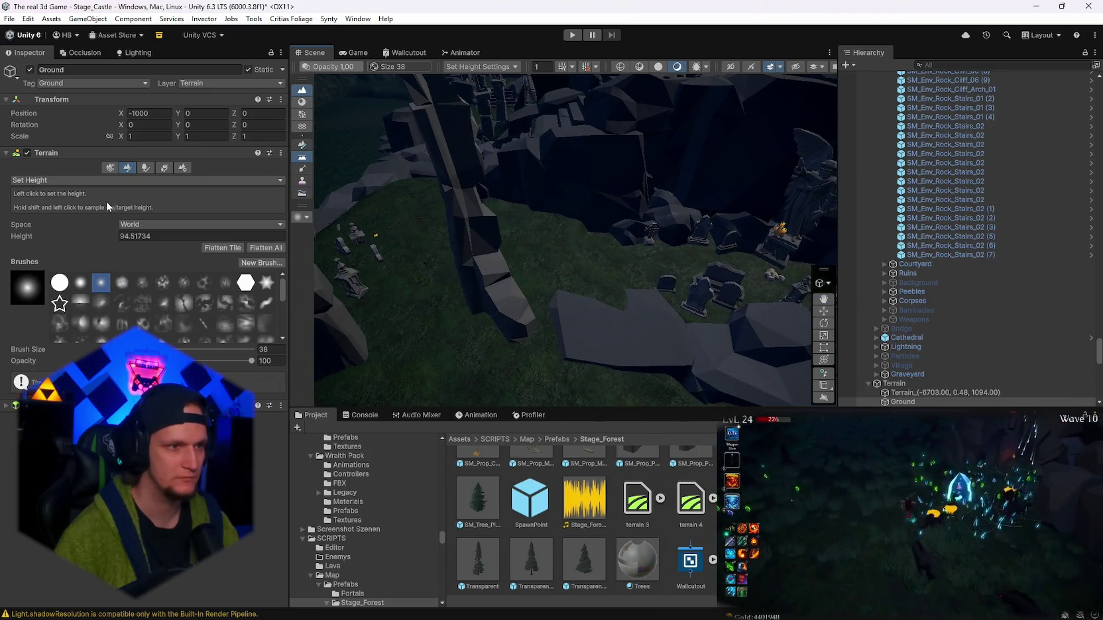
click(66, 180)
click(40, 245)
mouse_move(651, 323)
mouse_down()
mouse_move(610, 349)
mouse_move(399, 308)
mouse_move(546, 253)
mouse_move(623, 207)
mouse_move(522, 204)
mouse_move(541, 227)
mouse_move(553, 213)
mouse_move(616, 211)
mouse_move(598, 237)
mouse_move(440, 248)
mouse_move(597, 225)
mouse_move(645, 201)
mouse_move(630, 220)
mouse_move(760, 271)
mouse_up()
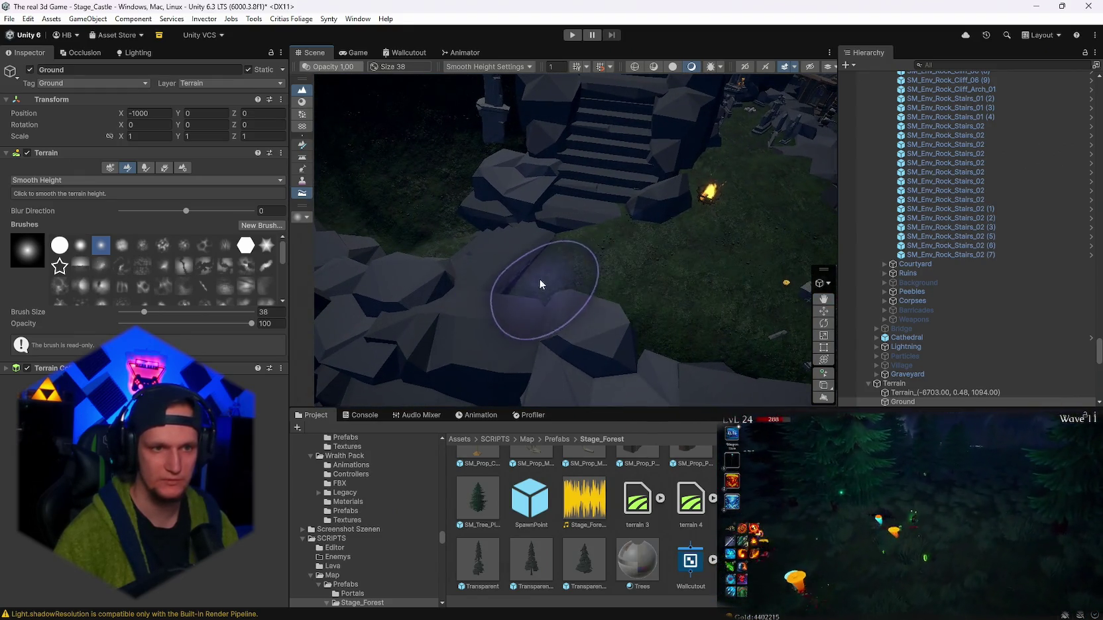
scroll(538, 278, up, 3)
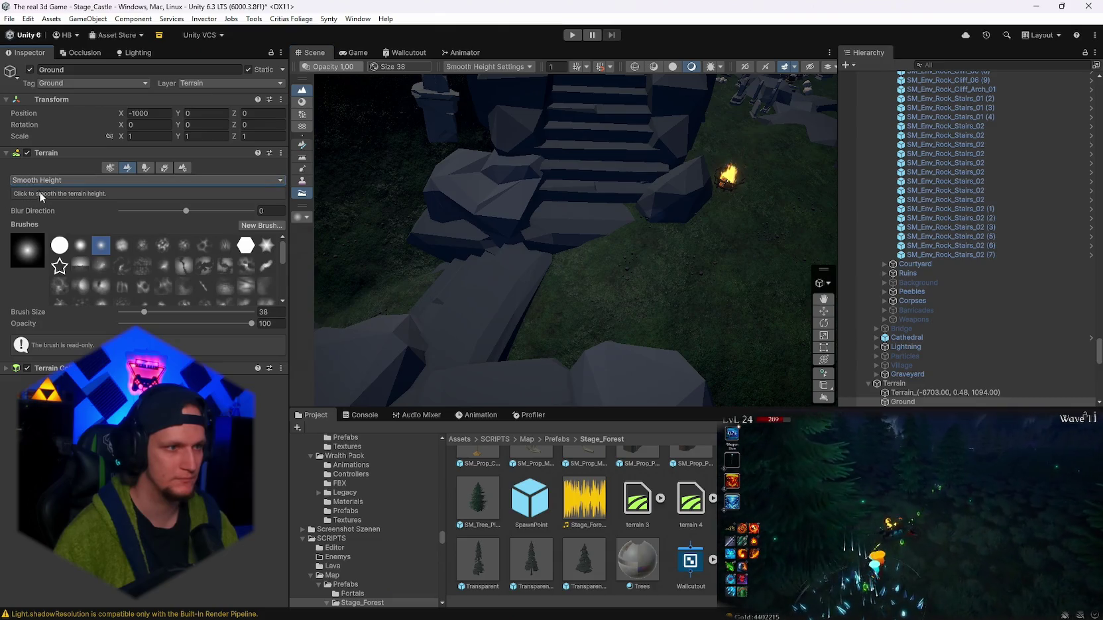
click(42, 181)
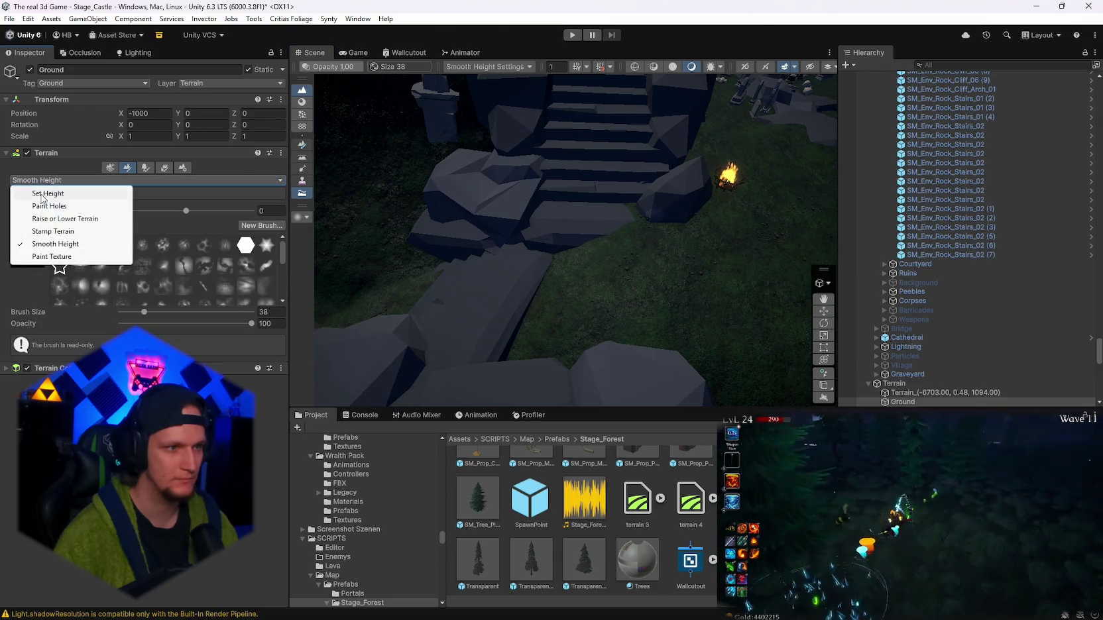
click(40, 187)
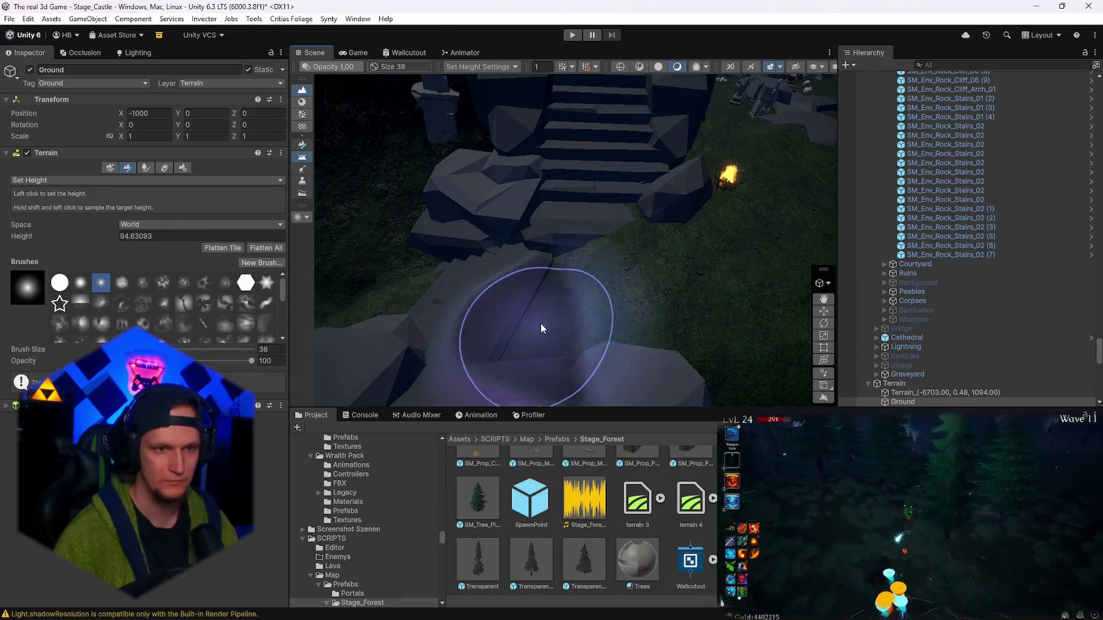
mouse_move(572, 311)
mouse_down()
mouse_move(564, 340)
mouse_move(375, 325)
mouse_move(581, 332)
mouse_up()
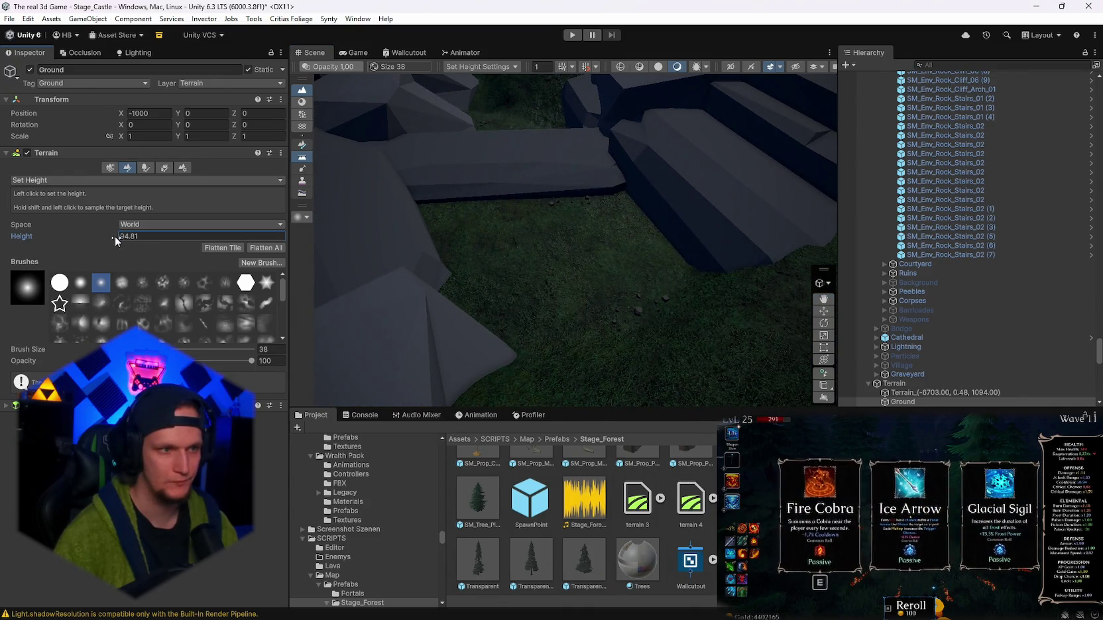
- Set the target height to 95.7, then switch to Smooth Height near the graveyard ridge
shift+click(518, 221)
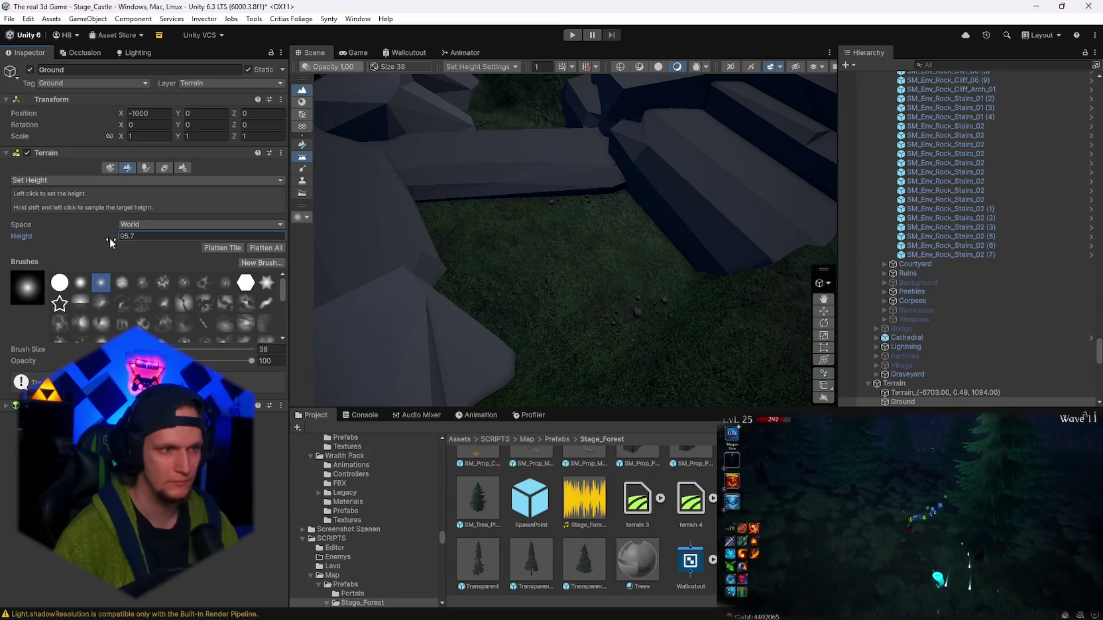
scroll(662, 237, down, 3)
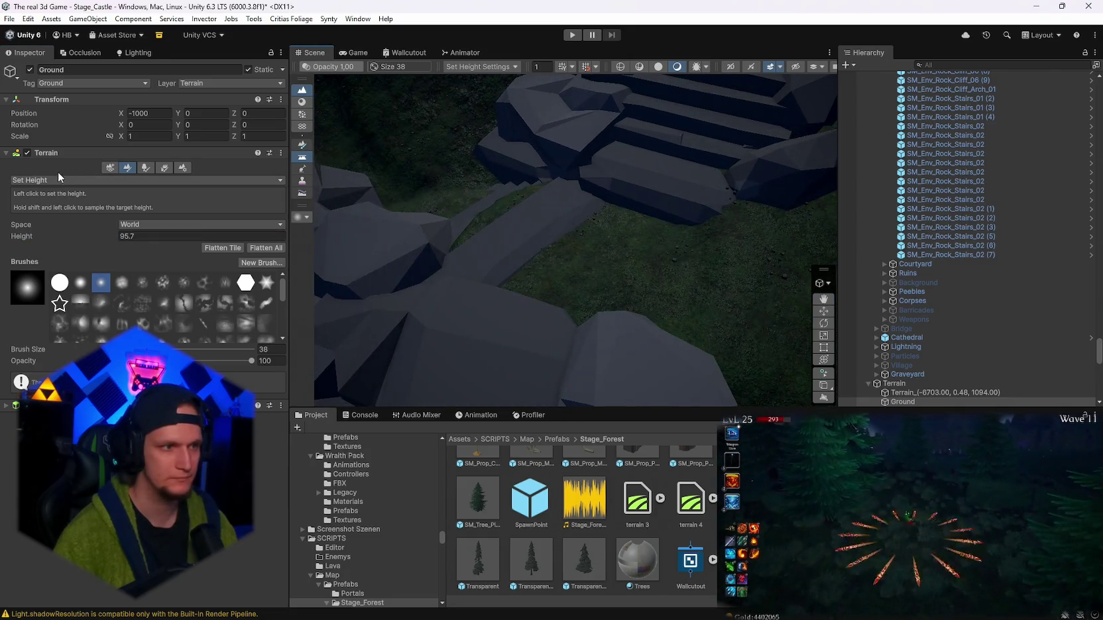
click(58, 180)
click(55, 244)
key(Right)
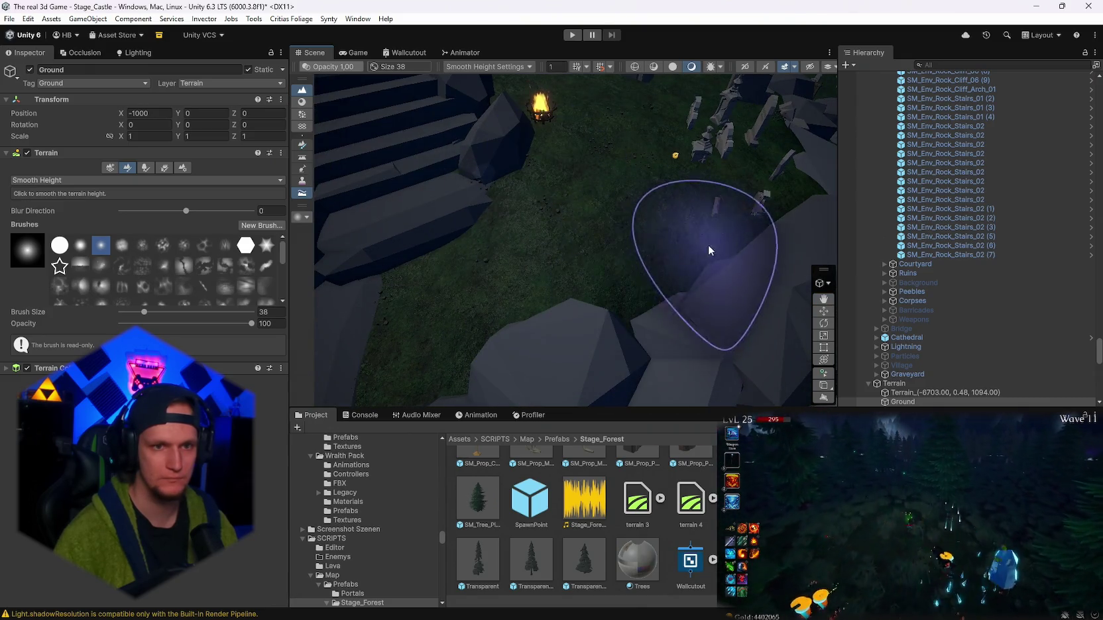
key(Right)
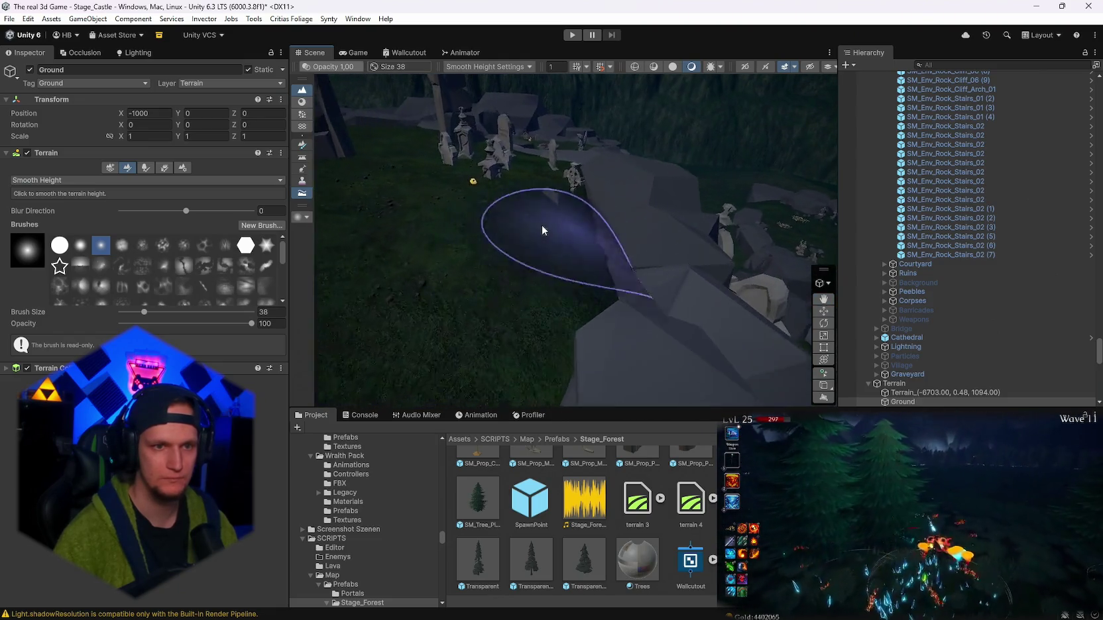
drag(657, 278, 517, 259)
- Level and smooth the grass slope by the ridge toward the balustrade and stairs
click(146, 180)
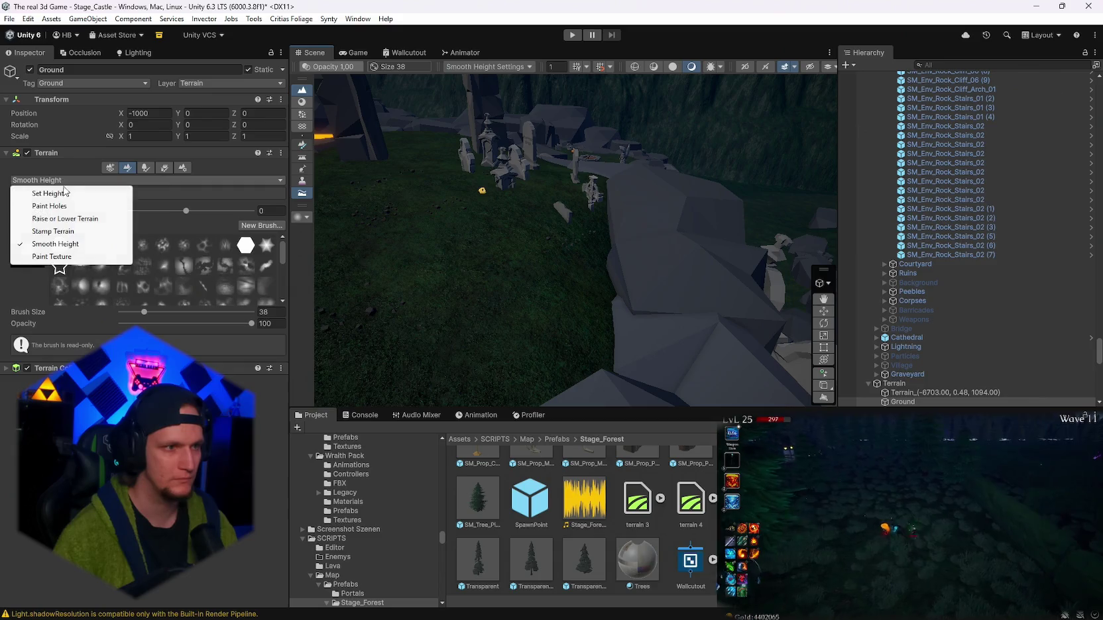
click(46, 234)
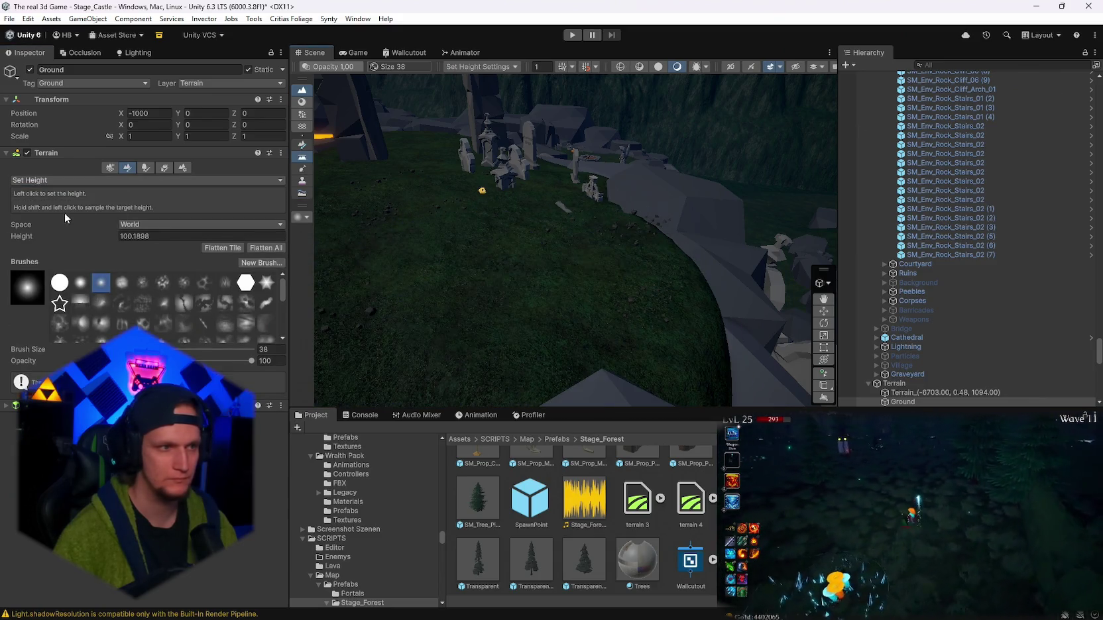
click(33, 180)
click(40, 242)
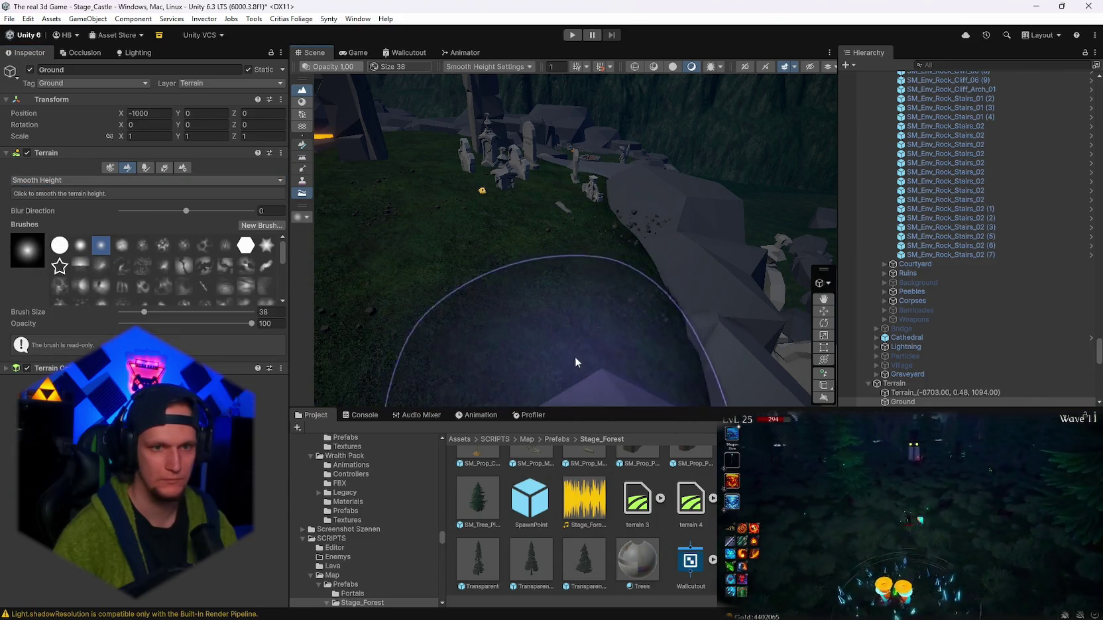
drag(584, 332, 446, 348)
mouse_move(660, 239)
mouse_down()
mouse_move(728, 258)
mouse_move(738, 239)
mouse_move(636, 254)
mouse_up()
mouse_move(482, 348)
mouse_down()
mouse_move(674, 241)
mouse_move(504, 143)
mouse_move(443, 190)
mouse_move(489, 180)
mouse_move(642, 284)
mouse_move(547, 219)
mouse_move(611, 315)
mouse_move(674, 138)
mouse_up()
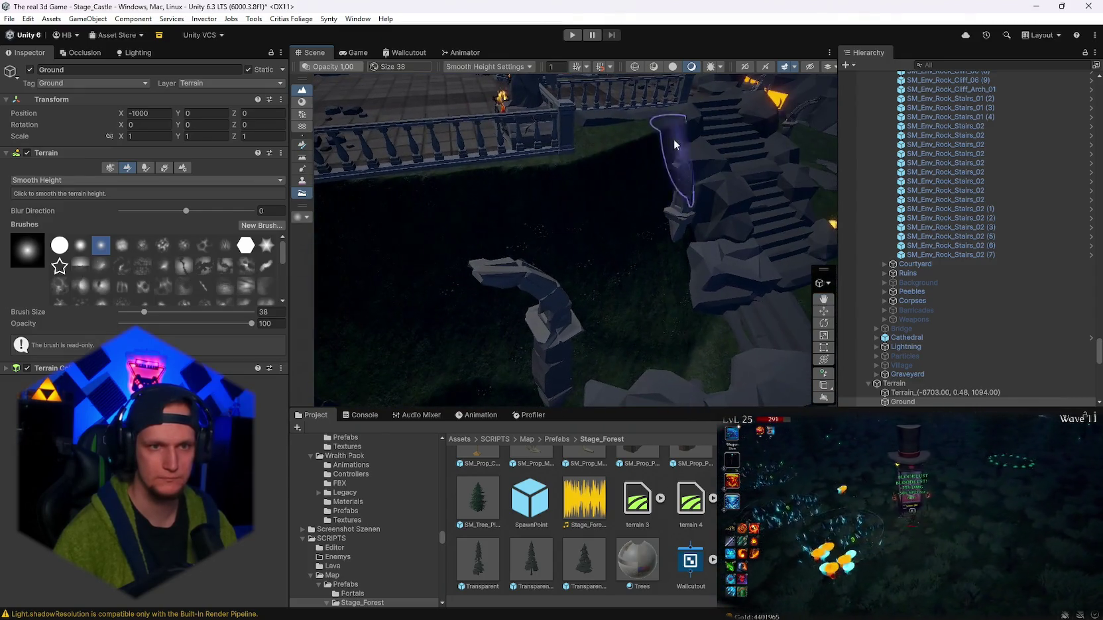
- With Set Height, sample 76.79 at the arch base and fill the pit between the arches
mouse_move(689, 342)
mouse_down()
mouse_move(512, 332)
mouse_move(431, 311)
mouse_up()
click(66, 180)
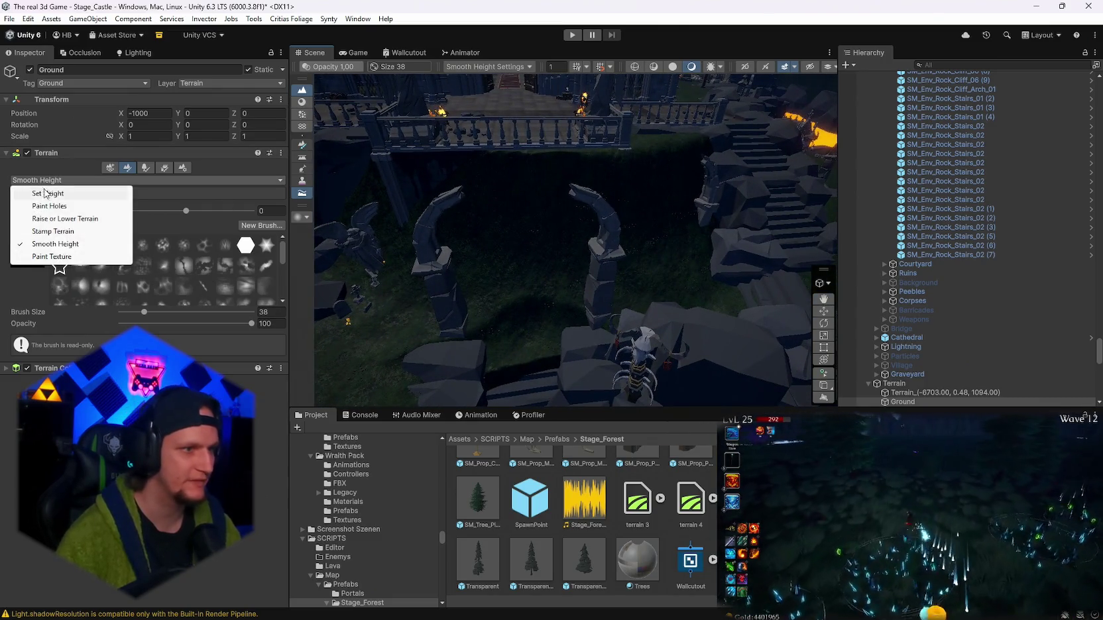
click(49, 193)
drag(525, 276, 558, 337)
shift+click(535, 360)
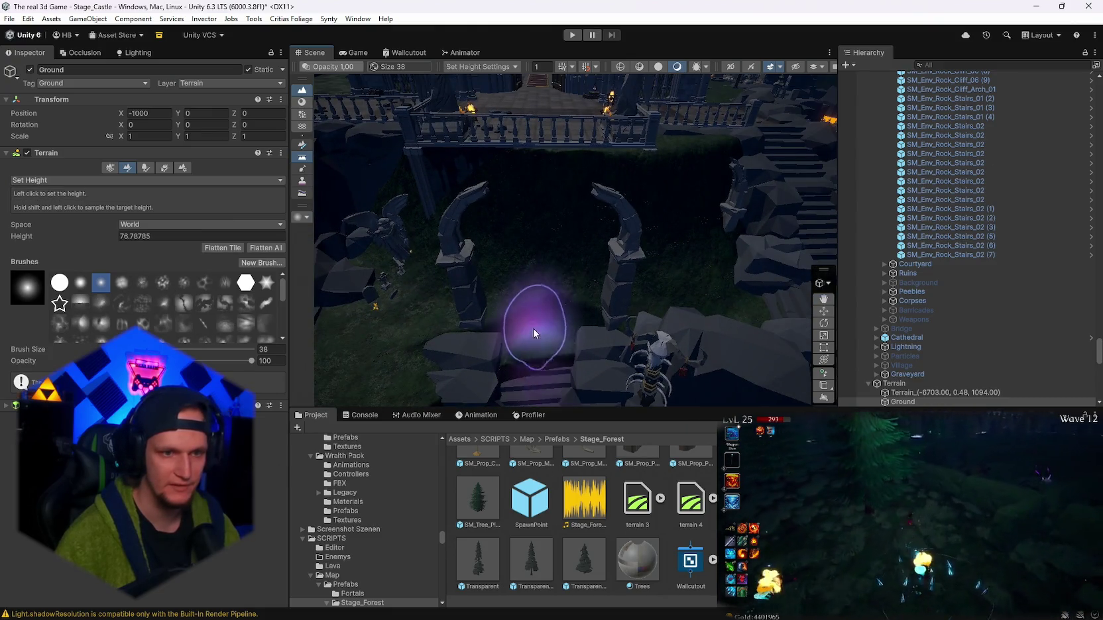
drag(479, 283, 562, 265)
mouse_move(483, 267)
mouse_down()
mouse_move(555, 282)
mouse_move(510, 299)
mouse_move(570, 278)
mouse_move(490, 308)
mouse_move(506, 284)
mouse_move(621, 323)
mouse_move(663, 287)
mouse_move(628, 204)
mouse_move(606, 324)
mouse_move(574, 302)
mouse_move(651, 328)
mouse_move(636, 321)
mouse_move(654, 370)
mouse_move(540, 321)
mouse_move(597, 295)
mouse_move(573, 267)
mouse_move(536, 269)
mouse_move(559, 263)
mouse_up()
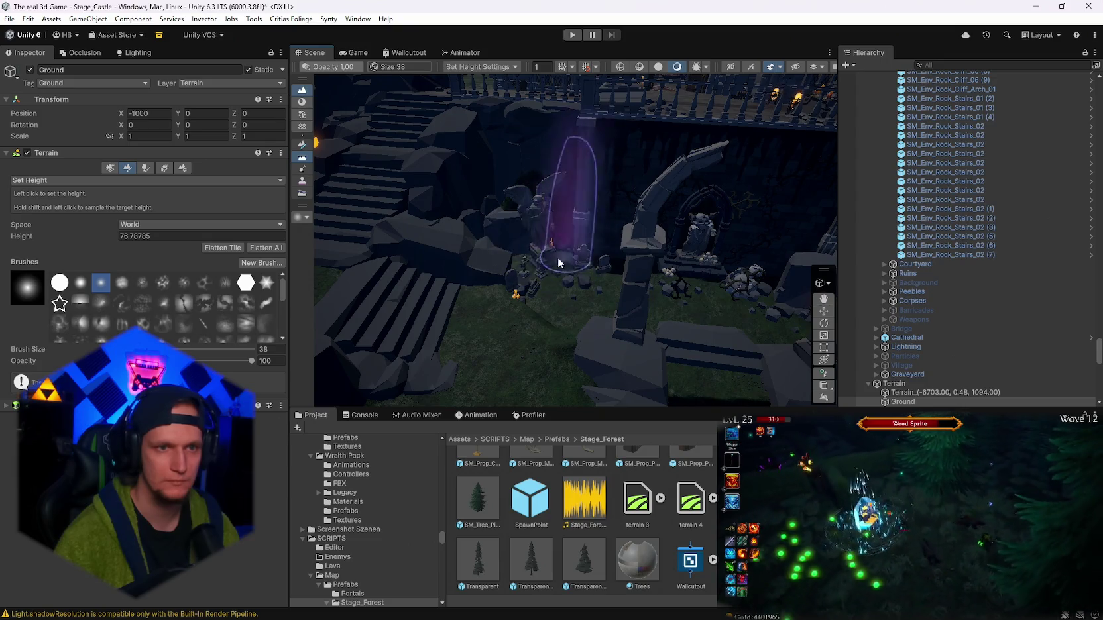
- Resample target heights 85.62 and 83.68 at the graveyard mound and skull piles
mouse_move(620, 292)
mouse_down()
mouse_move(679, 294)
mouse_move(524, 198)
mouse_up()
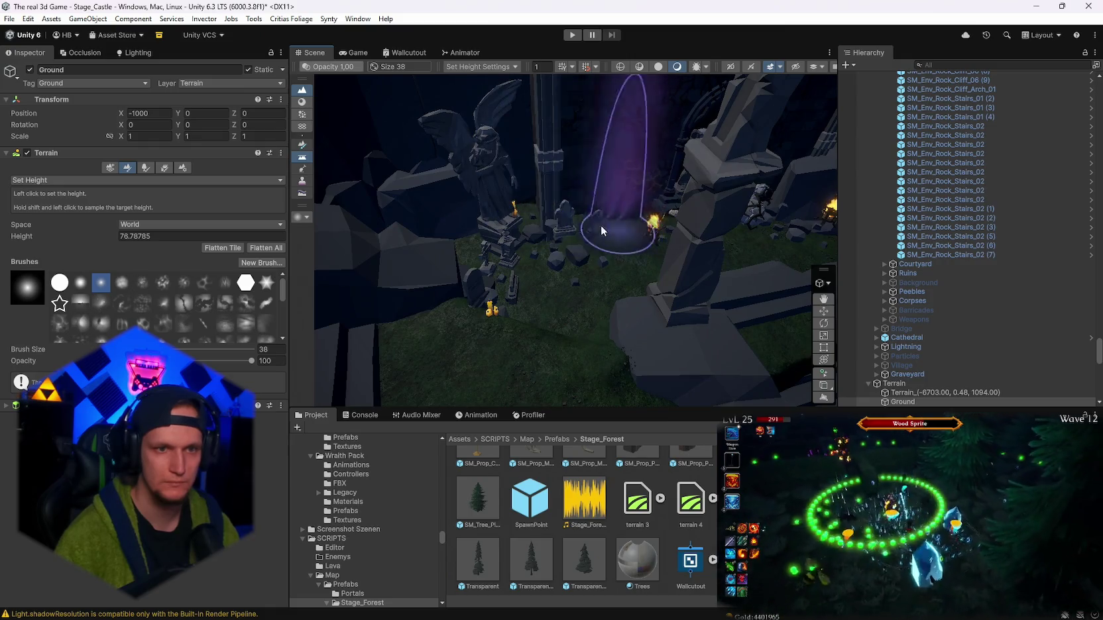
mouse_move(602, 230)
mouse_down()
mouse_move(654, 251)
mouse_move(833, 224)
mouse_up()
drag(517, 244, 530, 239)
mouse_move(895, 191)
mouse_down()
mouse_move(628, 234)
mouse_move(665, 259)
mouse_move(443, 312)
mouse_up()
shift+click(582, 273)
mouse_move(582, 273)
mouse_down()
mouse_move(702, 293)
mouse_move(709, 278)
mouse_move(702, 288)
mouse_move(575, 259)
mouse_move(571, 246)
mouse_move(468, 246)
mouse_move(653, 217)
mouse_move(587, 230)
mouse_move(684, 177)
mouse_move(584, 190)
mouse_move(502, 233)
mouse_move(698, 250)
mouse_move(542, 196)
mouse_move(612, 289)
mouse_move(422, 324)
mouse_move(564, 265)
mouse_up()
shift+click(652, 217)
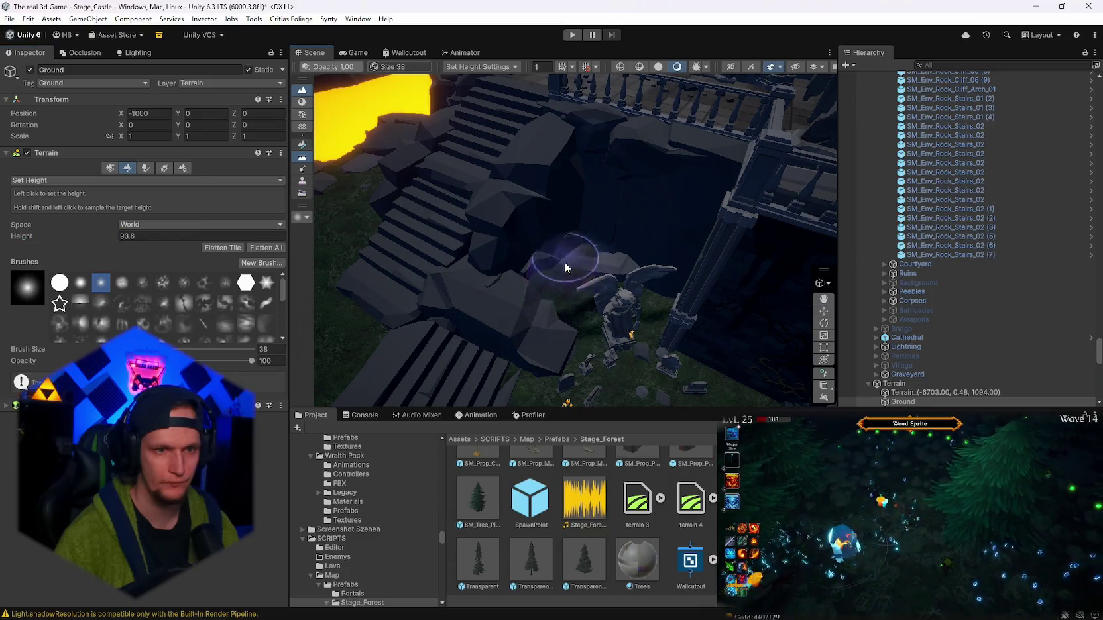
- Alternate Smooth Height and Set Height on the ground beside the skull-topped pillar
click(73, 179)
click(53, 241)
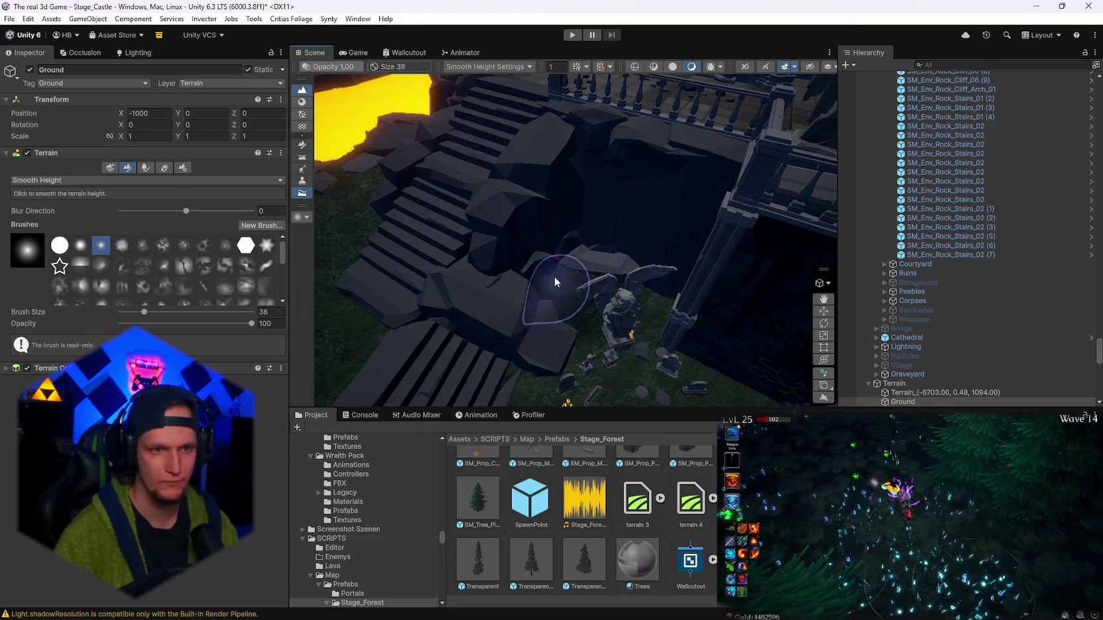
scroll(548, 300, up, 10)
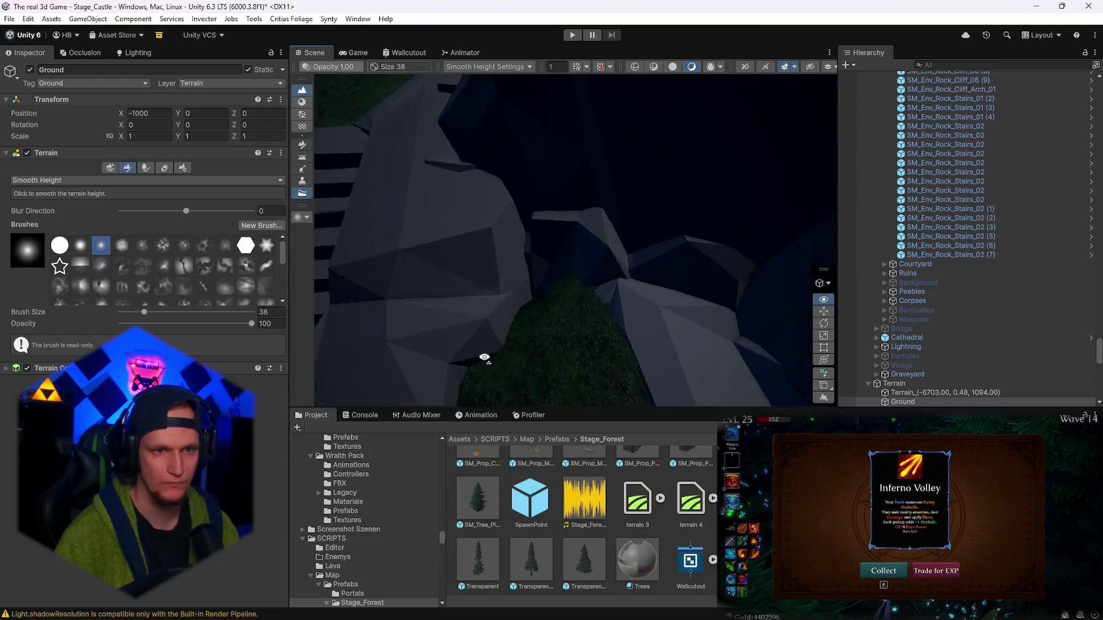
click(31, 178)
click(40, 190)
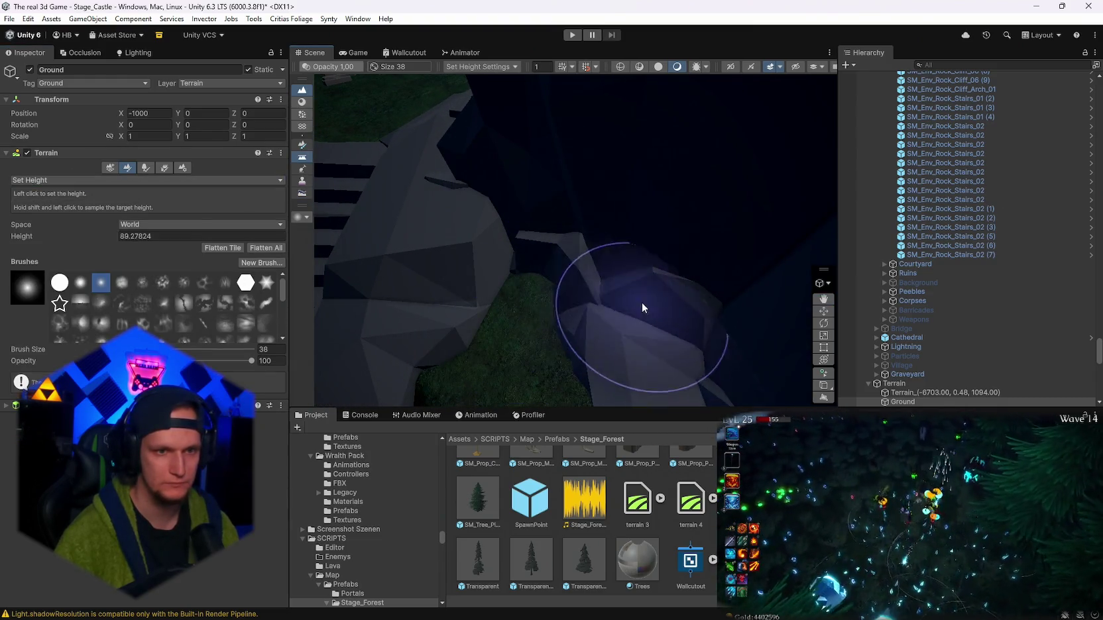
scroll(642, 302, down, 10)
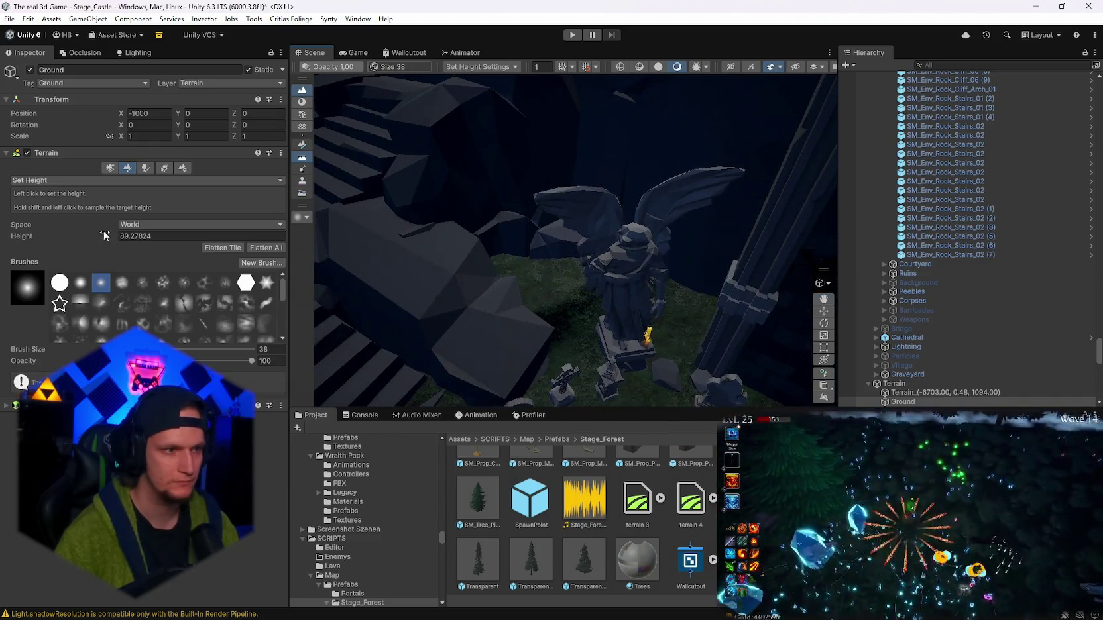
click(33, 181)
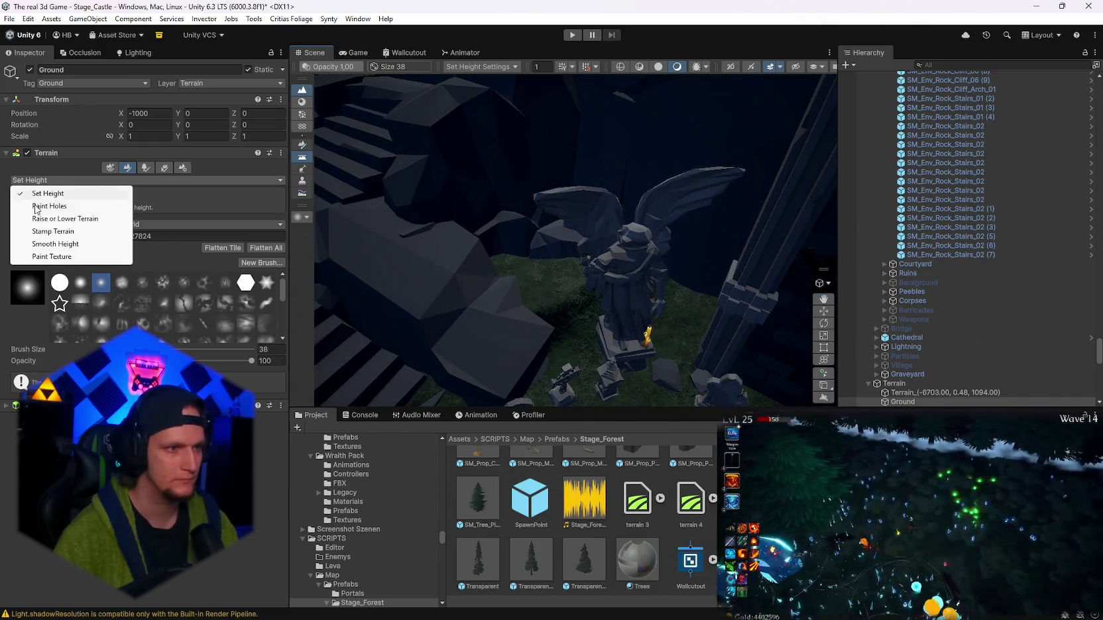
click(47, 244)
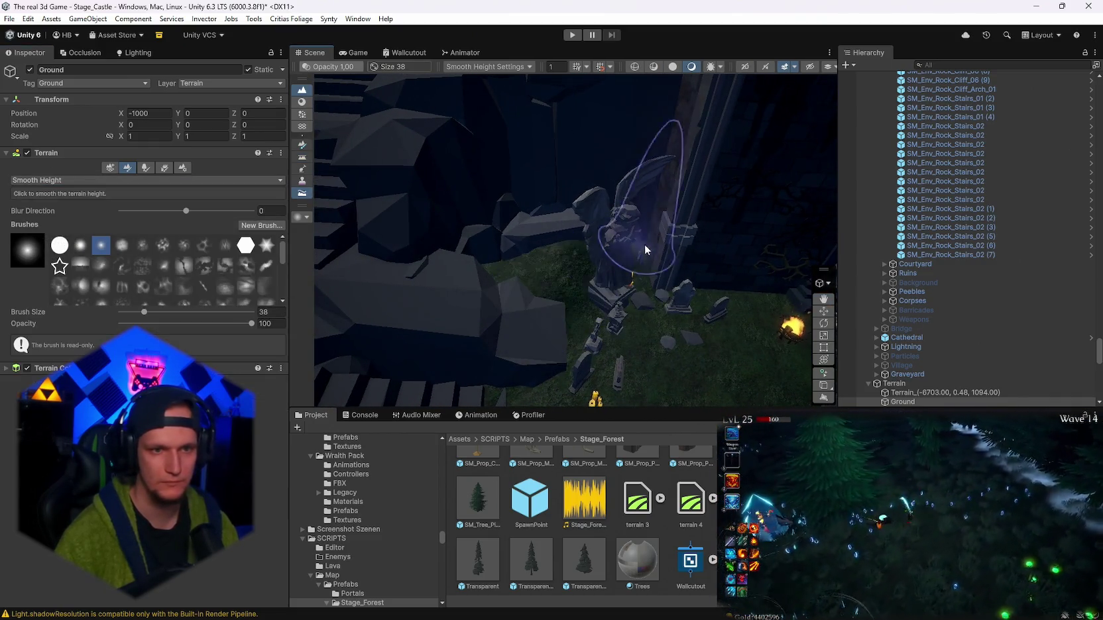
- Smooth the ground by the stairs and graves, then level it with Set Height
mouse_move(577, 245)
mouse_down()
mouse_move(1011, 291)
mouse_move(576, 272)
mouse_move(499, 222)
mouse_up()
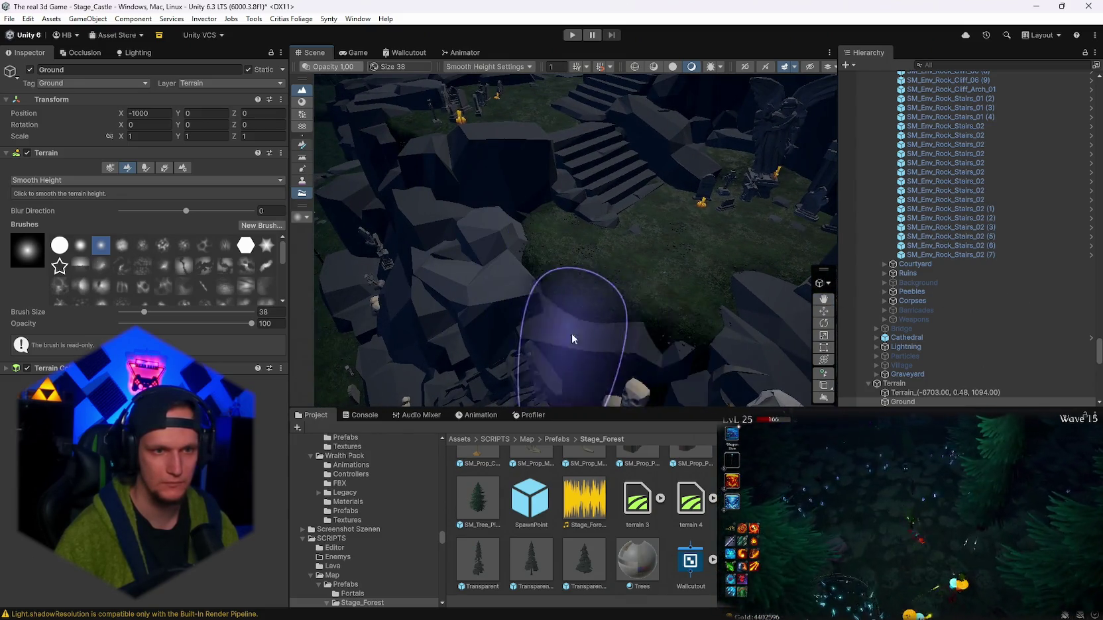
drag(571, 333, 583, 333)
scroll(530, 384, up, 8)
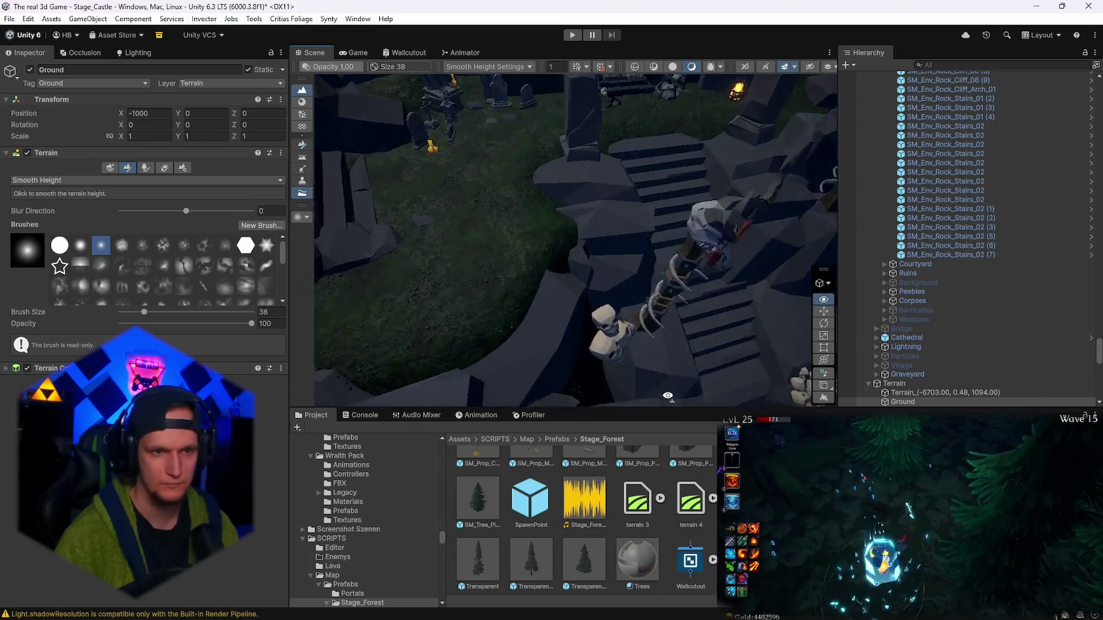
mouse_move(660, 362)
mouse_down()
mouse_move(386, 337)
mouse_move(491, 322)
mouse_move(503, 334)
mouse_move(236, 237)
mouse_up()
click(33, 183)
click(40, 226)
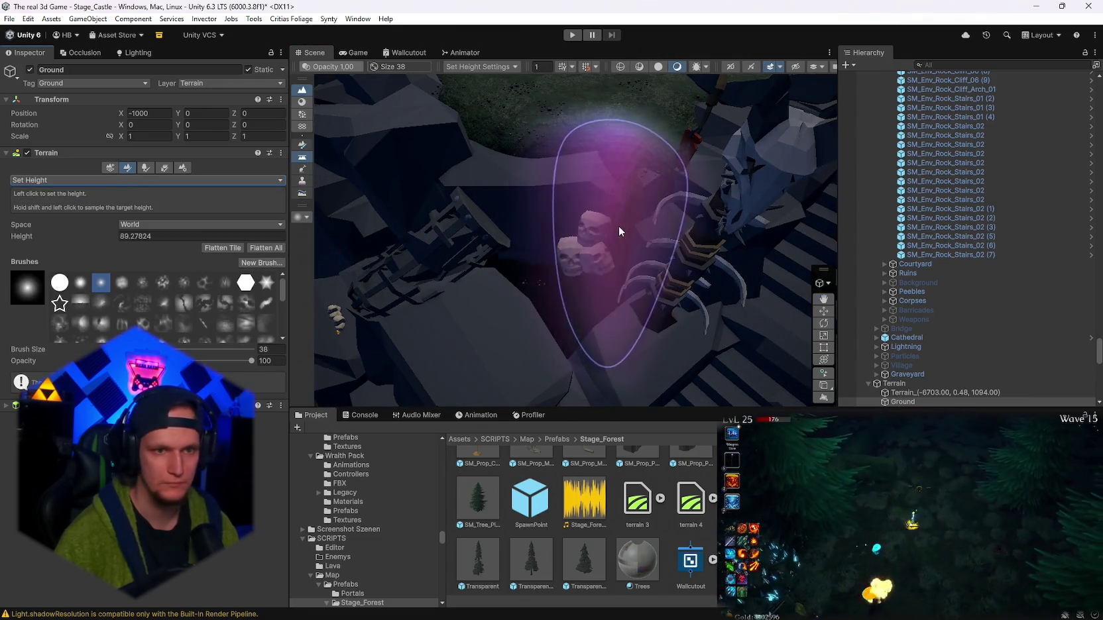
- Smooth around the mossy rock and stairs, then sample Set Height target 37.04
drag(510, 310, 373, 279)
click(40, 180)
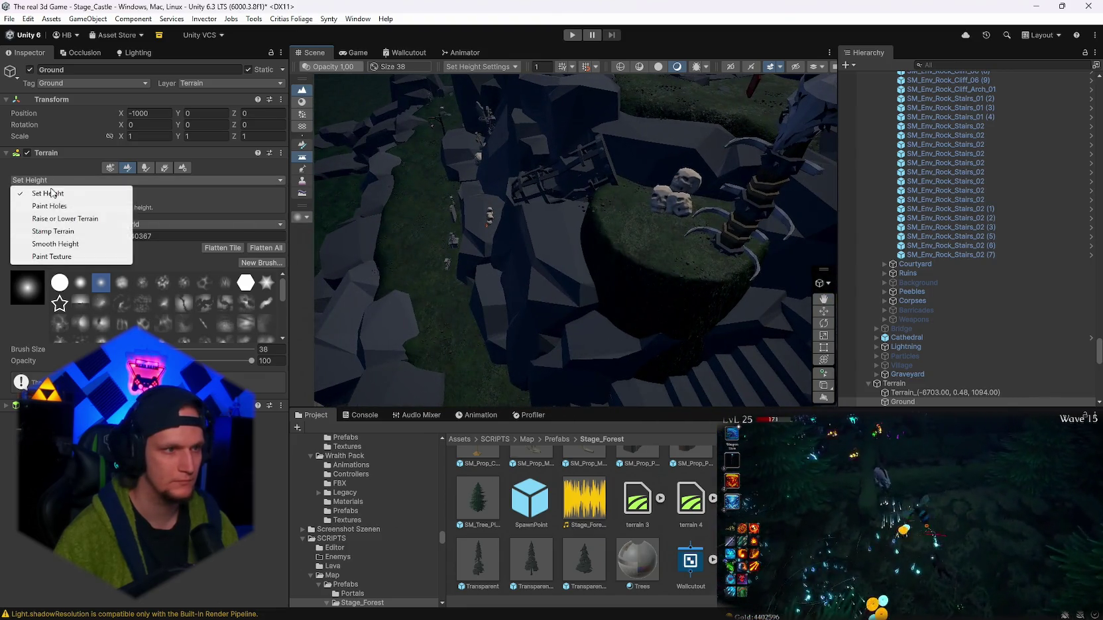
click(39, 232)
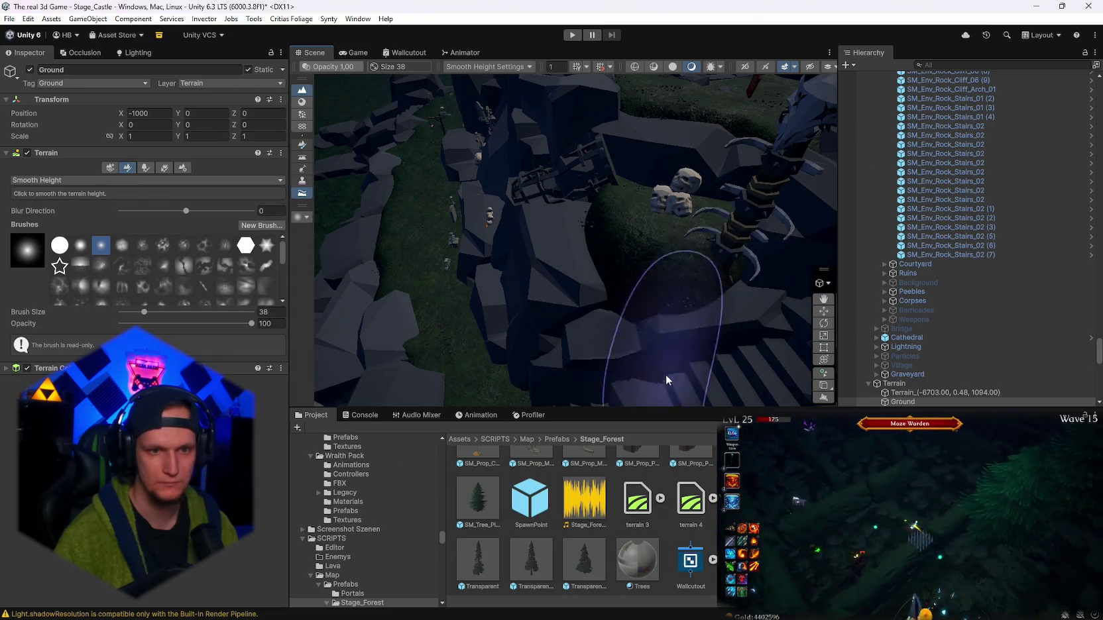
drag(665, 375, 594, 343)
click(66, 180)
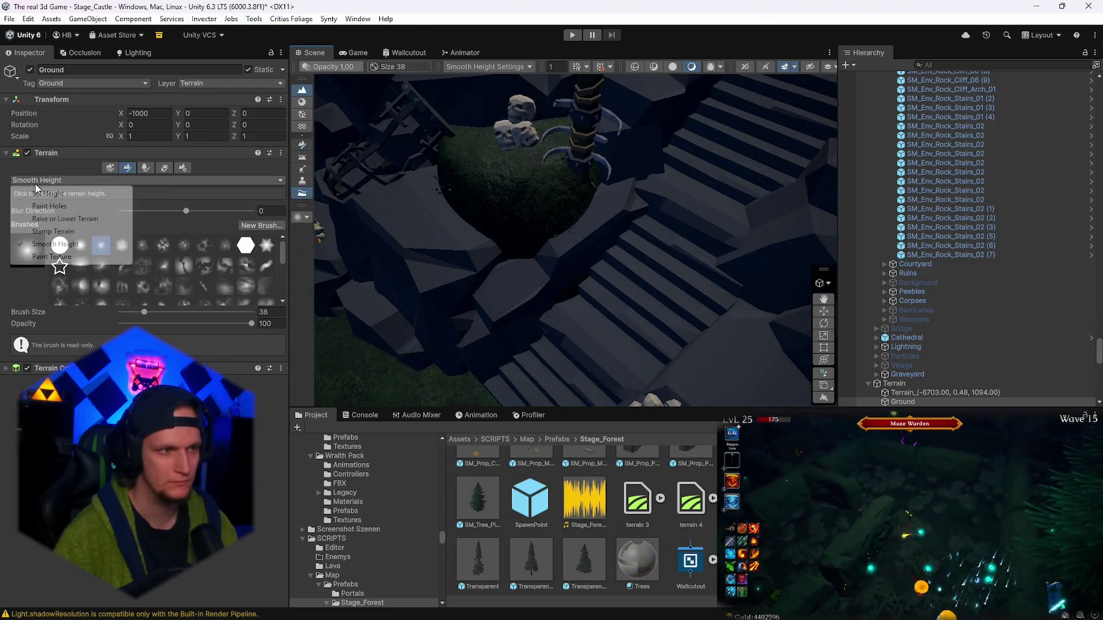
click(40, 222)
shift+click(645, 362)
- Orbit around the skull pillar to paint the area beside the stairs at 37.04
mouse_move(619, 347)
mouse_down()
mouse_move(756, 290)
mouse_move(725, 256)
mouse_up()
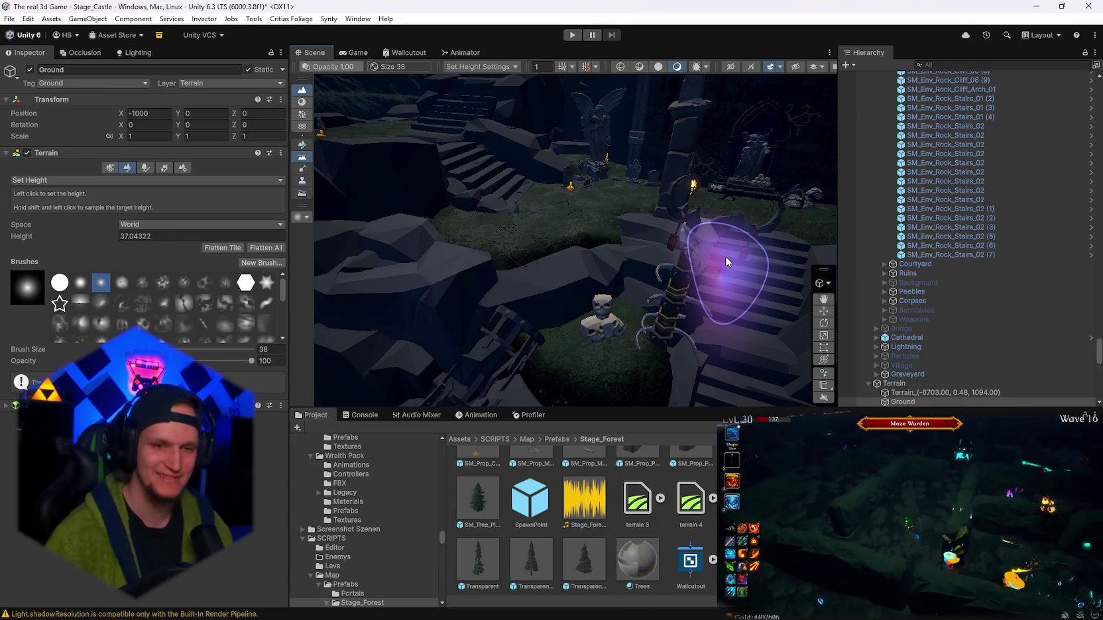
- Smooth the ground over the rocks toward the graveyard and lava
mouse_move(634, 310)
mouse_down()
mouse_move(562, 290)
mouse_move(666, 304)
mouse_move(535, 246)
mouse_move(636, 239)
mouse_up()
click(32, 180)
click(50, 244)
mouse_move(505, 272)
mouse_down()
mouse_move(576, 264)
mouse_move(645, 316)
mouse_move(539, 351)
mouse_move(547, 387)
mouse_move(565, 362)
mouse_move(663, 348)
mouse_move(564, 371)
mouse_move(506, 289)
mouse_up()
mouse_move(539, 322)
mouse_down()
mouse_move(647, 316)
mouse_move(409, 220)
mouse_up()
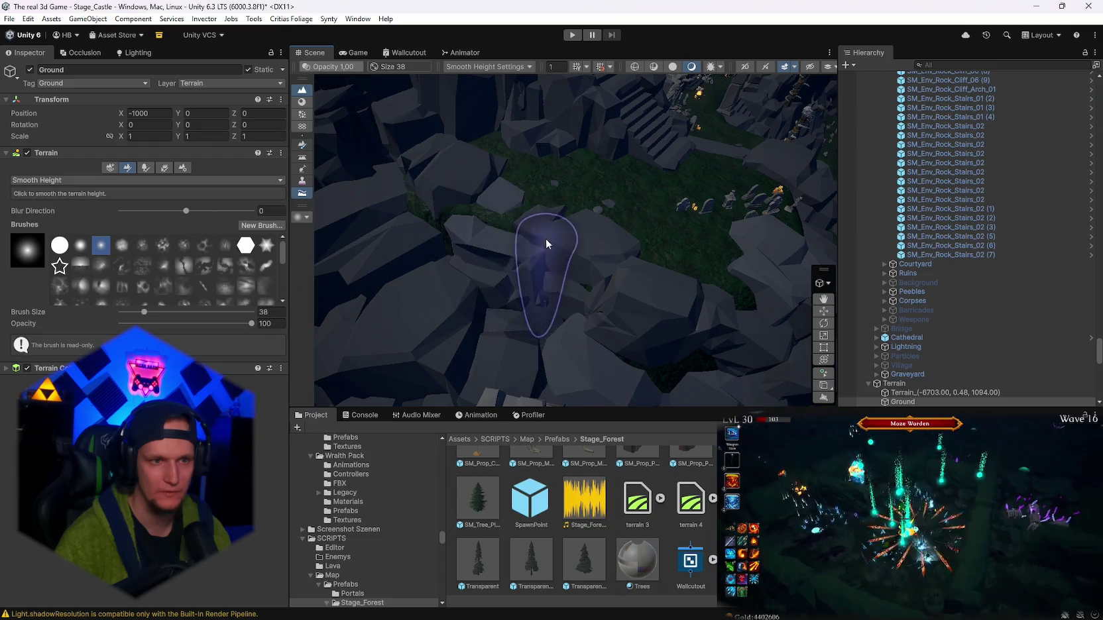
mouse_move(427, 216)
mouse_down()
mouse_move(376, 216)
mouse_move(418, 230)
mouse_move(491, 287)
mouse_up()
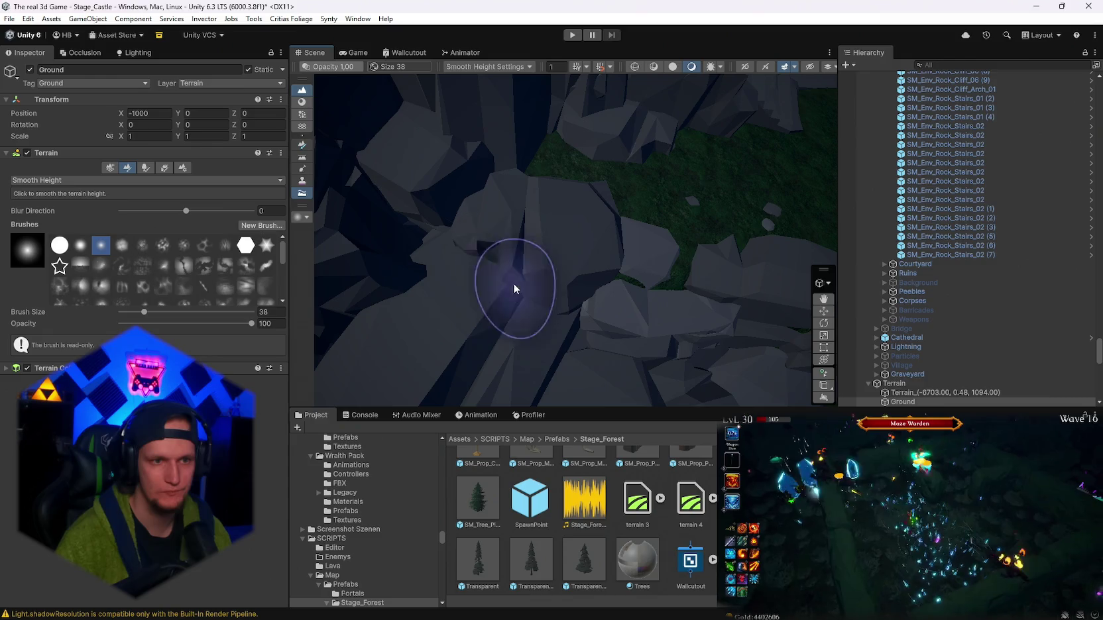
mouse_move(683, 331)
mouse_down()
mouse_move(591, 290)
mouse_move(405, 255)
mouse_up()
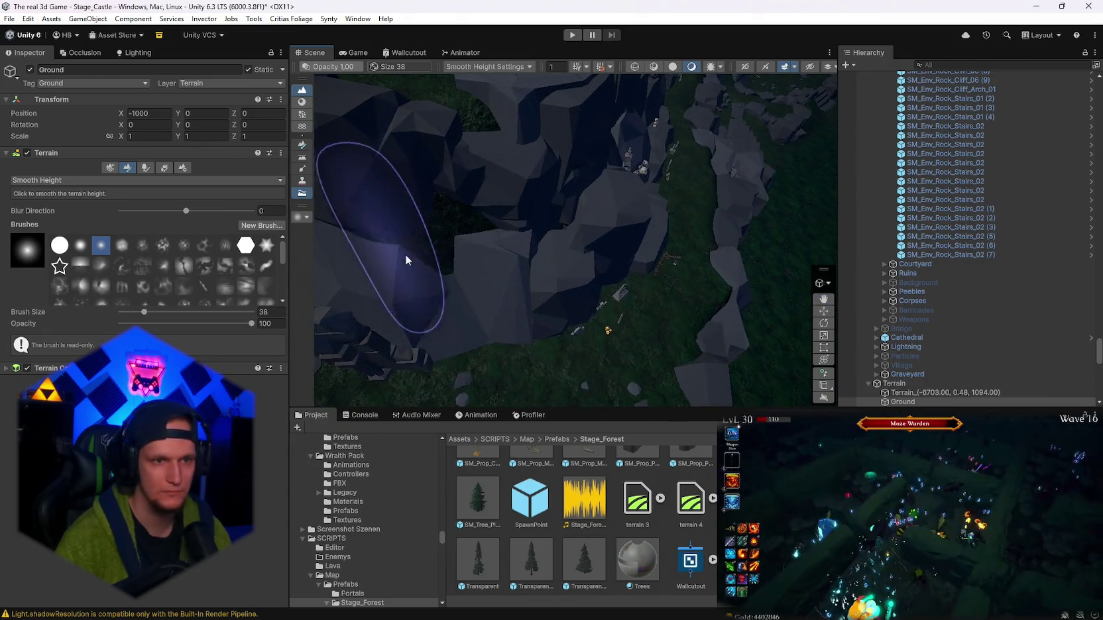
mouse_move(468, 237)
mouse_down()
mouse_move(444, 221)
mouse_move(664, 282)
mouse_up()
- Level the rock slope with Set Height, then smooth the graveyard and stairs
click(47, 181)
click(40, 229)
drag(512, 288, 694, 266)
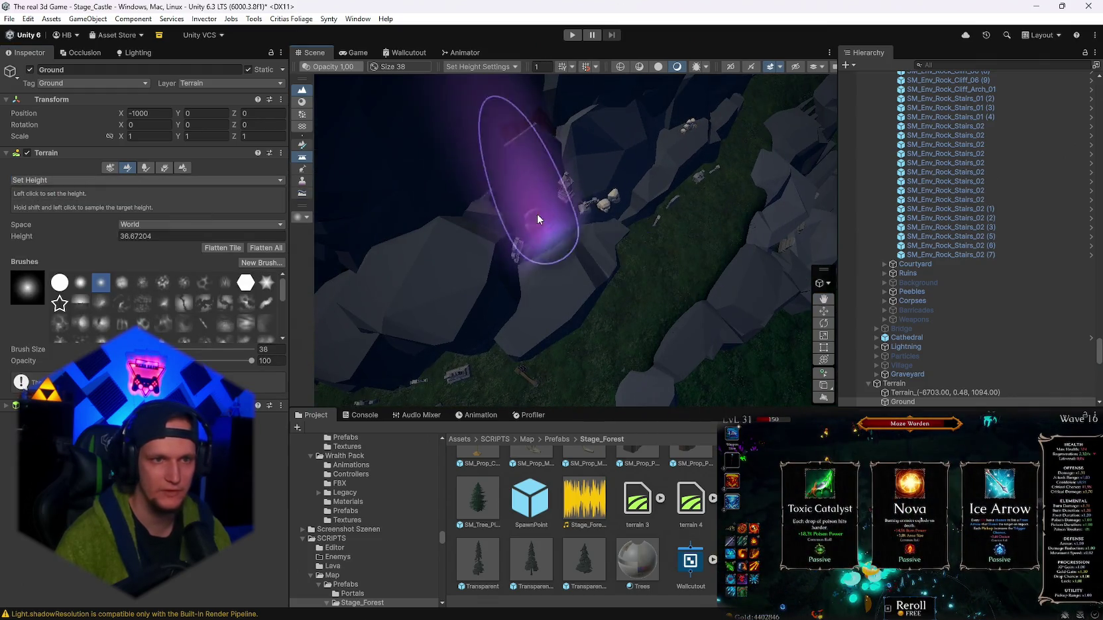
mouse_move(531, 206)
mouse_down()
mouse_move(519, 298)
mouse_move(529, 311)
mouse_up()
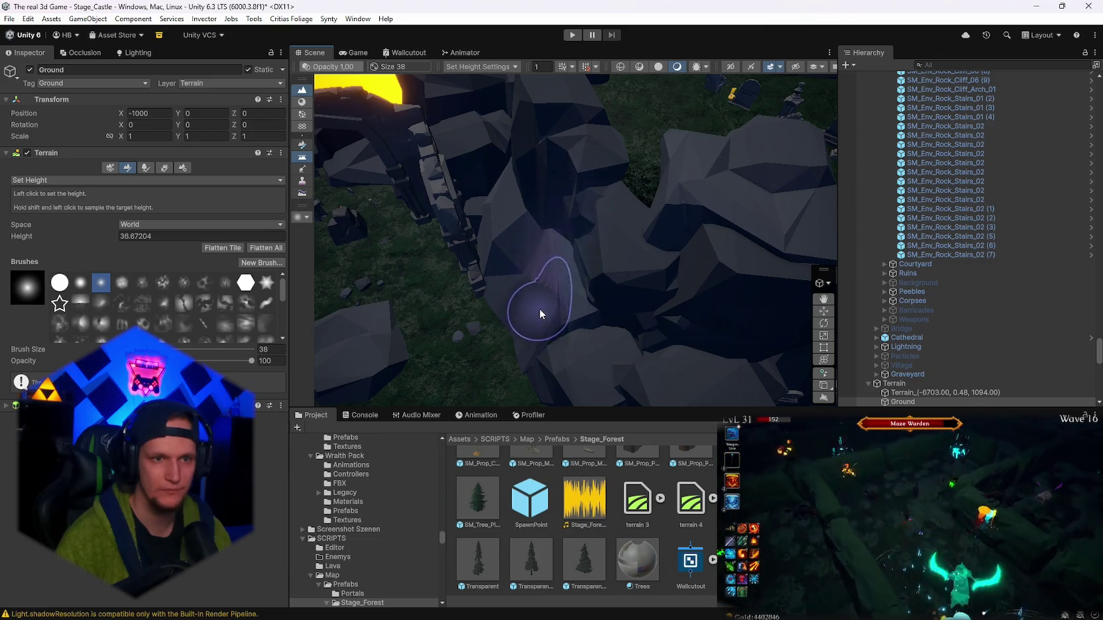
key(f)
click(42, 178)
click(46, 244)
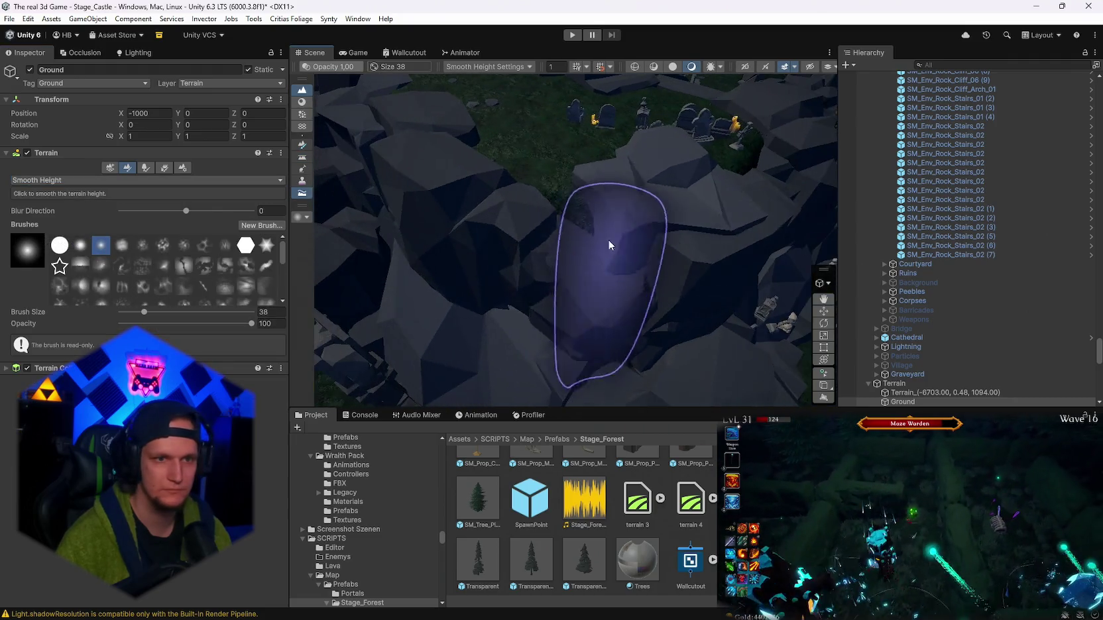
mouse_move(554, 193)
mouse_down()
mouse_move(573, 203)
mouse_move(524, 202)
mouse_up()
mouse_move(434, 221)
mouse_down()
mouse_move(531, 258)
mouse_move(90, 156)
mouse_up()
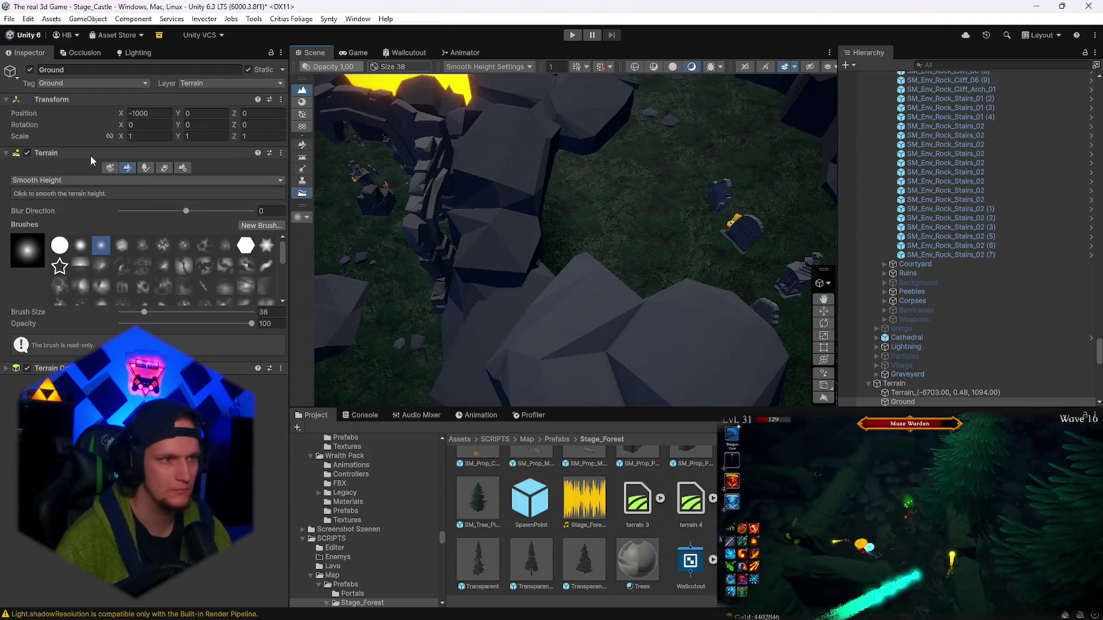
- Touch up the graveyard ground with Set Height, finishing with Smooth Height
click(42, 180)
click(47, 232)
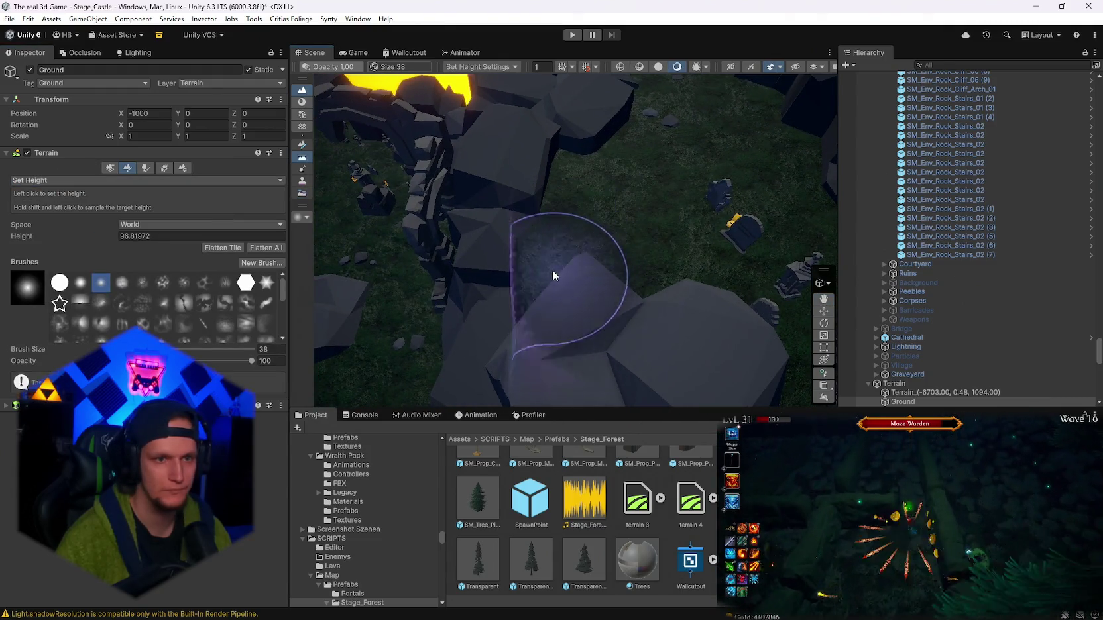
click(47, 180)
click(48, 243)
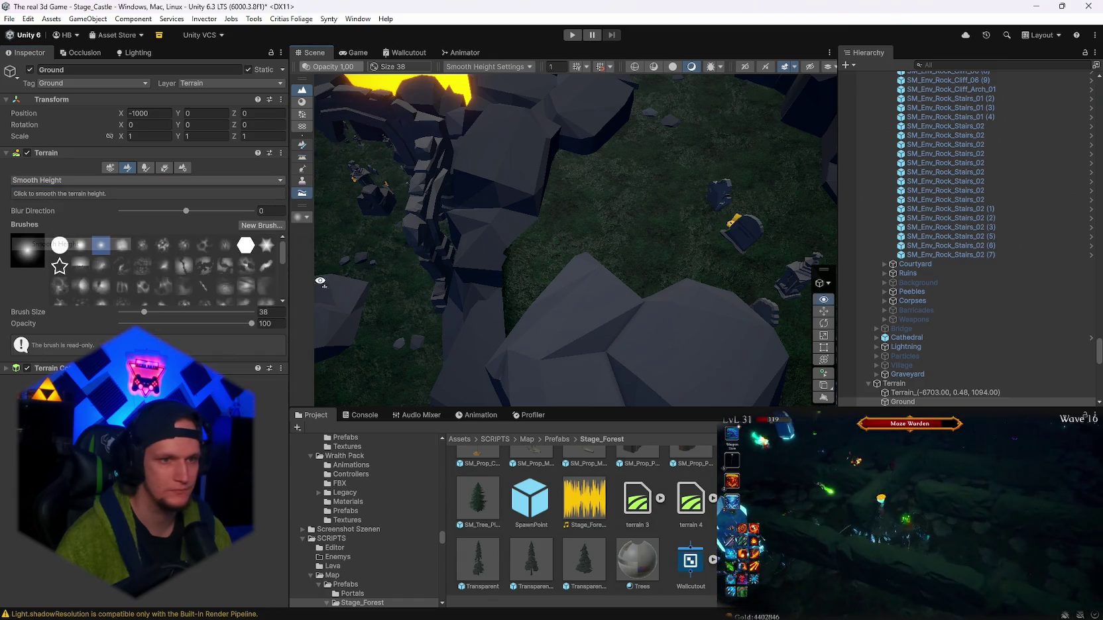
scroll(632, 321, up, 3)
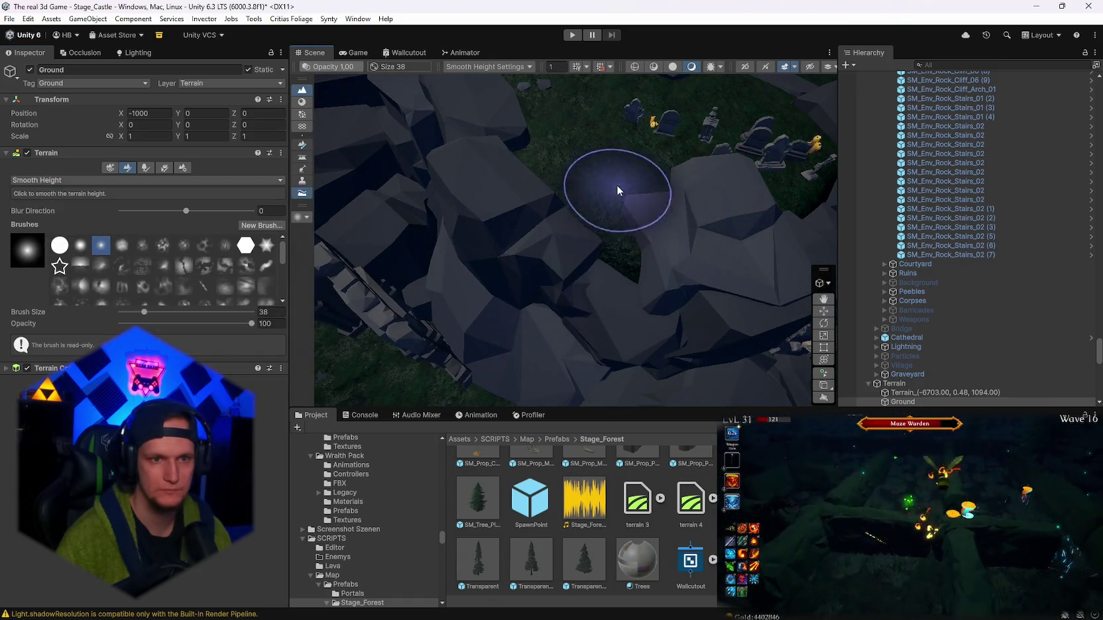
scroll(587, 174, up, 5)
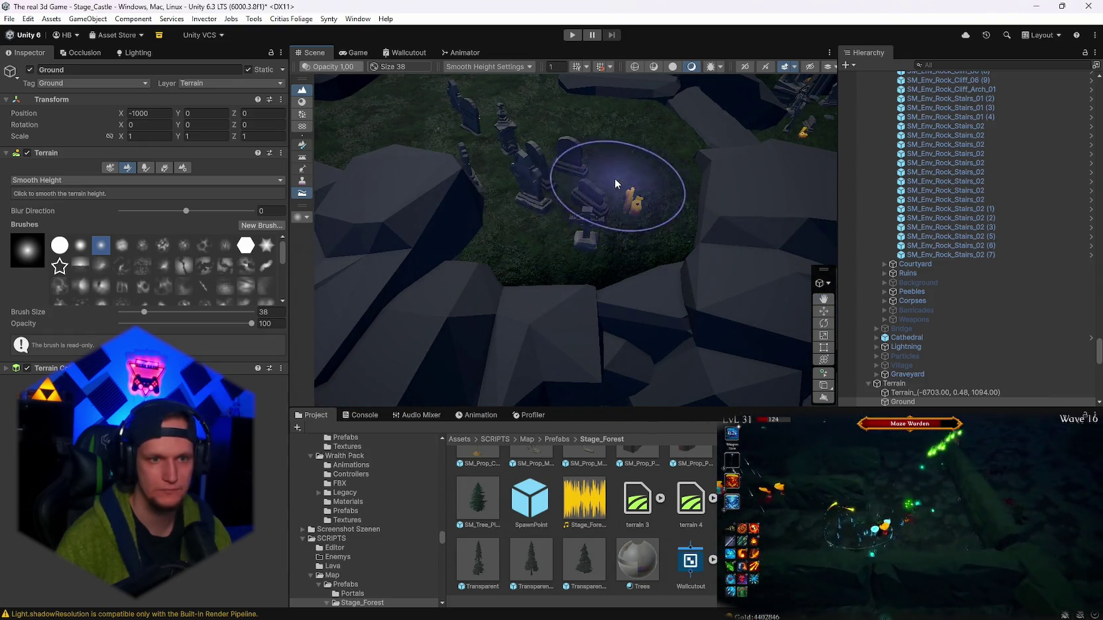
mouse_move(608, 200)
mouse_down()
mouse_move(728, 123)
mouse_move(793, 116)
mouse_move(599, 133)
mouse_move(833, 129)
mouse_move(466, 117)
mouse_up()
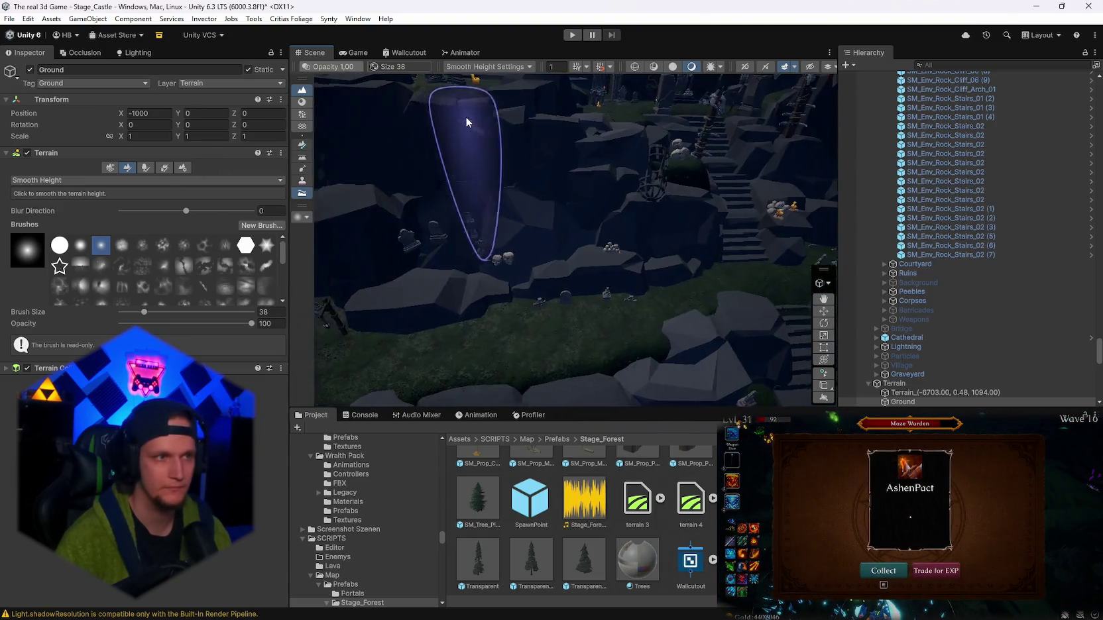
- Save the Stage_Castle scene via File > Save
click(9, 18)
click(28, 75)
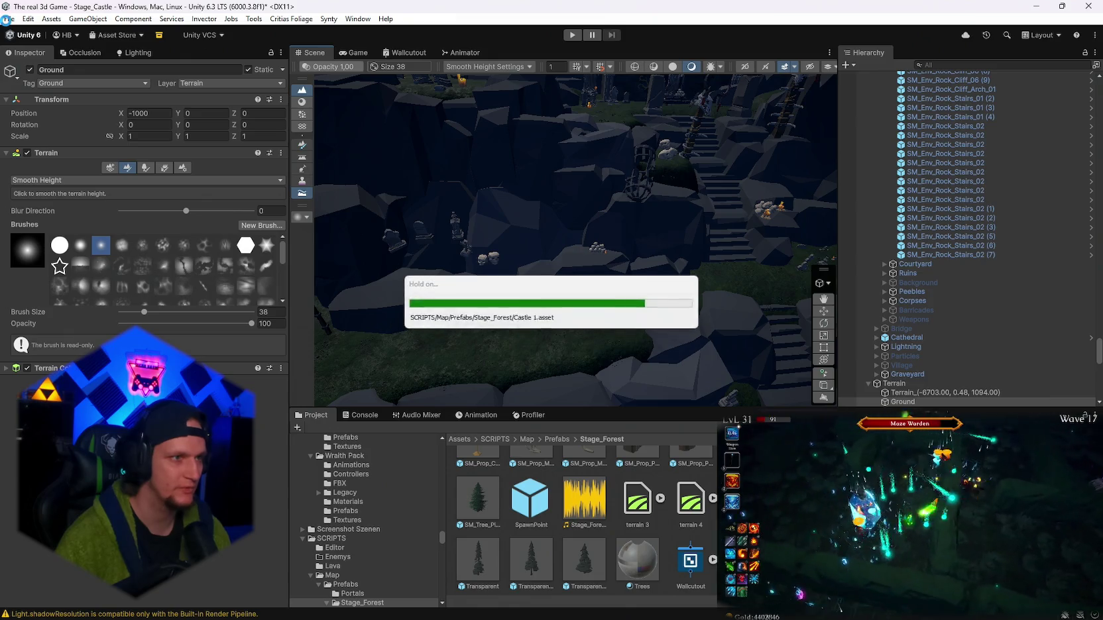
click(9, 19)
click(40, 143)
scroll(578, 199, up, 5)
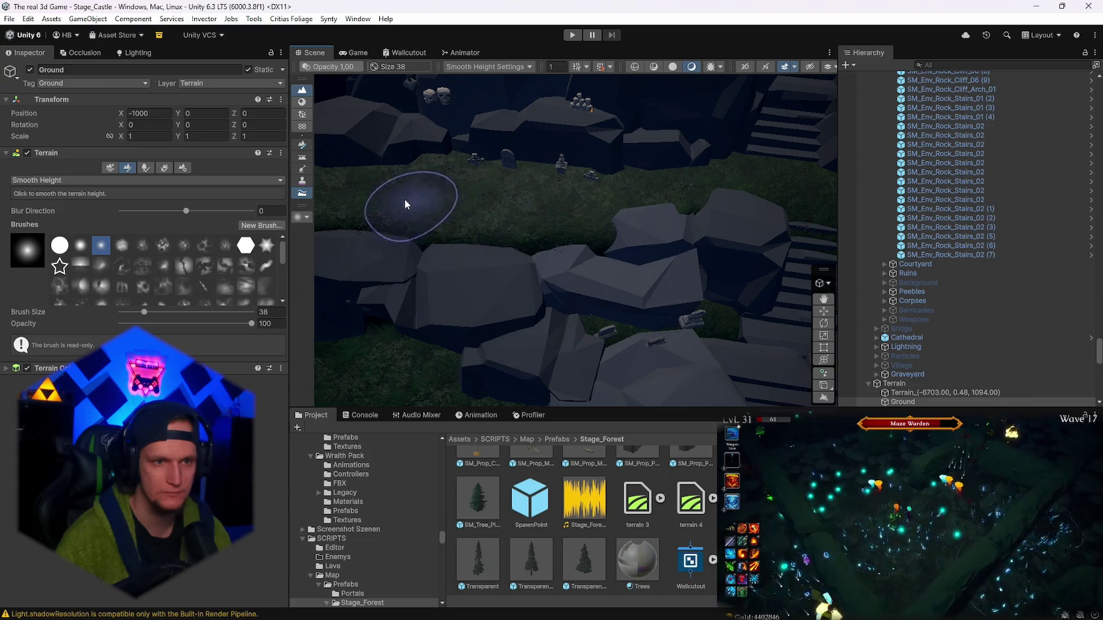
- Smooth the grass between the rocks along the castle walls
mouse_move(561, 204)
mouse_down()
mouse_move(438, 192)
mouse_move(671, 163)
mouse_up()
mouse_move(492, 151)
mouse_down()
mouse_move(433, 151)
mouse_move(658, 175)
mouse_move(580, 167)
mouse_move(636, 159)
mouse_move(666, 165)
mouse_move(670, 188)
mouse_move(771, 131)
mouse_move(656, 172)
mouse_move(664, 190)
mouse_move(623, 148)
mouse_move(613, 159)
mouse_move(629, 169)
mouse_move(647, 160)
mouse_move(775, 290)
mouse_move(345, 131)
mouse_move(476, 114)
mouse_move(613, 128)
mouse_move(629, 177)
mouse_move(695, 149)
mouse_move(835, 203)
mouse_move(582, 221)
mouse_up()
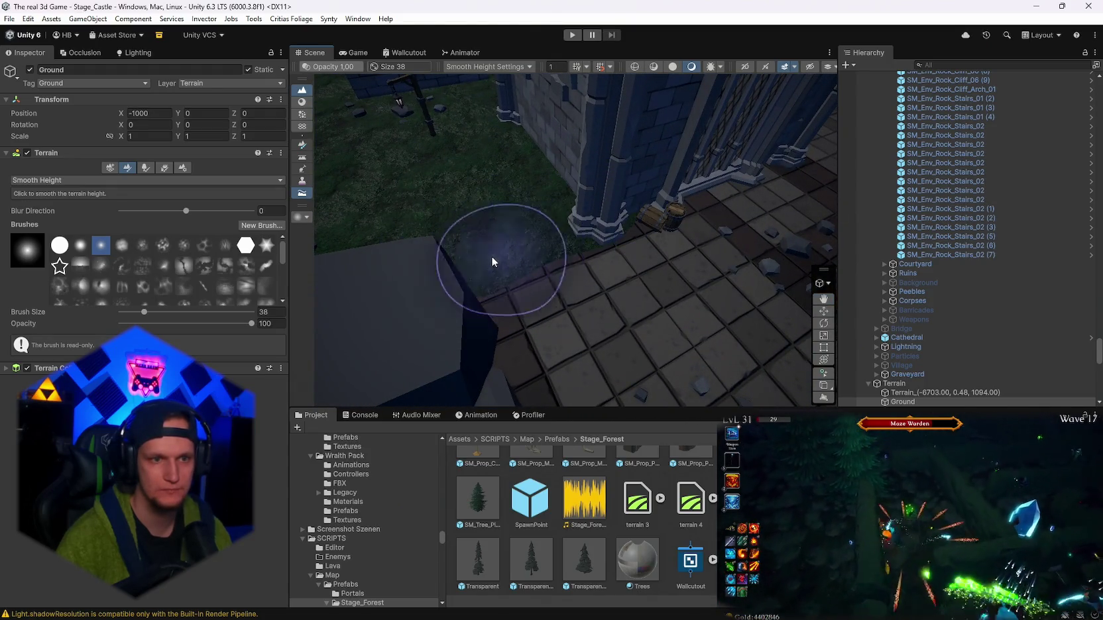
mouse_move(445, 285)
mouse_down()
mouse_move(572, 210)
mouse_move(802, 240)
mouse_move(515, 176)
mouse_move(530, 346)
mouse_move(493, 312)
mouse_up()
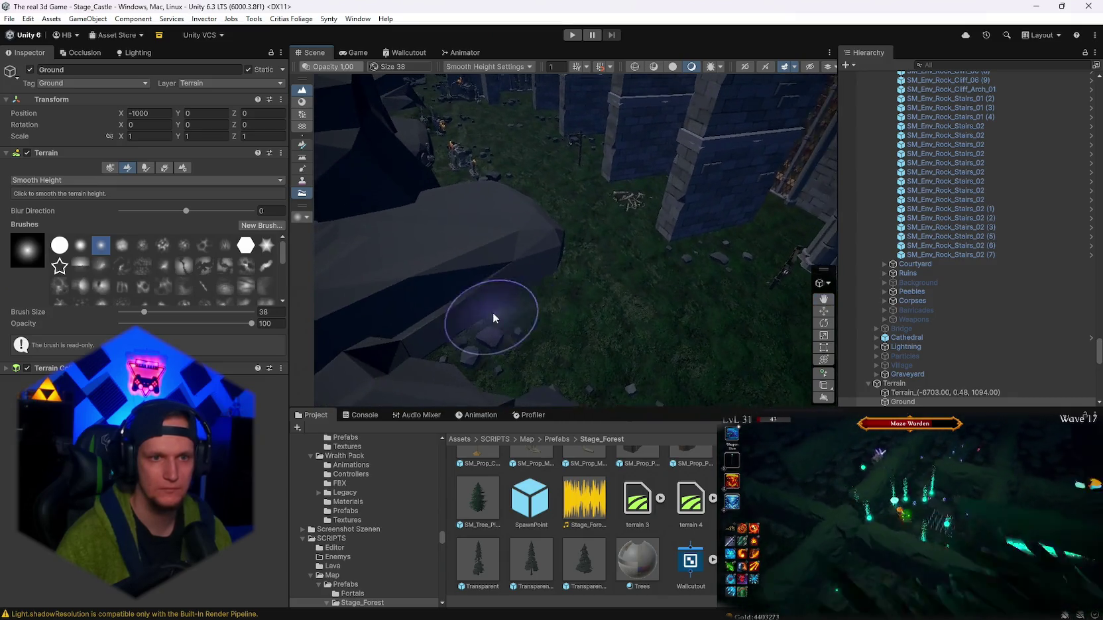
scroll(535, 321, up, 6)
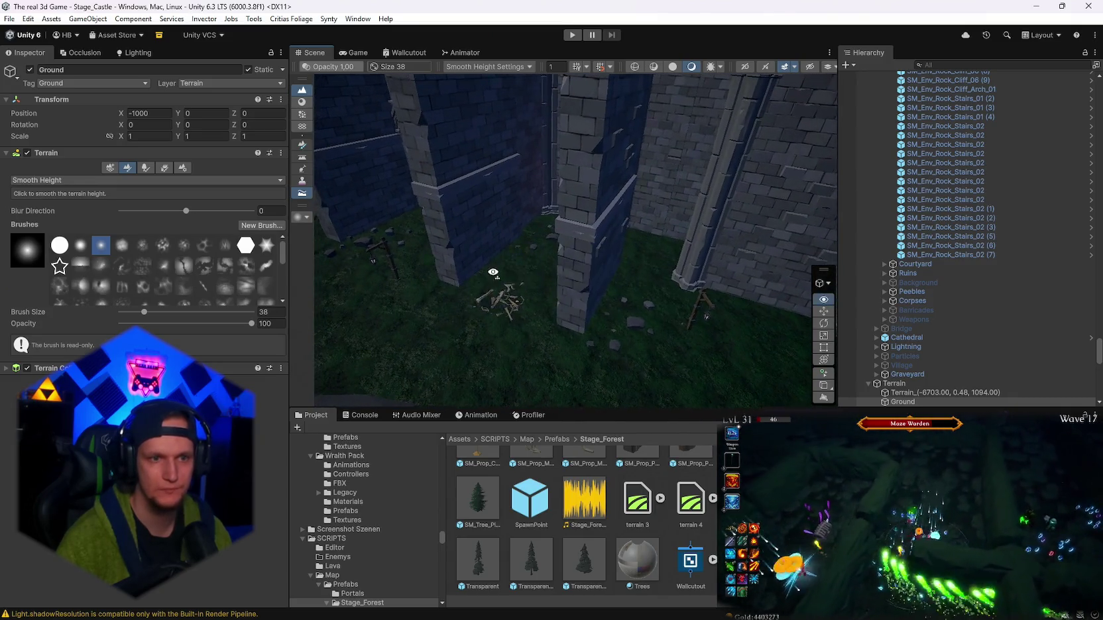
drag(655, 303, 577, 238)
- Smooth the graveyard, cathedral-wall ground and rock gaps beside the lava strip
mouse_move(657, 248)
mouse_down()
mouse_move(500, 263)
mouse_move(541, 243)
mouse_move(496, 341)
mouse_move(567, 310)
mouse_move(323, 275)
mouse_up()
scroll(437, 230, up, 10)
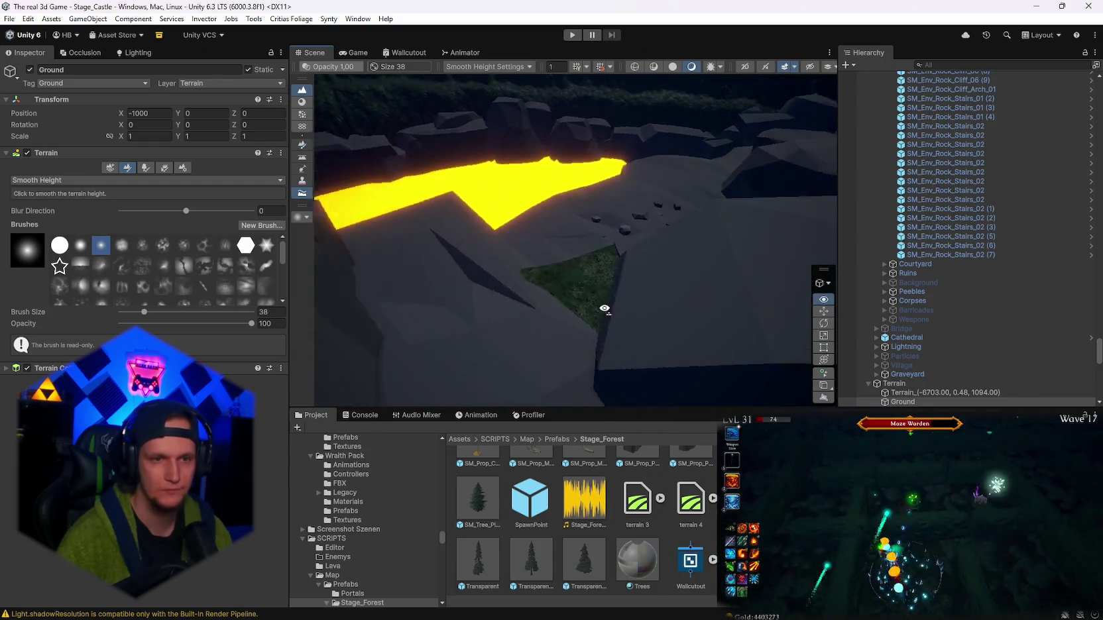
scroll(598, 307, up, 10)
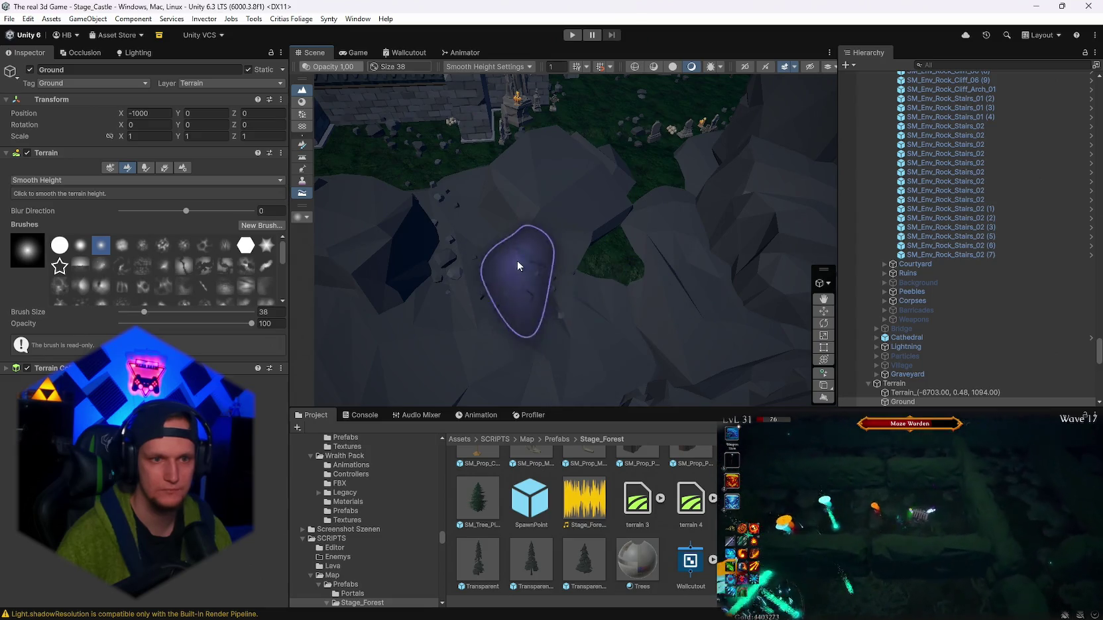
drag(548, 272, 434, 279)
mouse_move(561, 288)
mouse_down()
mouse_move(525, 244)
mouse_move(451, 248)
mouse_move(575, 240)
mouse_up()
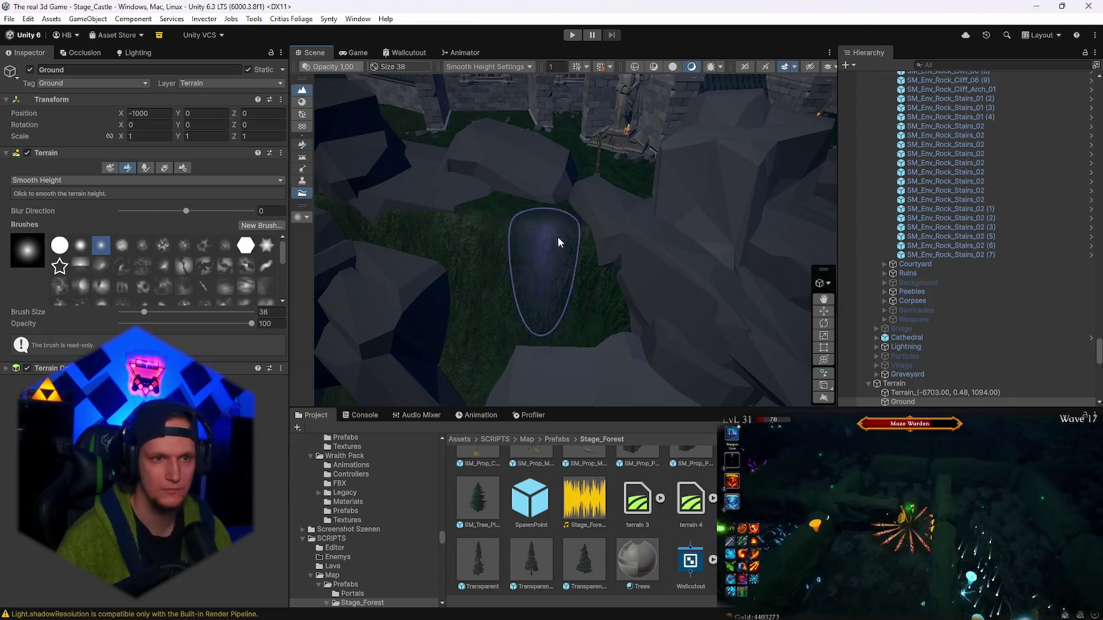
mouse_move(556, 353)
mouse_down()
mouse_move(484, 255)
mouse_move(431, 305)
mouse_move(516, 280)
mouse_up()
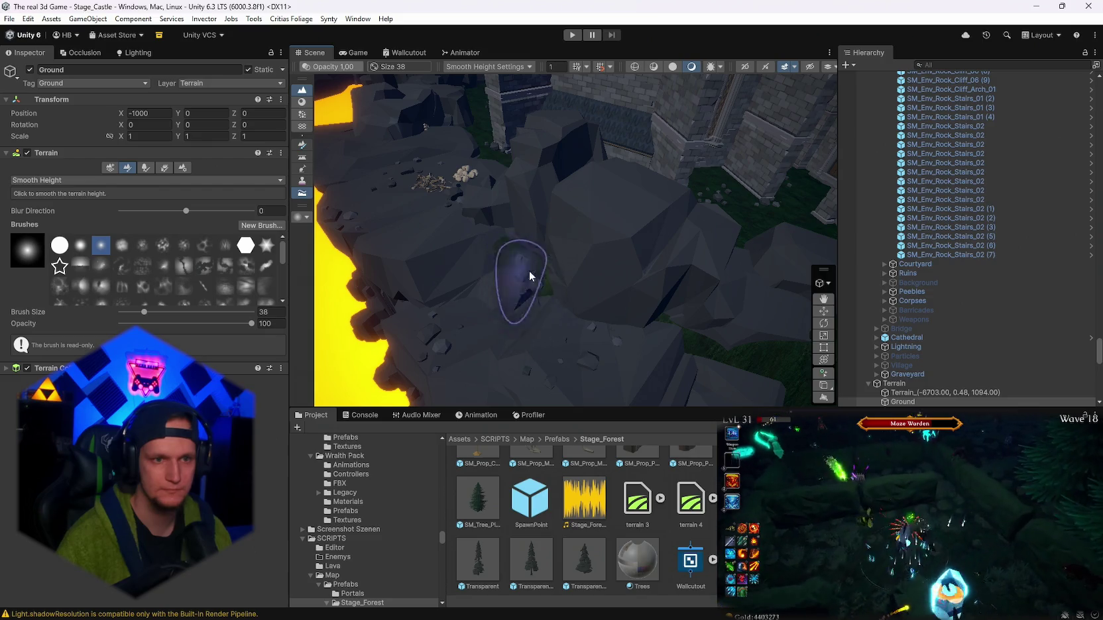
mouse_move(522, 273)
mouse_down()
mouse_move(707, 291)
mouse_move(596, 352)
mouse_move(539, 269)
mouse_move(582, 315)
mouse_move(505, 360)
mouse_up()
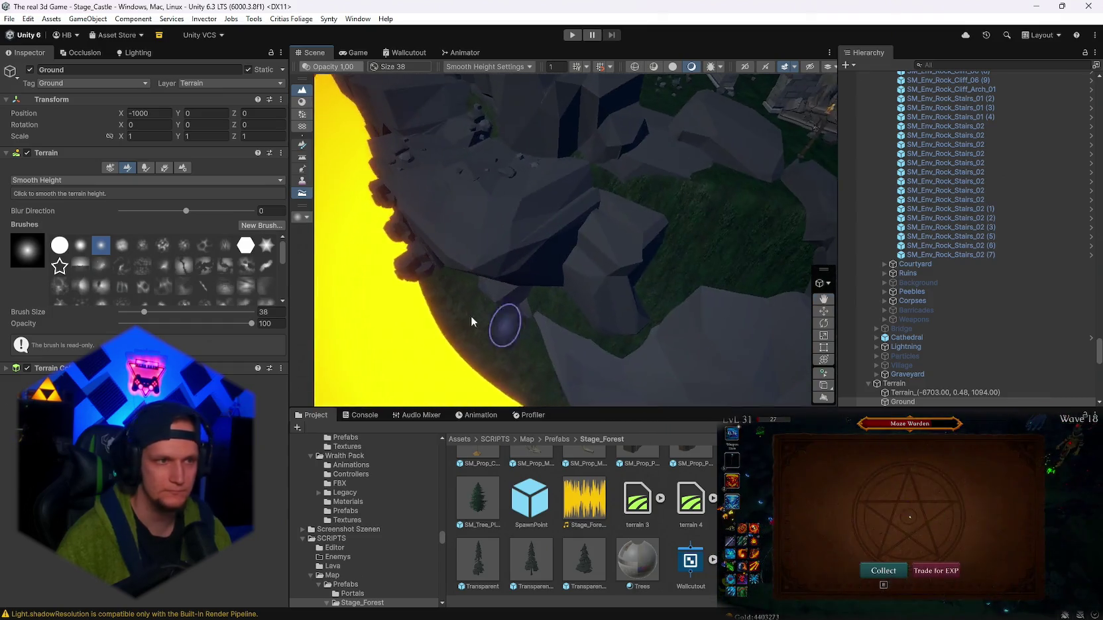
- Switch to Set Height at 6.855372 and level the cliff edge above the lava
click(67, 181)
click(50, 189)
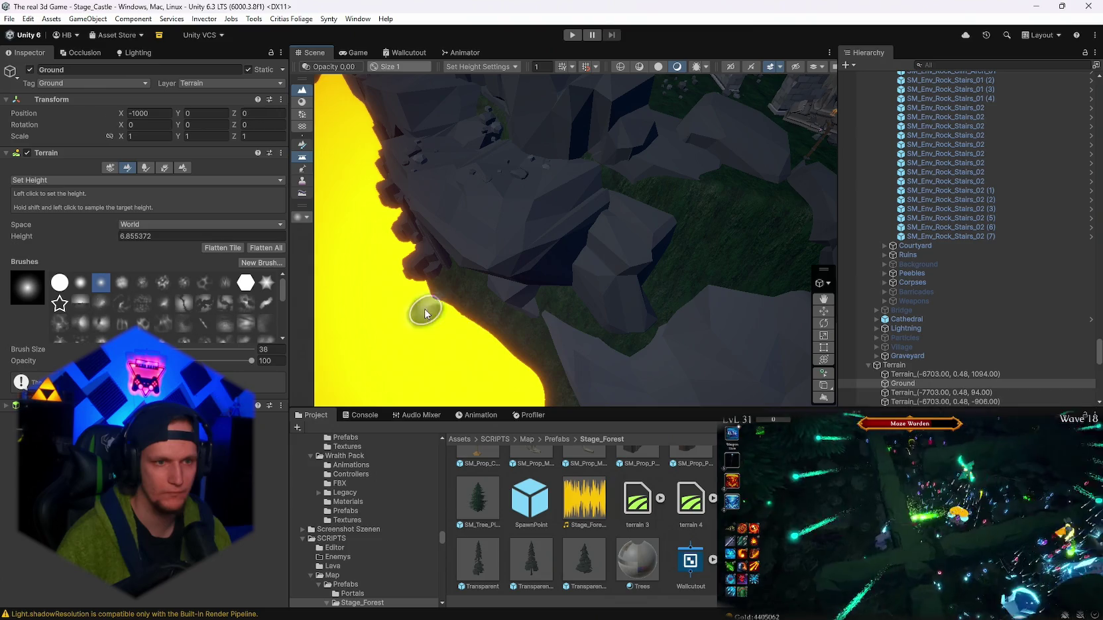
drag(530, 386, 623, 351)
mouse_move(567, 296)
mouse_down()
mouse_move(382, 291)
mouse_move(488, 267)
mouse_up()
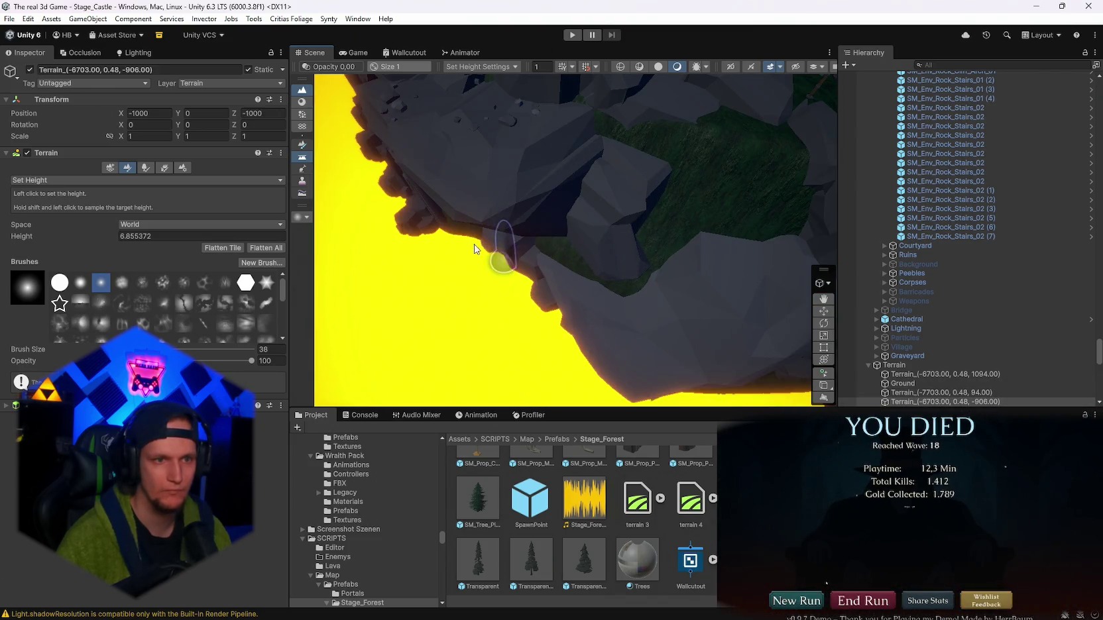
mouse_move(482, 270)
mouse_down()
mouse_move(645, 254)
mouse_move(575, 293)
mouse_move(648, 278)
mouse_move(545, 311)
mouse_up()
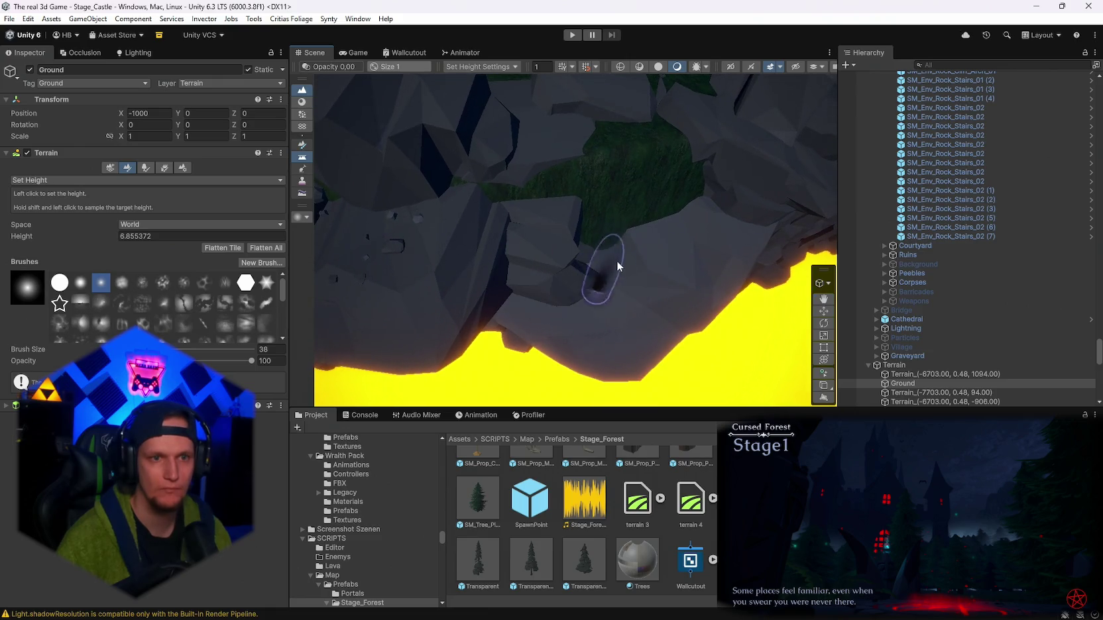
drag(552, 240, 553, 284)
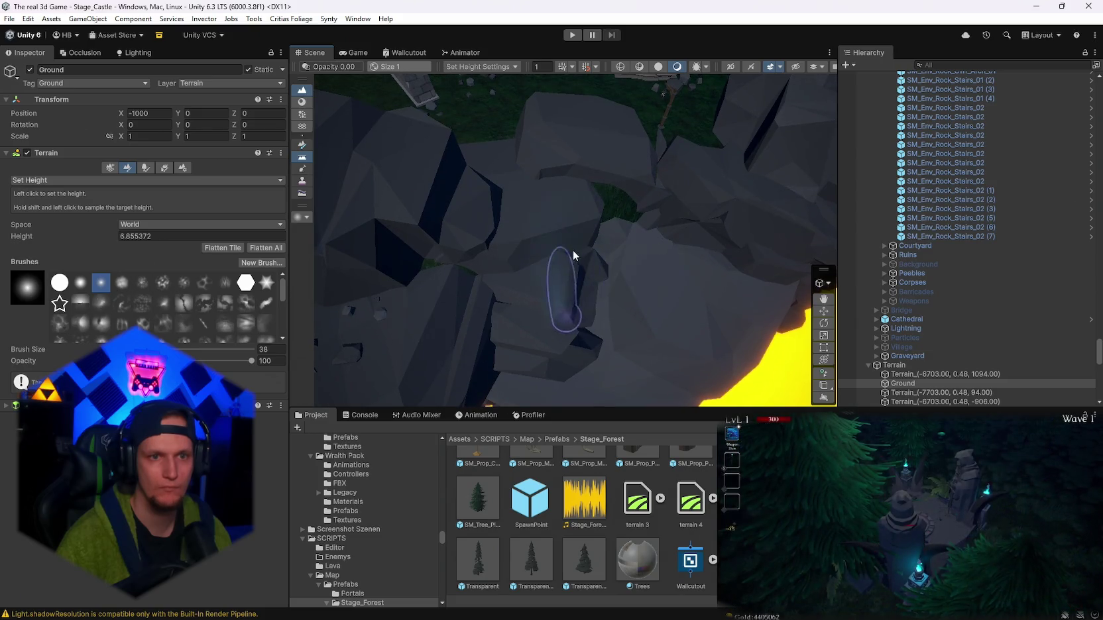
mouse_move(444, 283)
mouse_down()
mouse_move(382, 327)
mouse_move(426, 296)
mouse_move(576, 270)
mouse_move(521, 258)
mouse_move(741, 302)
mouse_move(535, 295)
mouse_move(414, 226)
mouse_move(608, 259)
mouse_move(613, 276)
mouse_move(670, 258)
mouse_move(679, 239)
mouse_move(610, 236)
mouse_move(552, 273)
mouse_move(411, 271)
mouse_move(364, 249)
mouse_move(650, 259)
mouse_move(520, 197)
mouse_move(230, 234)
mouse_move(75, 196)
mouse_move(157, 179)
mouse_move(645, 159)
mouse_move(714, 169)
mouse_move(682, 165)
mouse_move(334, 441)
mouse_up()
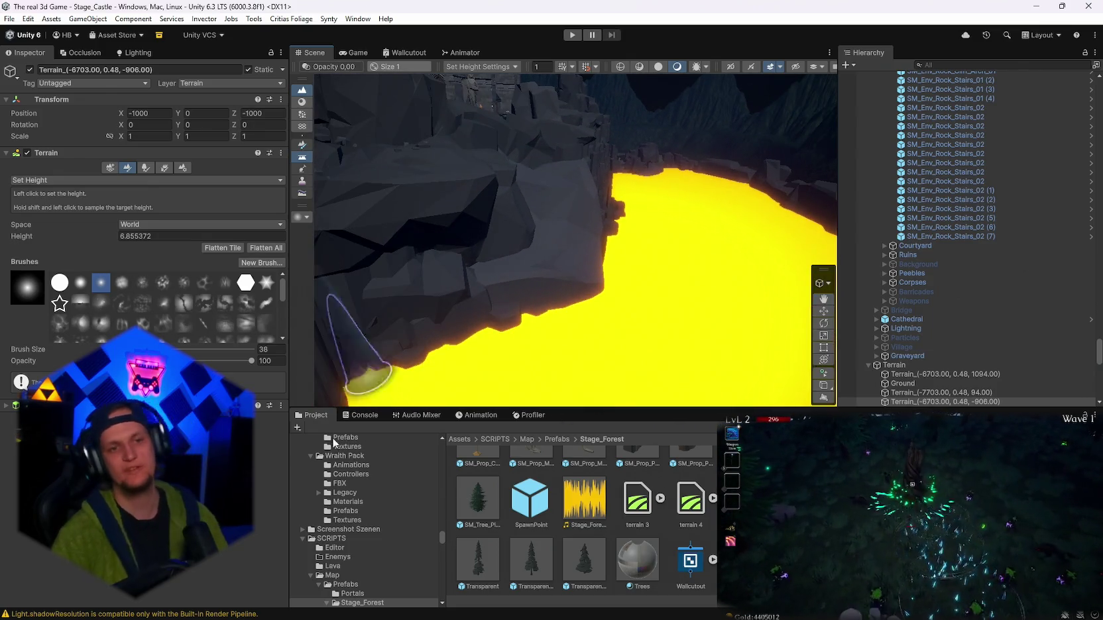
- Level the rock by the castle wall, the lava channel and the rock pillars
mouse_move(640, 336)
mouse_down()
mouse_move(487, 376)
mouse_move(530, 319)
mouse_move(475, 279)
mouse_move(591, 283)
mouse_move(583, 297)
mouse_move(474, 324)
mouse_move(424, 312)
mouse_move(323, 321)
mouse_move(592, 181)
mouse_up()
mouse_move(656, 159)
mouse_down()
mouse_move(679, 187)
mouse_move(635, 138)
mouse_move(584, 240)
mouse_up()
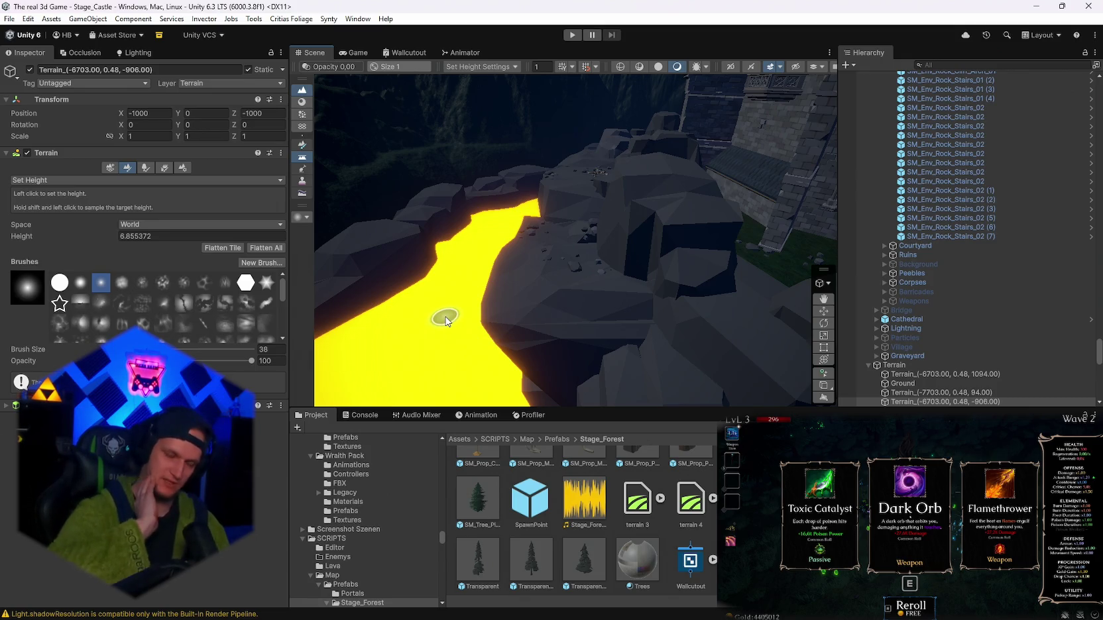
mouse_move(470, 329)
mouse_down()
mouse_move(504, 273)
mouse_move(562, 271)
mouse_move(595, 289)
mouse_move(562, 251)
mouse_move(596, 207)
mouse_move(610, 216)
mouse_move(615, 236)
mouse_move(603, 205)
mouse_move(493, 271)
mouse_up()
scroll(772, 278, up, 3)
mouse_move(584, 180)
mouse_down()
mouse_move(784, 156)
mouse_move(755, 151)
mouse_move(607, 290)
mouse_move(650, 274)
mouse_move(744, 300)
mouse_move(556, 315)
mouse_move(581, 320)
mouse_move(563, 223)
mouse_move(829, 242)
mouse_move(1032, 236)
mouse_move(858, 242)
mouse_move(838, 267)
mouse_move(464, 291)
mouse_move(672, 323)
mouse_move(451, 285)
mouse_move(583, 308)
mouse_move(426, 259)
mouse_move(584, 273)
mouse_move(386, 238)
mouse_move(500, 260)
mouse_move(711, 244)
mouse_move(485, 216)
mouse_move(514, 192)
mouse_move(684, 187)
mouse_move(628, 218)
mouse_up()
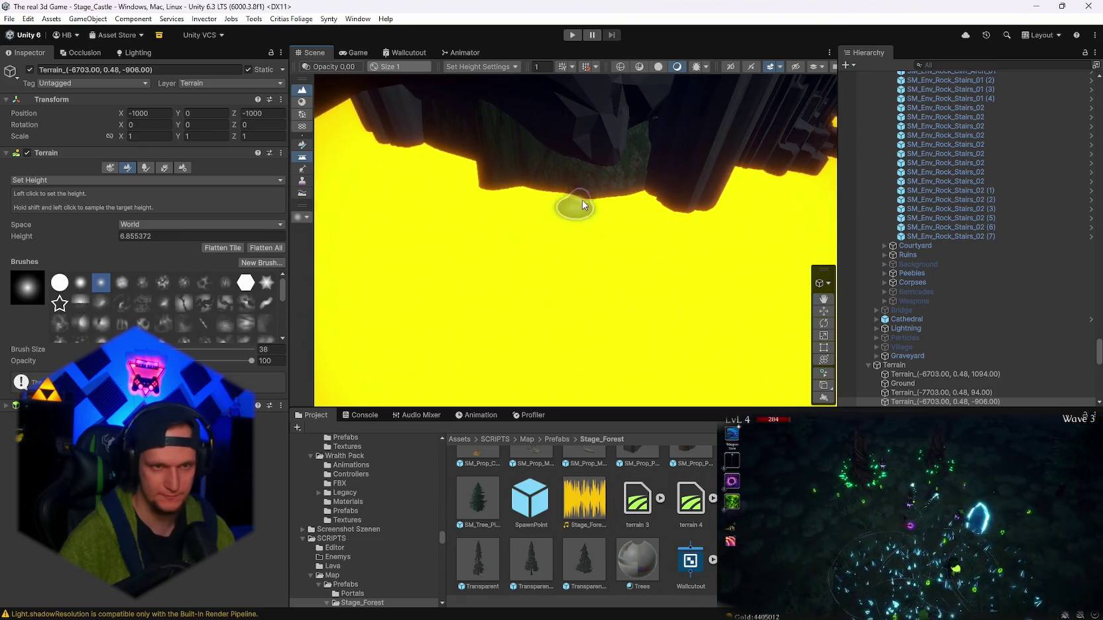
mouse_move(503, 183)
mouse_down()
mouse_move(597, 148)
mouse_move(652, 273)
mouse_up()
click(72, 180)
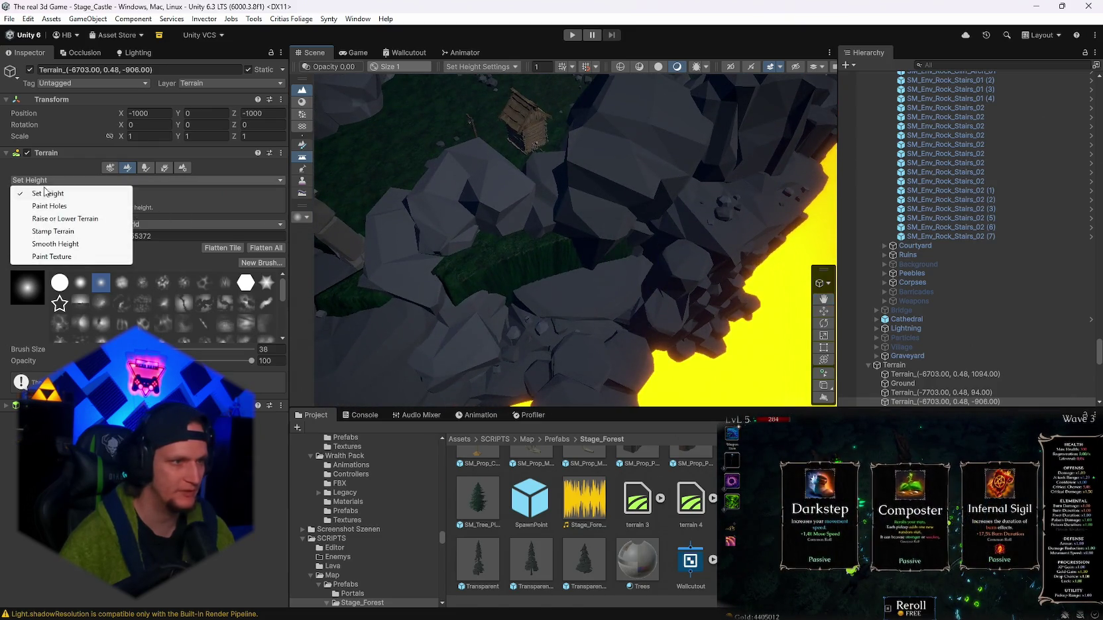
- Sample height 132.0026 and raise the grassy ledge among the rocks to it
click(53, 188)
mouse_move(504, 217)
mouse_down()
mouse_move(512, 207)
mouse_move(609, 216)
mouse_move(342, 246)
mouse_move(557, 190)
mouse_move(551, 199)
mouse_up()
shift+click(521, 215)
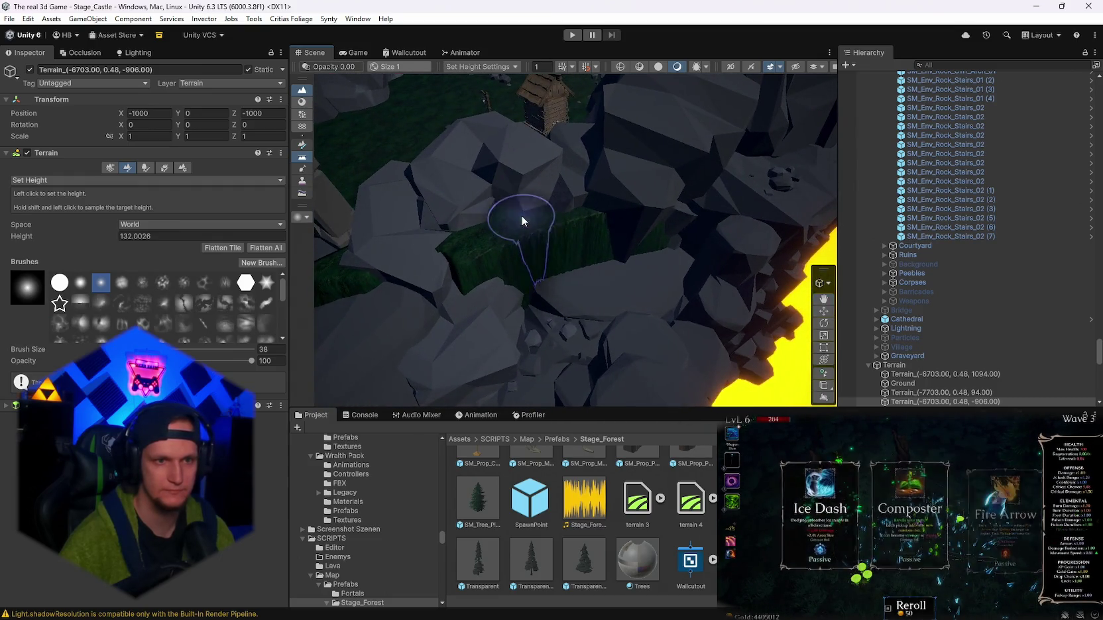
mouse_move(612, 235)
mouse_down()
mouse_move(640, 228)
mouse_move(591, 291)
mouse_move(583, 272)
mouse_move(608, 248)
mouse_up()
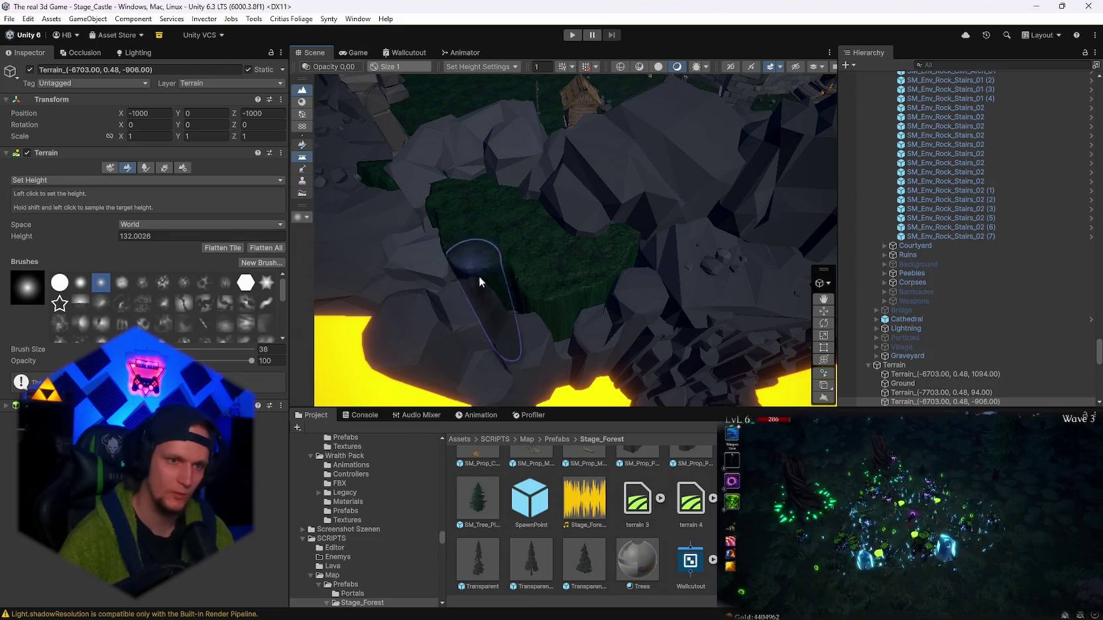
mouse_move(515, 286)
mouse_down()
mouse_move(517, 315)
mouse_move(580, 268)
mouse_up()
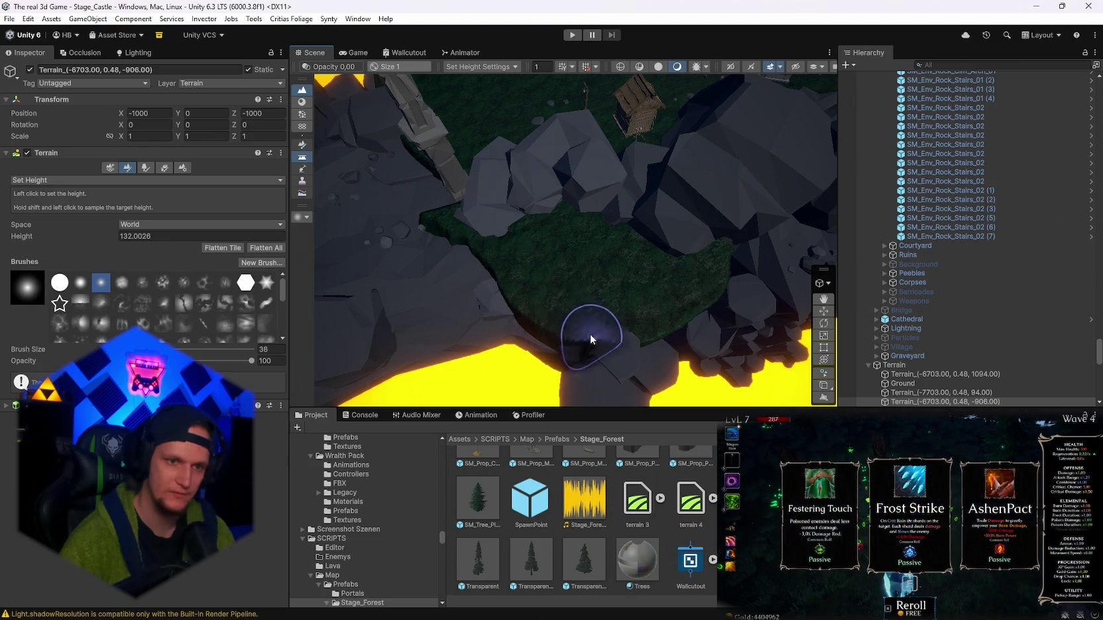
mouse_move(639, 307)
mouse_down()
mouse_move(567, 296)
mouse_move(593, 273)
mouse_move(640, 273)
mouse_move(649, 225)
mouse_up()
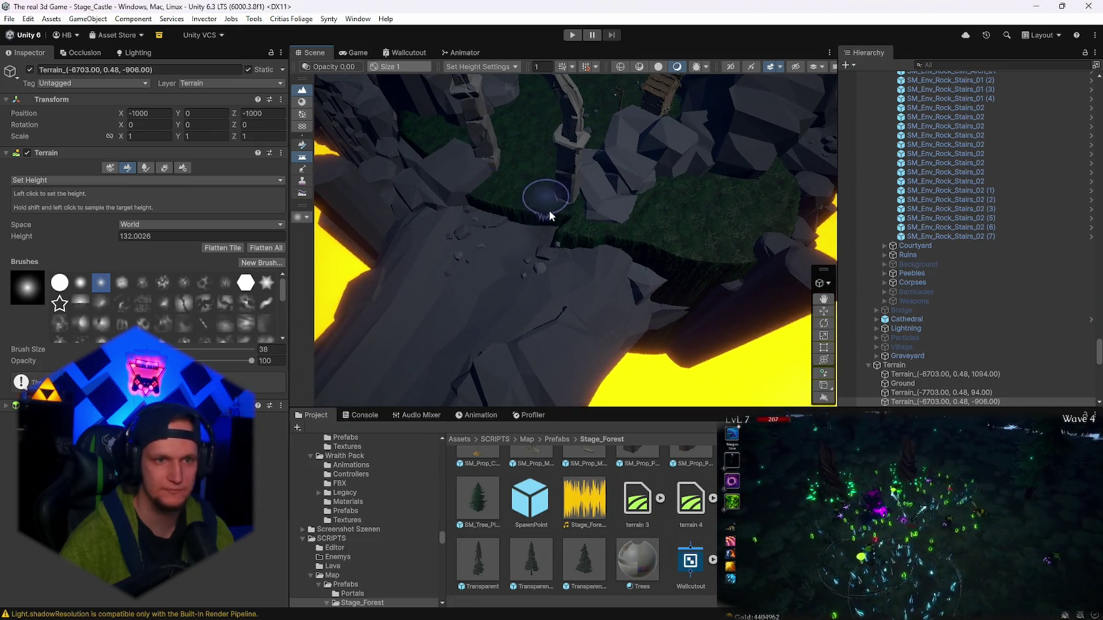
- On the other terrain tile set target height 6, then switch to Smooth Height
mouse_move(548, 222)
mouse_down()
mouse_move(468, 217)
mouse_move(509, 202)
mouse_move(624, 360)
mouse_up()
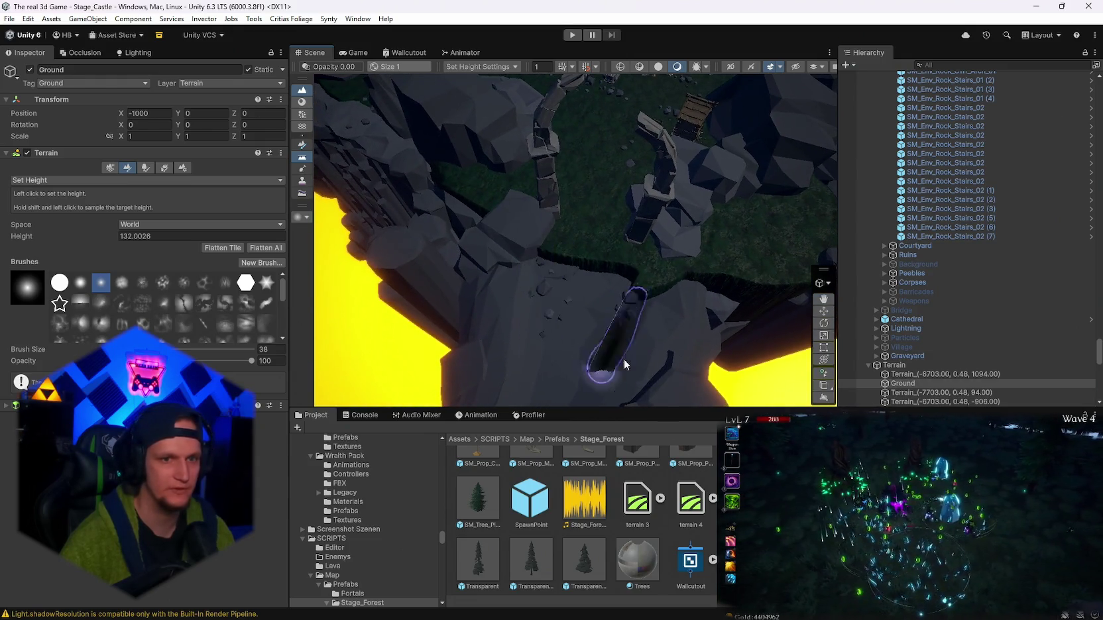
drag(698, 383, 616, 345)
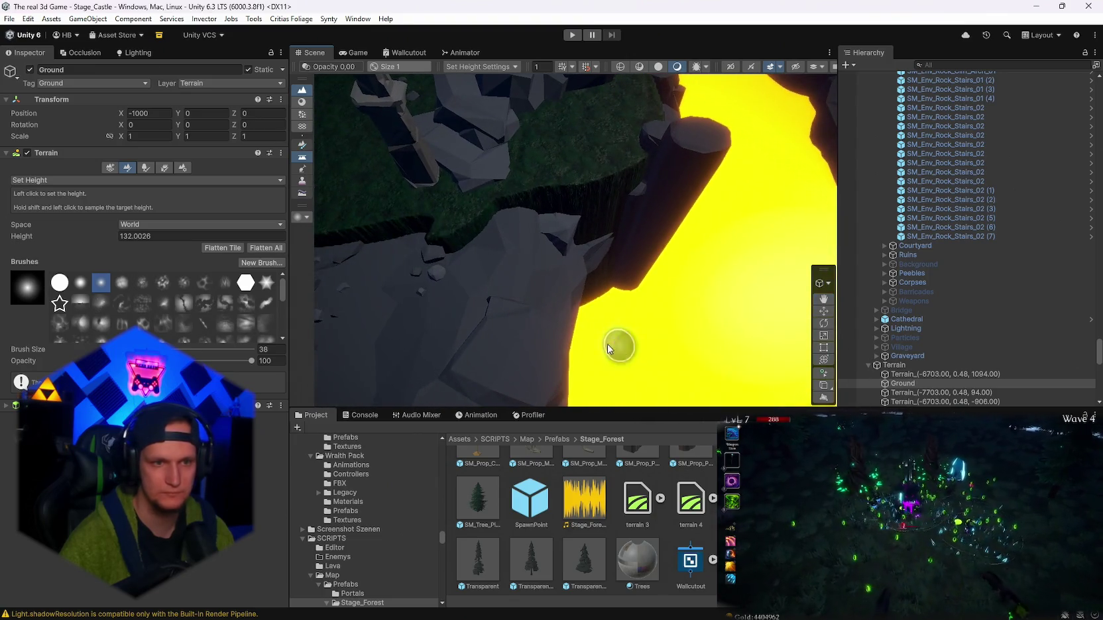
shift+click(460, 331)
drag(533, 339, 581, 327)
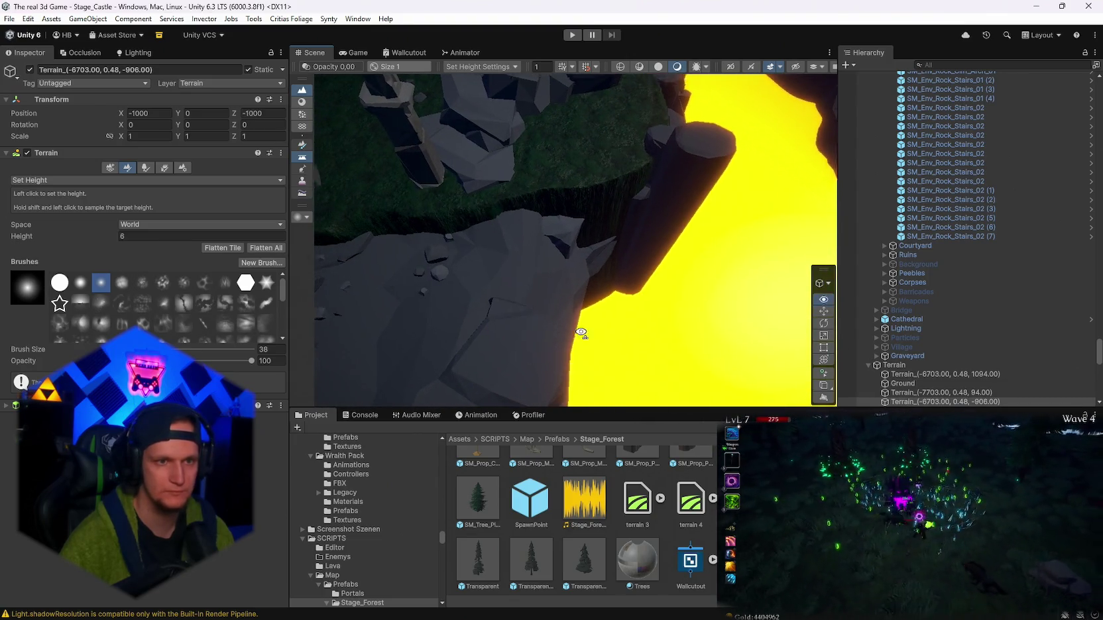
click(146, 179)
click(55, 244)
drag(317, 247, 169, 229)
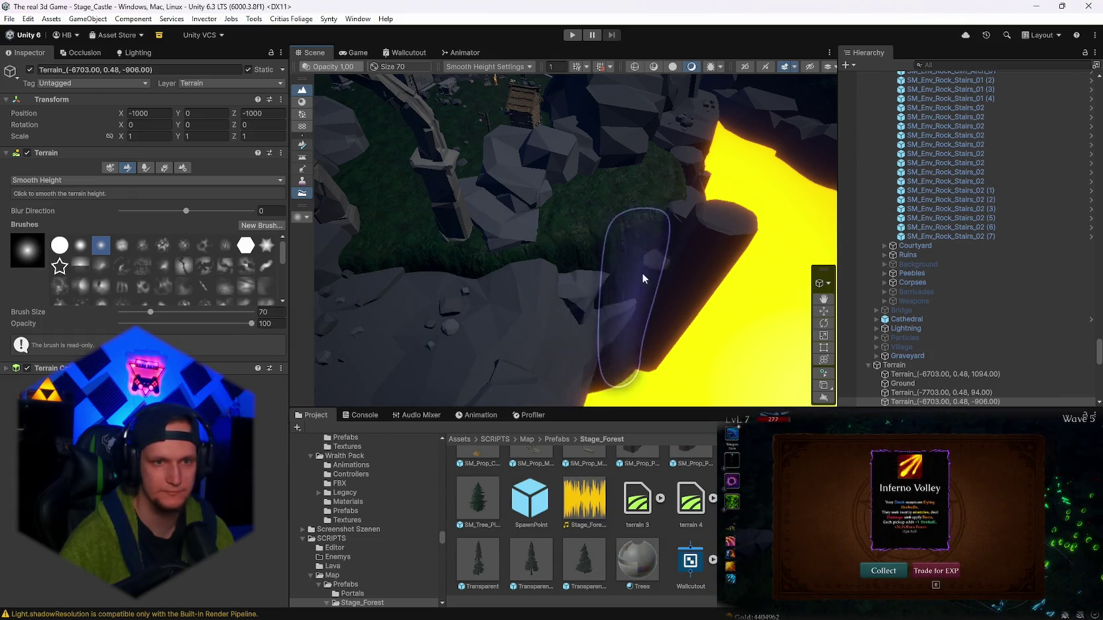
- Smooth the cliff edge beside the lava, then select Set Height
drag(614, 372, 659, 252)
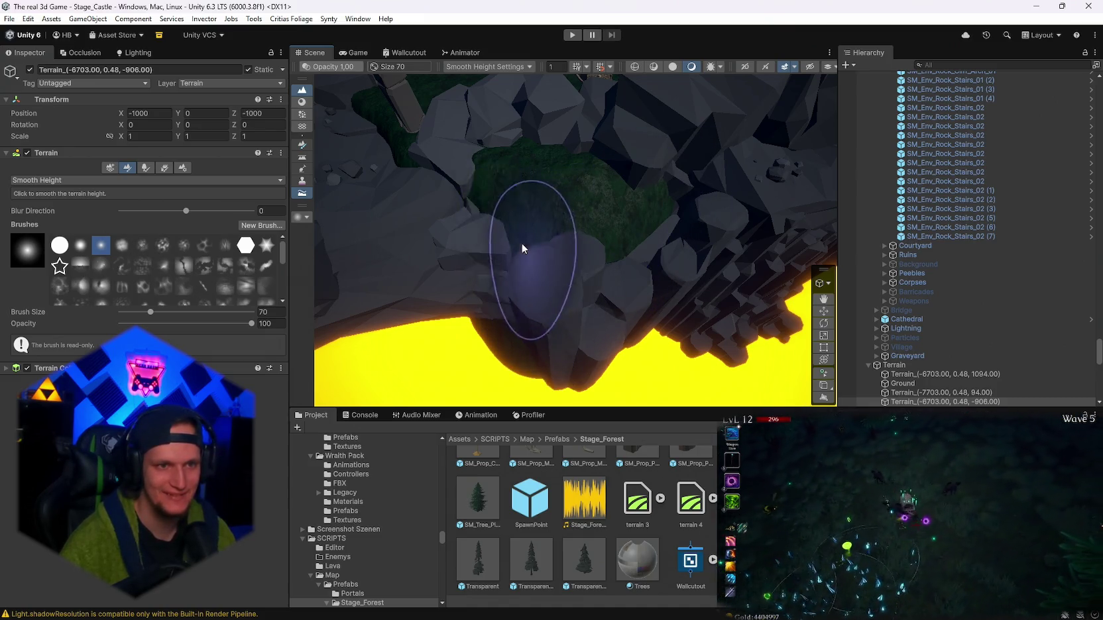
mouse_move(571, 211)
mouse_down()
mouse_move(623, 179)
mouse_move(793, 185)
mouse_move(716, 199)
mouse_move(614, 325)
mouse_move(411, 265)
mouse_up()
click(80, 179)
click(47, 187)
- Level the cliff's low side at height 6 among the lava-side rocks, then resume smoothing
drag(665, 357, 689, 354)
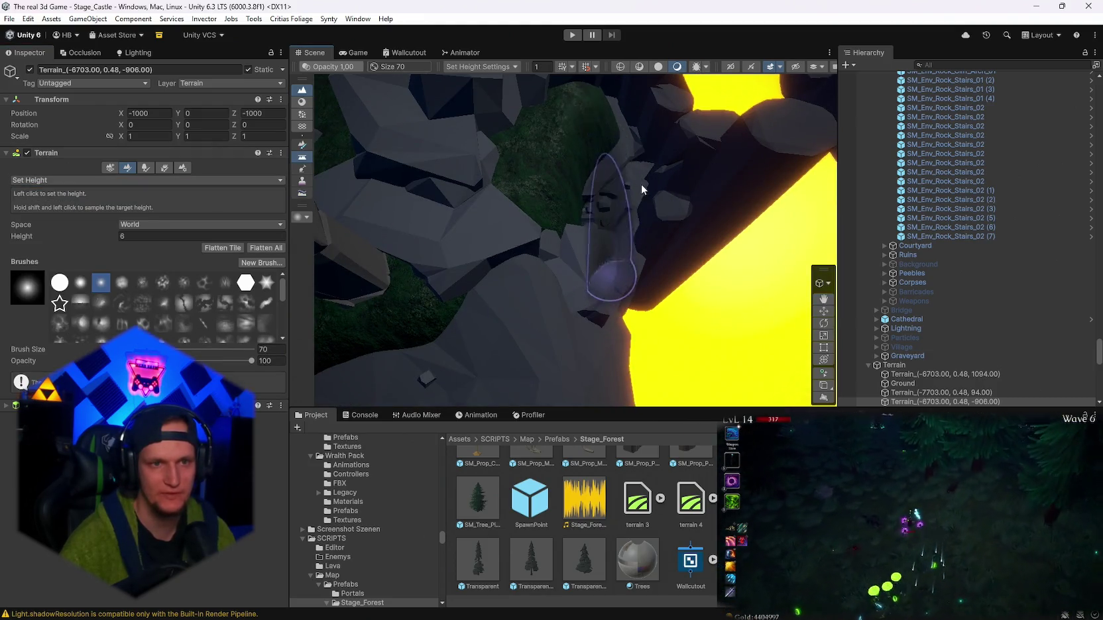
mouse_move(583, 271)
mouse_down()
mouse_move(530, 217)
mouse_move(418, 259)
mouse_move(602, 262)
mouse_move(562, 246)
mouse_move(628, 290)
mouse_move(613, 294)
mouse_move(702, 298)
mouse_move(473, 228)
mouse_move(444, 202)
mouse_move(509, 207)
mouse_move(480, 221)
mouse_move(546, 175)
mouse_move(570, 203)
mouse_move(655, 194)
mouse_move(788, 237)
mouse_move(763, 245)
mouse_move(654, 206)
mouse_up()
drag(678, 215, 749, 237)
click(56, 181)
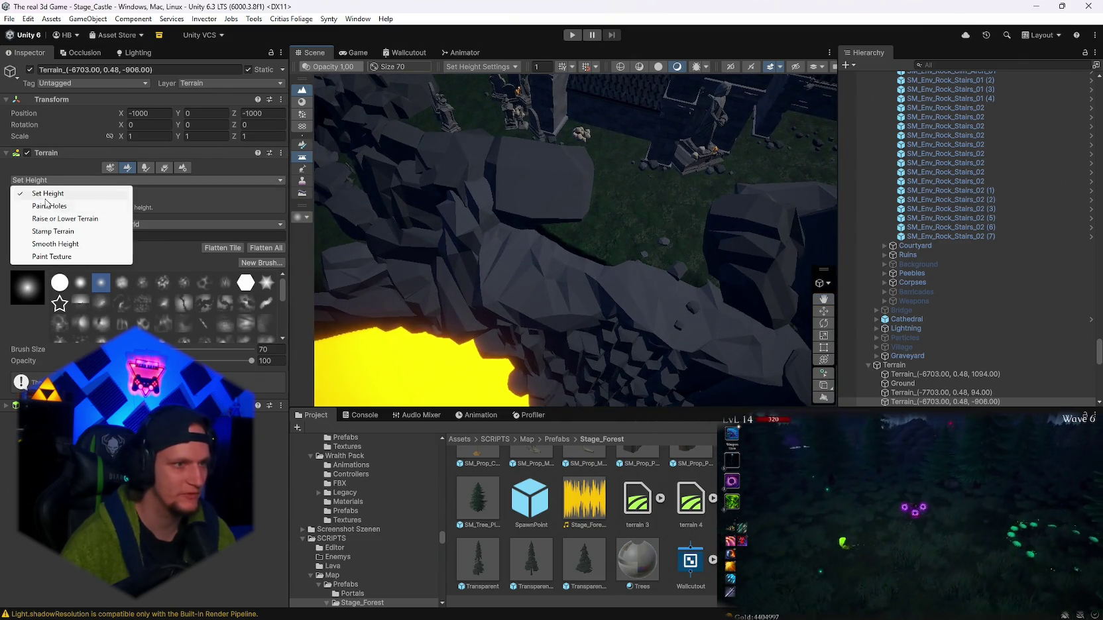
click(55, 243)
- Select the Ground terrain and smooth the rock slope beside the stone pillar
click(629, 276)
mouse_move(629, 275)
mouse_down()
mouse_move(648, 265)
mouse_move(635, 253)
mouse_move(565, 255)
mouse_move(611, 209)
mouse_move(694, 206)
mouse_move(521, 327)
mouse_move(556, 314)
mouse_move(372, 305)
mouse_move(603, 286)
mouse_move(561, 296)
mouse_move(622, 280)
mouse_up()
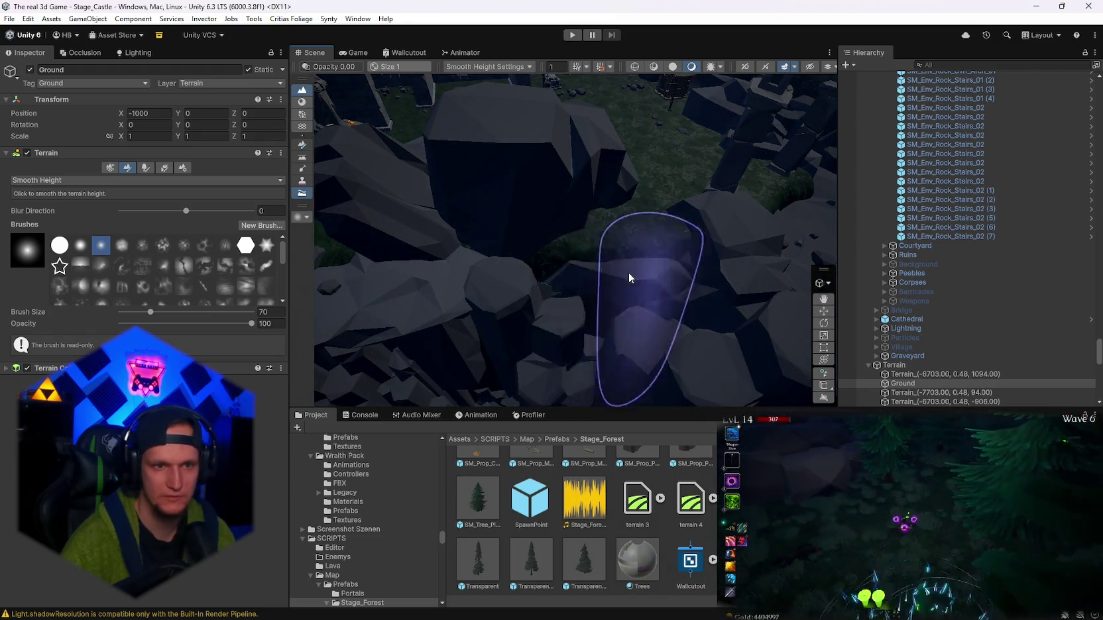
mouse_move(595, 207)
mouse_down()
mouse_move(539, 207)
mouse_move(740, 214)
mouse_up()
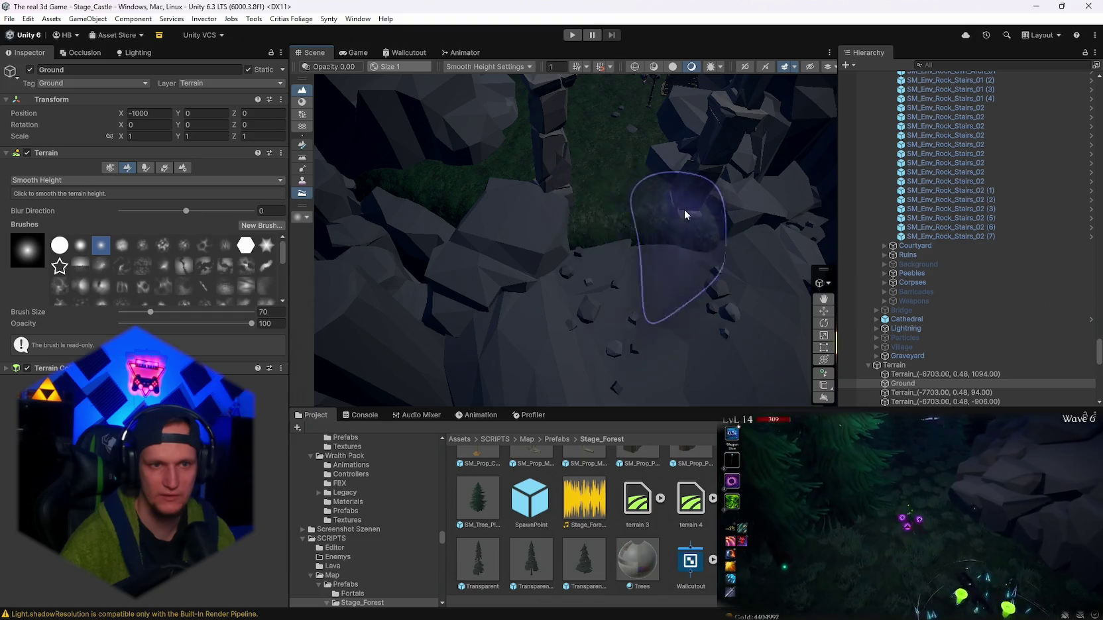
drag(333, 190, 527, 189)
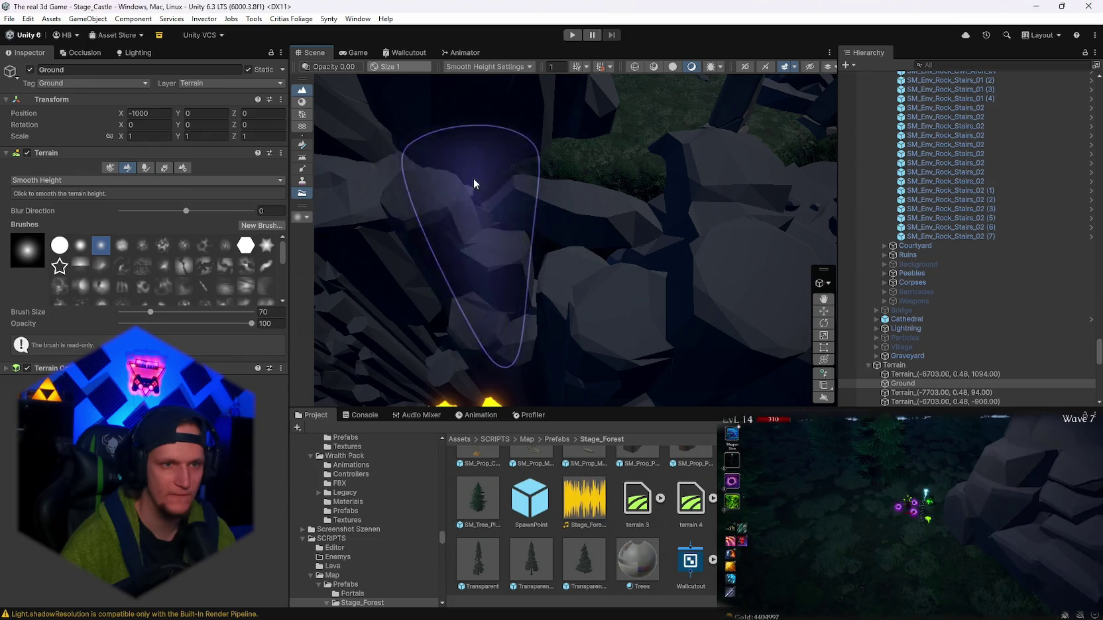
mouse_move(504, 192)
mouse_down()
mouse_move(559, 159)
mouse_move(560, 241)
mouse_move(925, 285)
mouse_move(1043, 238)
mouse_move(709, 158)
mouse_move(788, 148)
mouse_move(808, 163)
mouse_move(783, 197)
mouse_move(681, 179)
mouse_move(513, 179)
mouse_move(488, 241)
mouse_move(543, 258)
mouse_move(994, 237)
mouse_move(648, 149)
mouse_move(547, 153)
mouse_move(659, 175)
mouse_move(619, 184)
mouse_move(692, 292)
mouse_up()
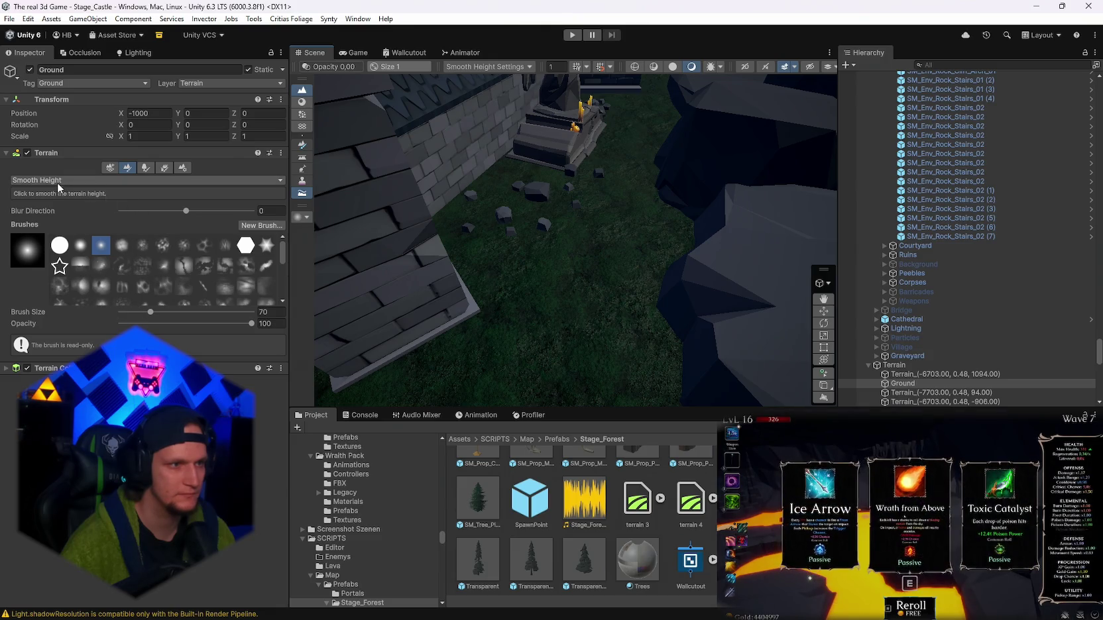
click(44, 195)
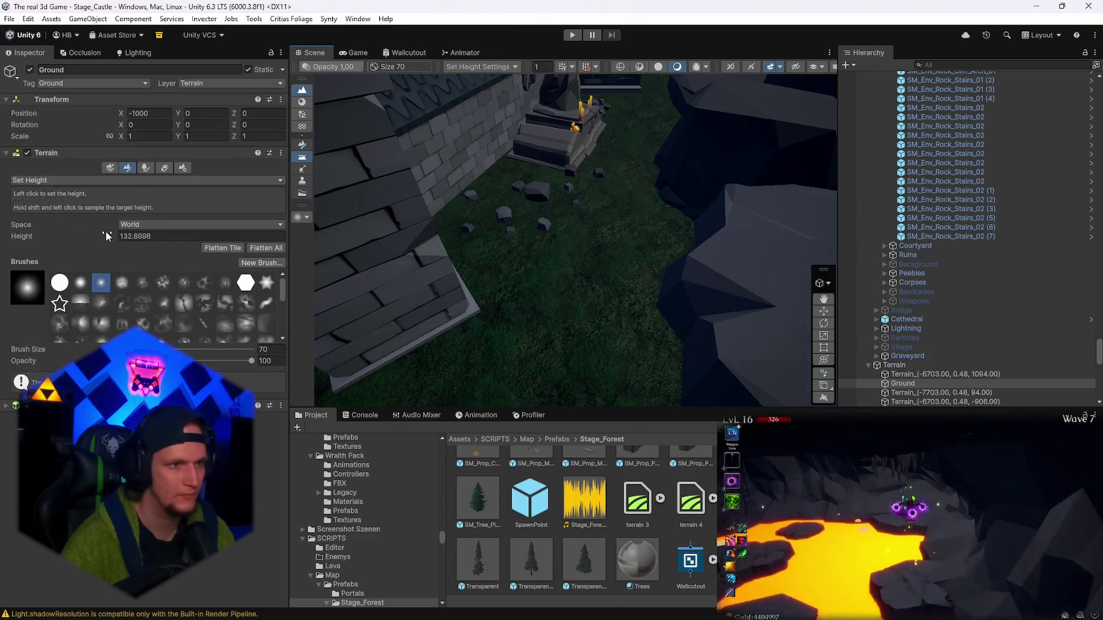
- Sample the grass height 134.2 near the castle wall and apply it beside the wall and statue
shift+click(561, 224)
mouse_move(619, 203)
mouse_down()
mouse_move(539, 191)
mouse_move(572, 287)
mouse_up()
click(669, 265)
mouse_move(669, 265)
mouse_down()
mouse_move(591, 258)
mouse_move(471, 278)
mouse_move(629, 227)
mouse_move(512, 238)
mouse_move(484, 226)
mouse_up()
mouse_move(639, 230)
mouse_down()
mouse_move(783, 236)
mouse_move(572, 241)
mouse_move(582, 271)
mouse_up()
mouse_move(652, 239)
mouse_down()
mouse_move(740, 263)
mouse_move(645, 226)
mouse_move(645, 238)
mouse_up()
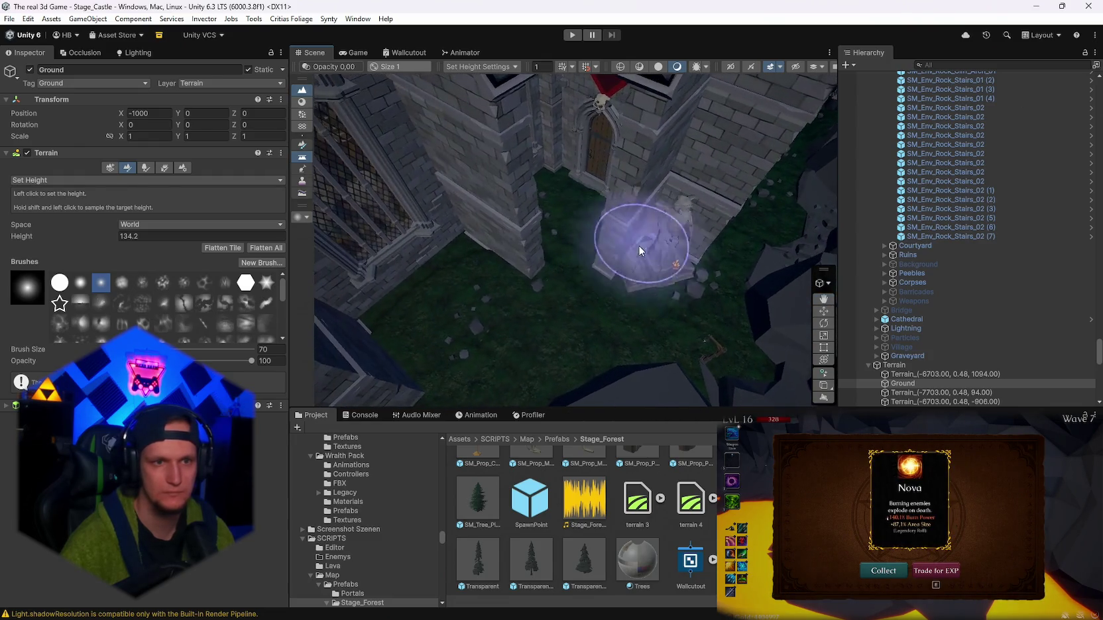
- Switch to Smooth Height (size 70, Blur Direction 0) and smooth the grass toward the graveyard tombs
click(146, 180)
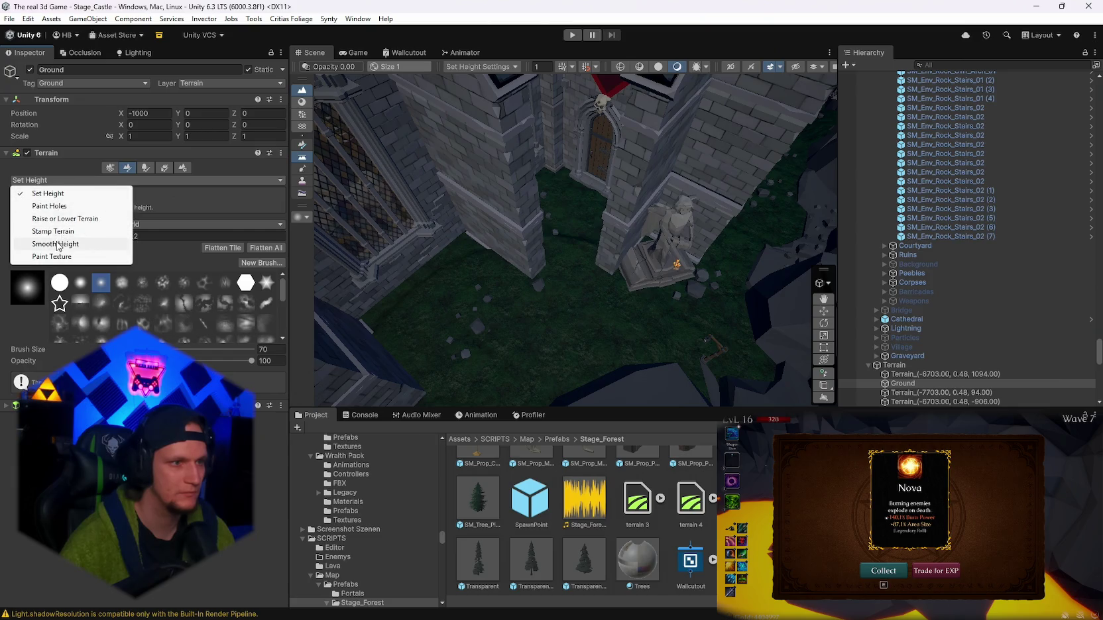
click(40, 243)
mouse_move(770, 260)
mouse_down()
mouse_move(795, 229)
mouse_move(401, 197)
mouse_move(550, 222)
mouse_move(628, 254)
mouse_up()
drag(517, 214, 638, 212)
drag(502, 159, 727, 320)
mouse_move(539, 173)
mouse_down()
mouse_move(458, 285)
mouse_move(533, 173)
mouse_move(577, 265)
mouse_move(541, 278)
mouse_move(349, 242)
mouse_move(536, 295)
mouse_move(429, 218)
mouse_move(458, 226)
mouse_move(332, 246)
mouse_move(524, 217)
mouse_move(689, 211)
mouse_up()
mouse_move(534, 342)
mouse_down()
mouse_move(553, 338)
mouse_move(425, 224)
mouse_move(443, 221)
mouse_up()
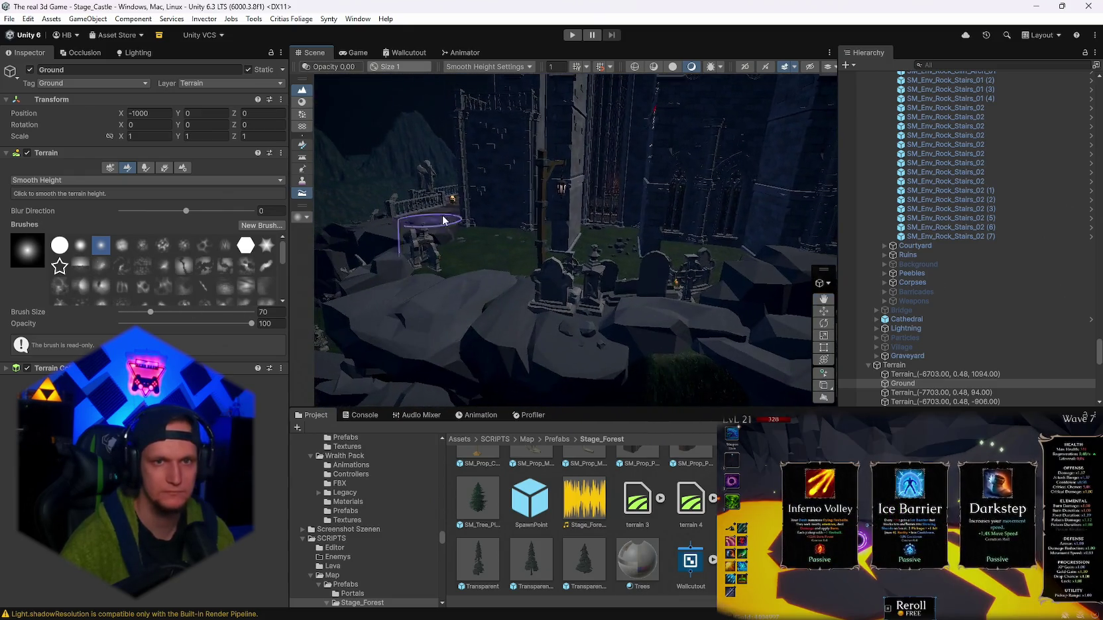
mouse_move(725, 159)
mouse_down()
mouse_move(571, 179)
mouse_move(852, 169)
mouse_move(951, 207)
mouse_move(953, 222)
mouse_move(1024, 222)
mouse_move(1021, 204)
mouse_move(998, 233)
mouse_up()
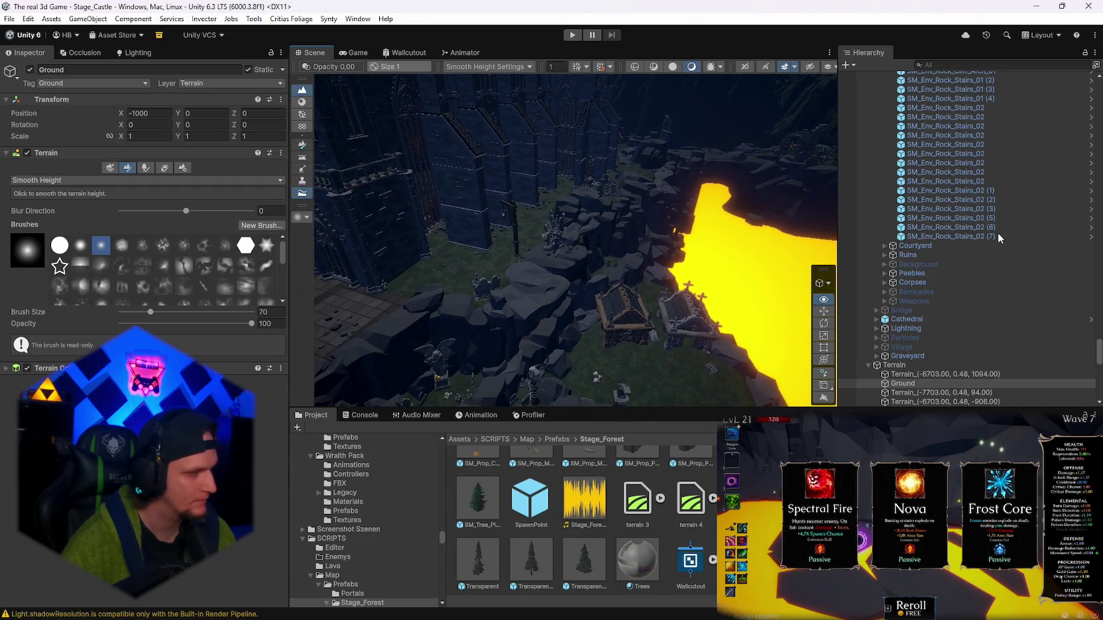
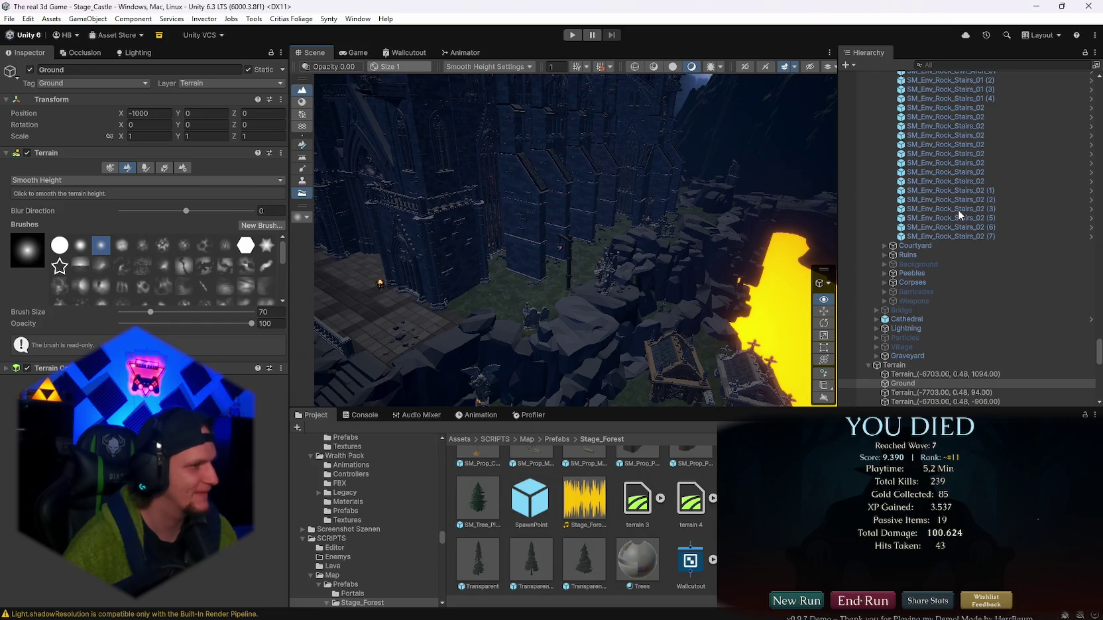
- Fly the view past the houses and valley to the rocky ground near the ruins
key(f)
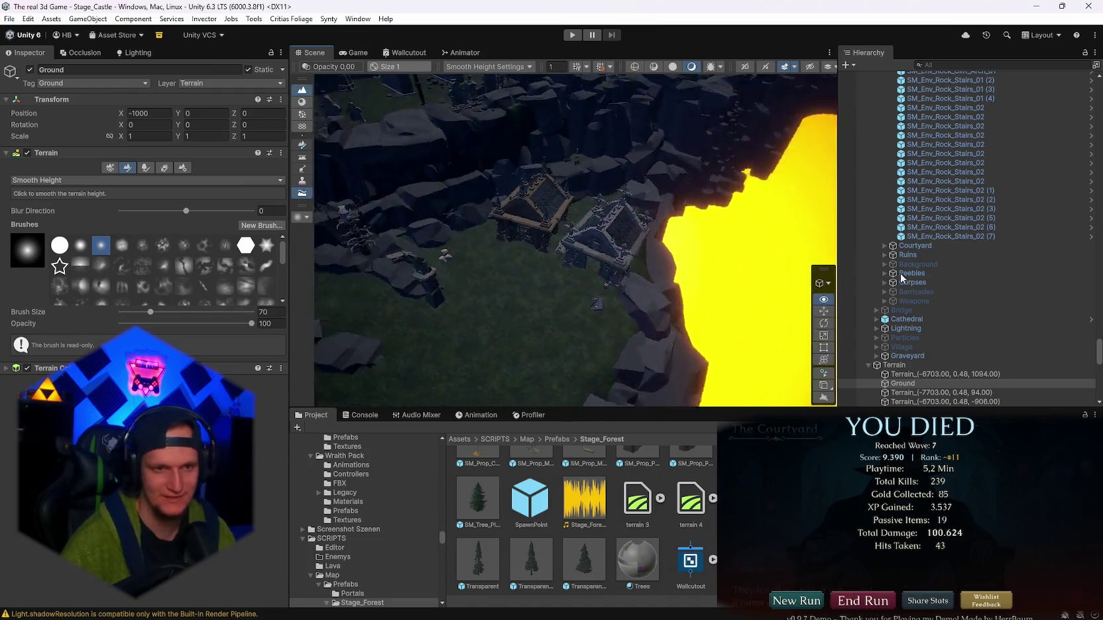
drag(802, 274, 778, 276)
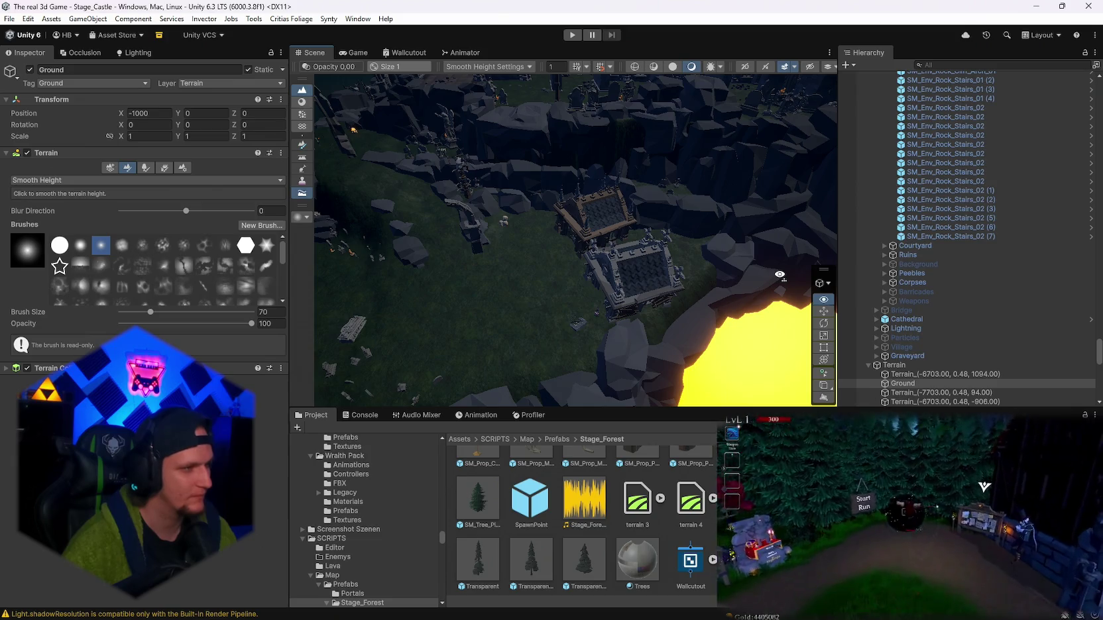
key(d)
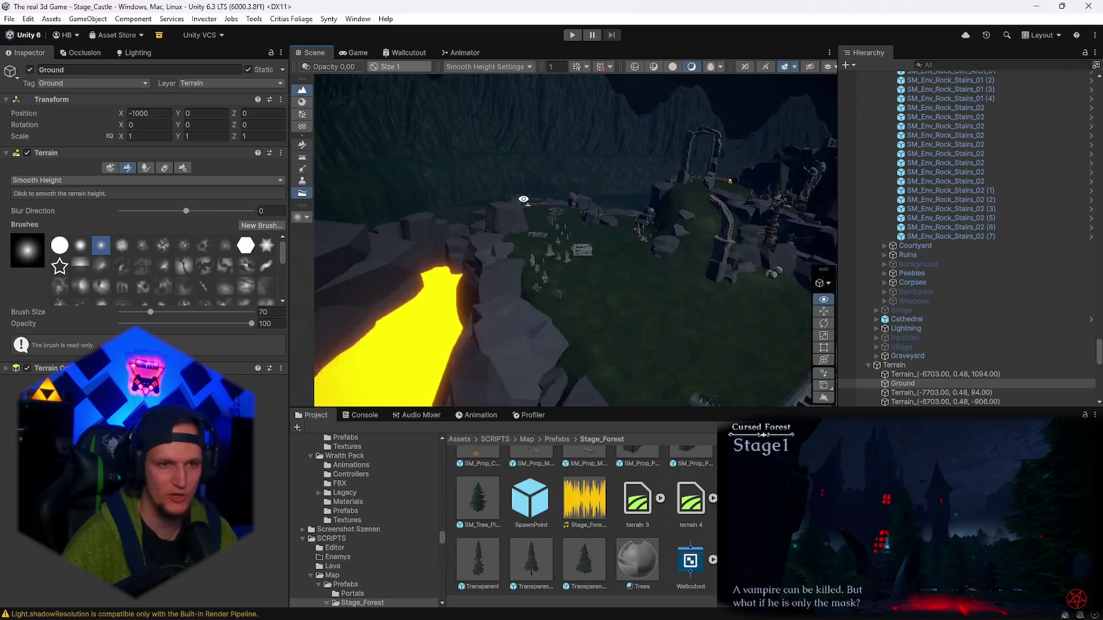
key(w)
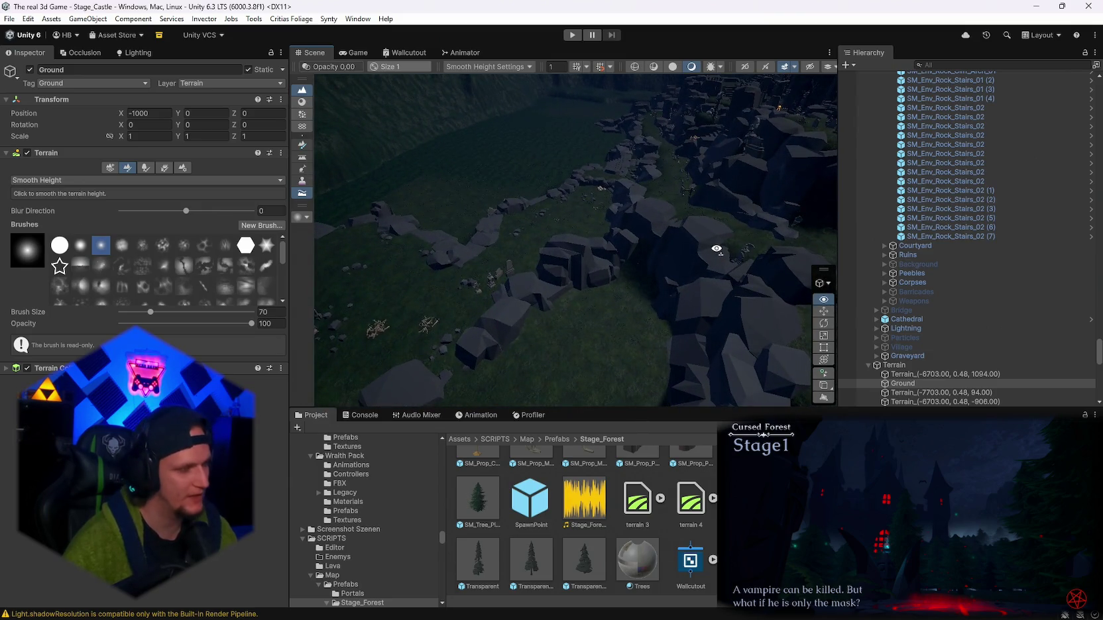
key(w)
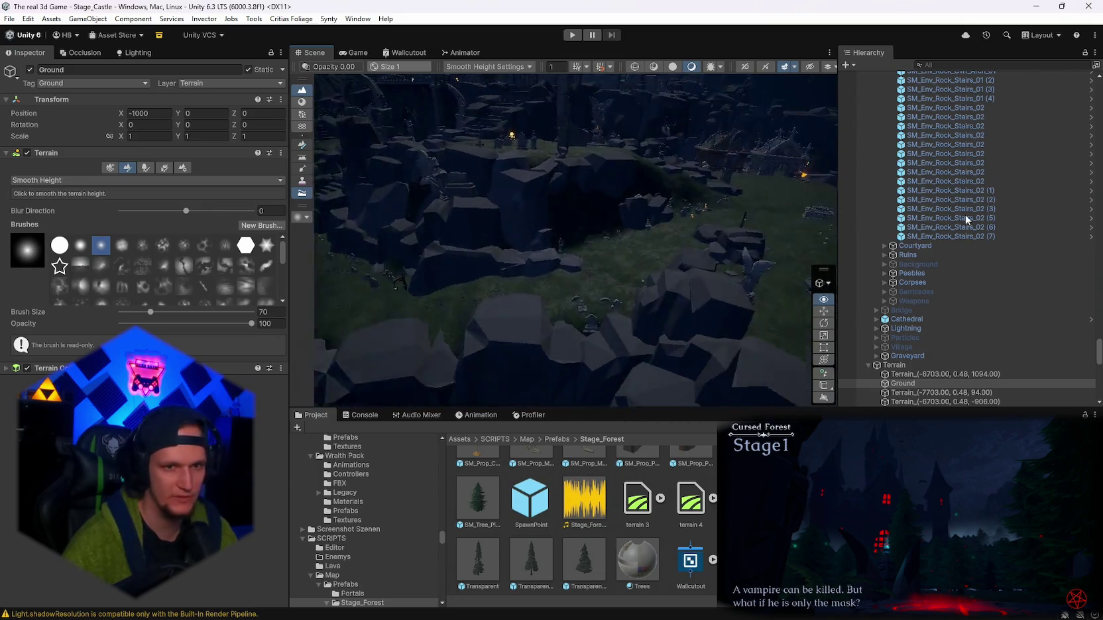
key(w)
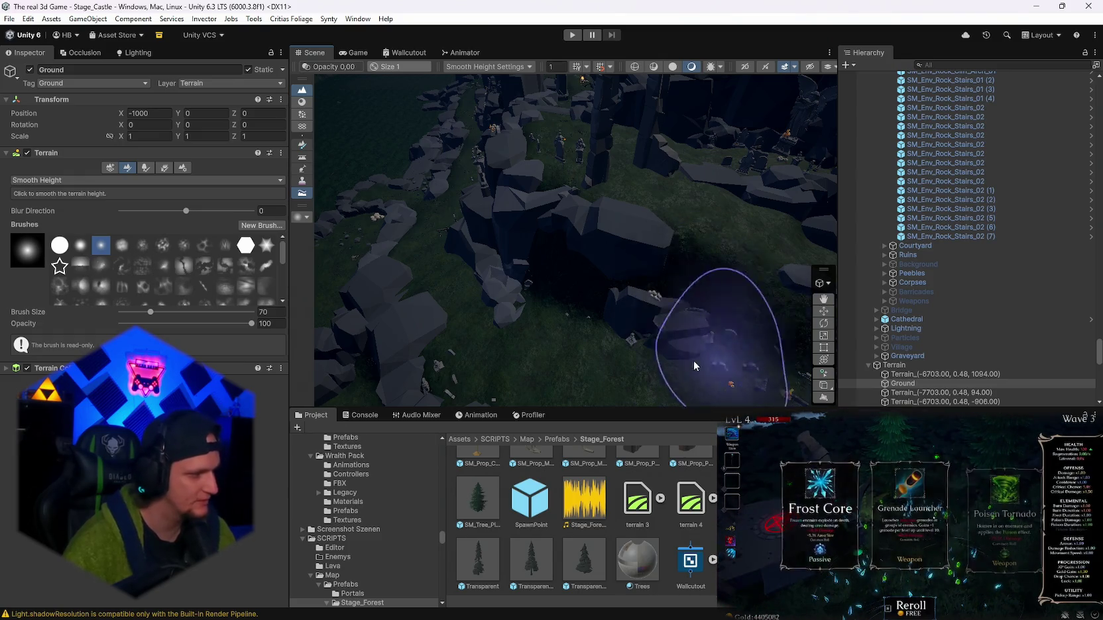
mouse_move(697, 283)
mouse_down()
mouse_move(643, 292)
mouse_move(510, 246)
mouse_up()
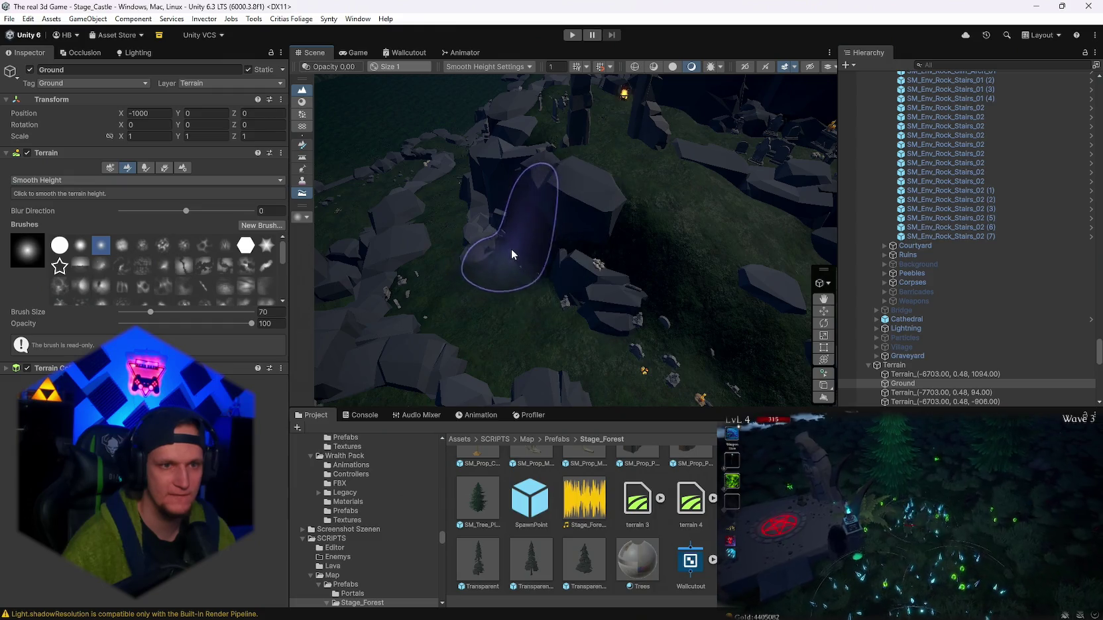
scroll(524, 246, down, 5)
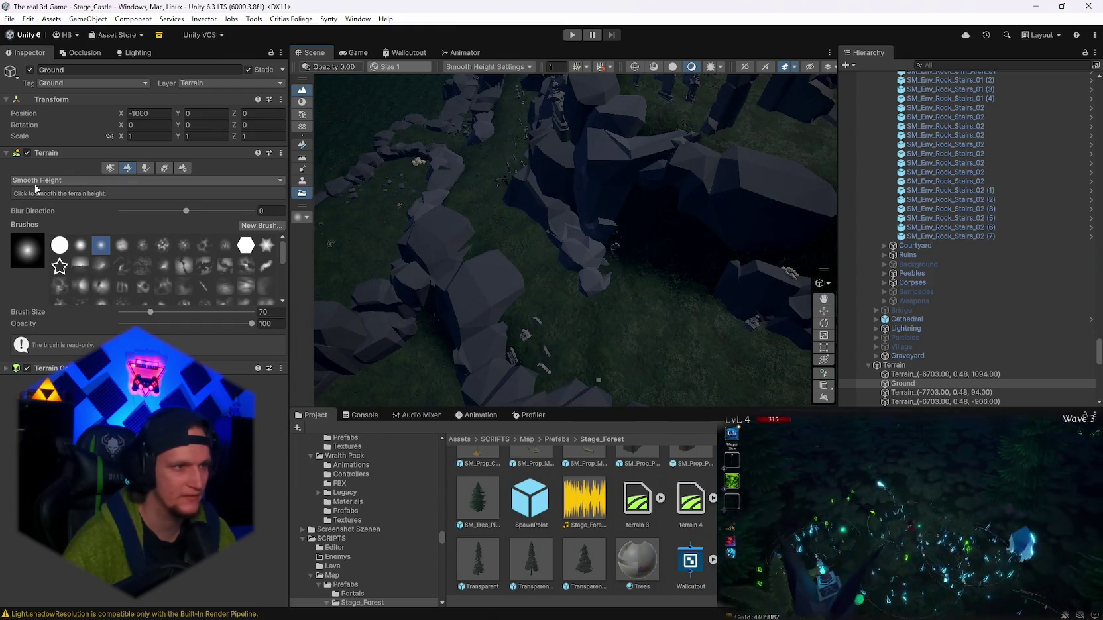
- Switch the Ground terrain to Set Height, sample 63.99304, and level the grassy patch among the rocks
click(36, 180)
click(36, 191)
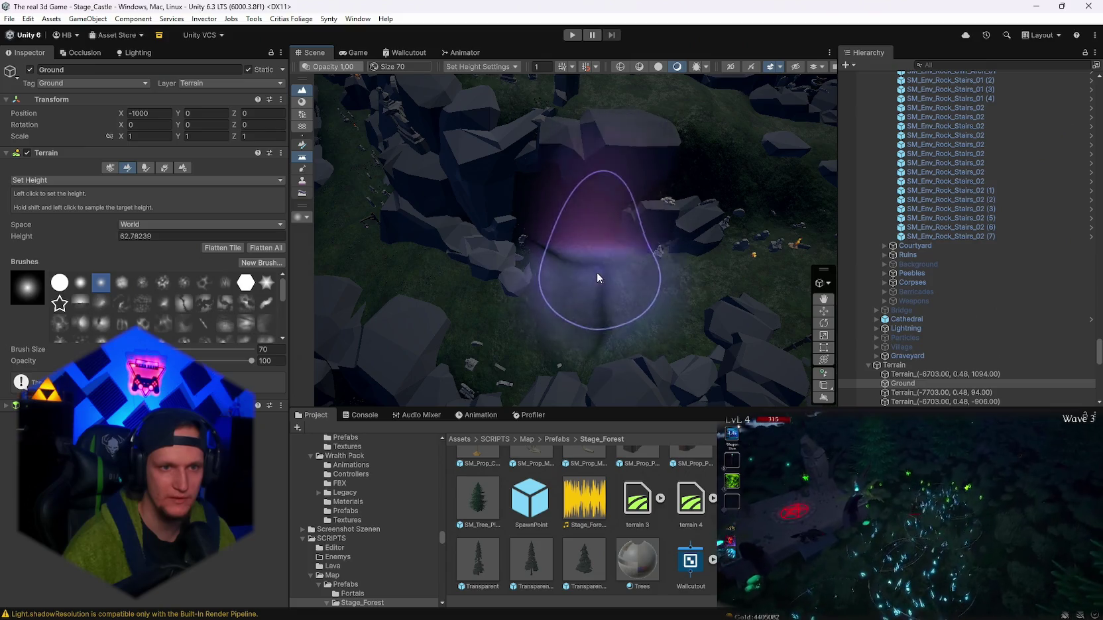
shift+click(643, 305)
mouse_move(629, 287)
mouse_down()
mouse_move(545, 259)
mouse_move(571, 262)
mouse_up()
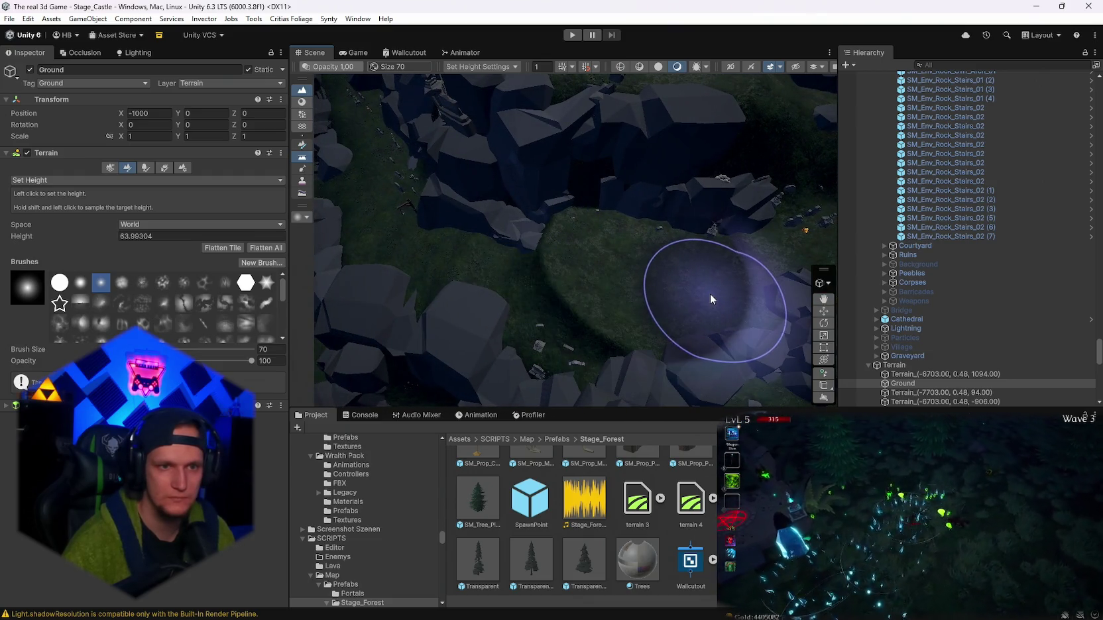
mouse_move(713, 297)
mouse_down()
mouse_move(602, 266)
mouse_move(623, 165)
mouse_move(645, 148)
mouse_move(219, 201)
mouse_up()
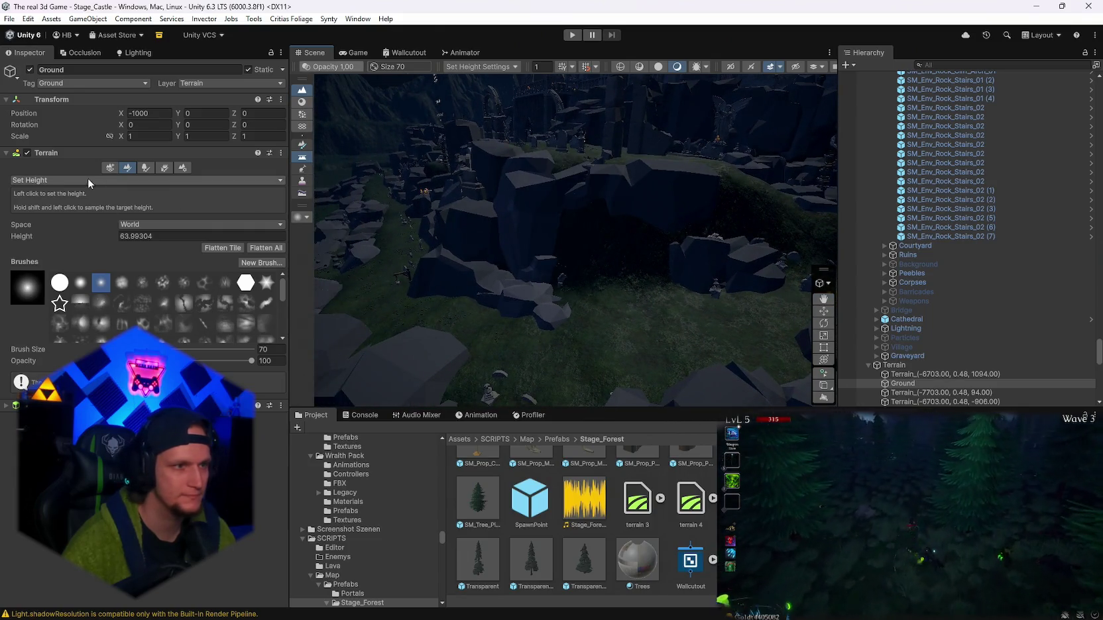
mouse_move(529, 197)
mouse_down()
mouse_move(423, 276)
mouse_move(344, 295)
mouse_move(305, 276)
mouse_move(977, 273)
mouse_move(801, 271)
mouse_move(965, 308)
mouse_up()
scroll(961, 325, up, 15)
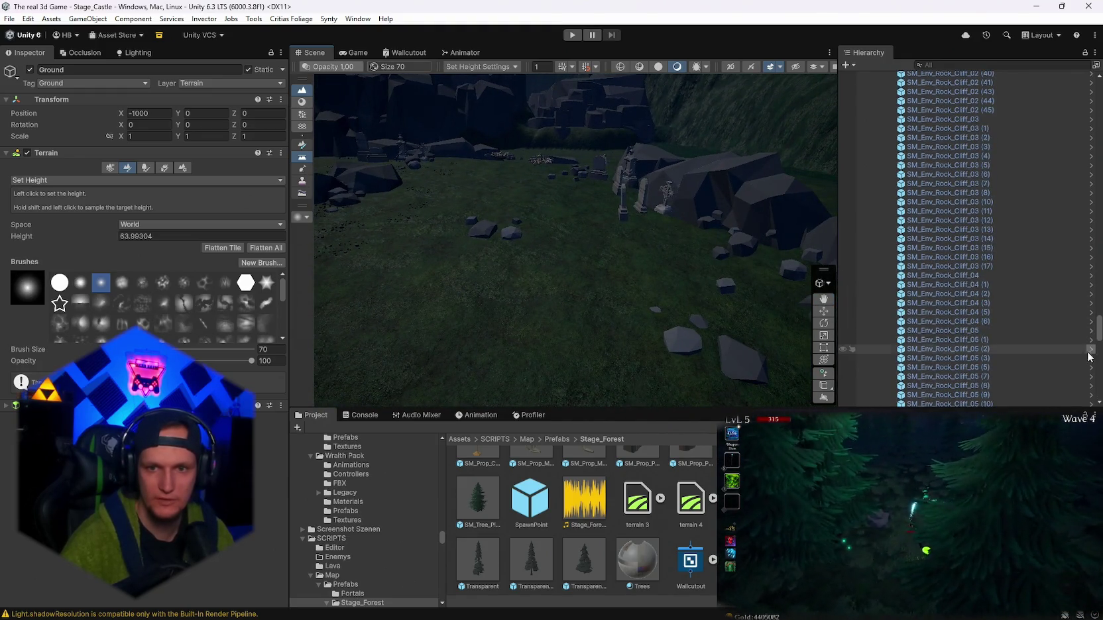
- Enable the Peebles group, scale it to 0.5 on all axes and raise it to Position Y 5.5
scroll(1008, 318, up, 15)
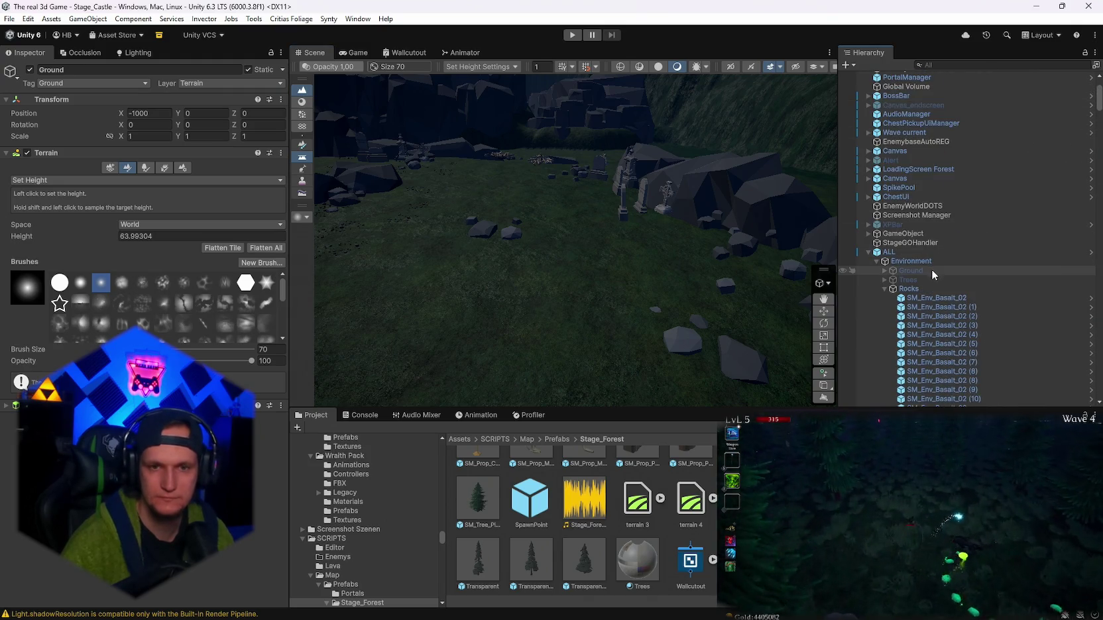
click(883, 288)
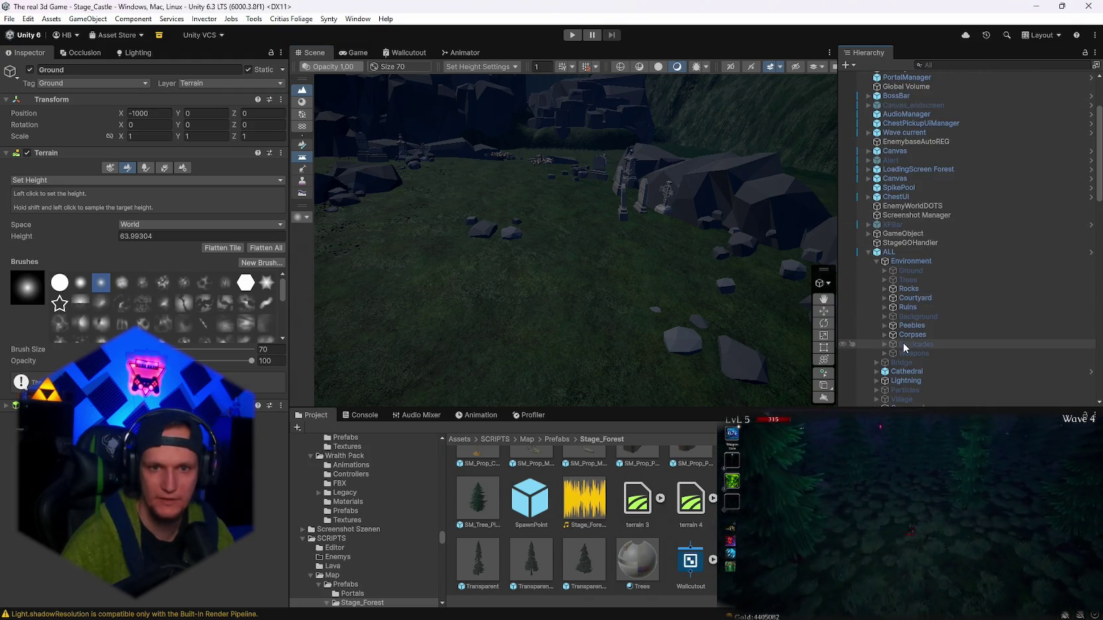
click(912, 326)
mouse_move(633, 227)
mouse_down()
mouse_move(645, 207)
mouse_move(686, 234)
mouse_move(546, 231)
mouse_move(365, 195)
mouse_move(586, 246)
mouse_move(658, 290)
mouse_up()
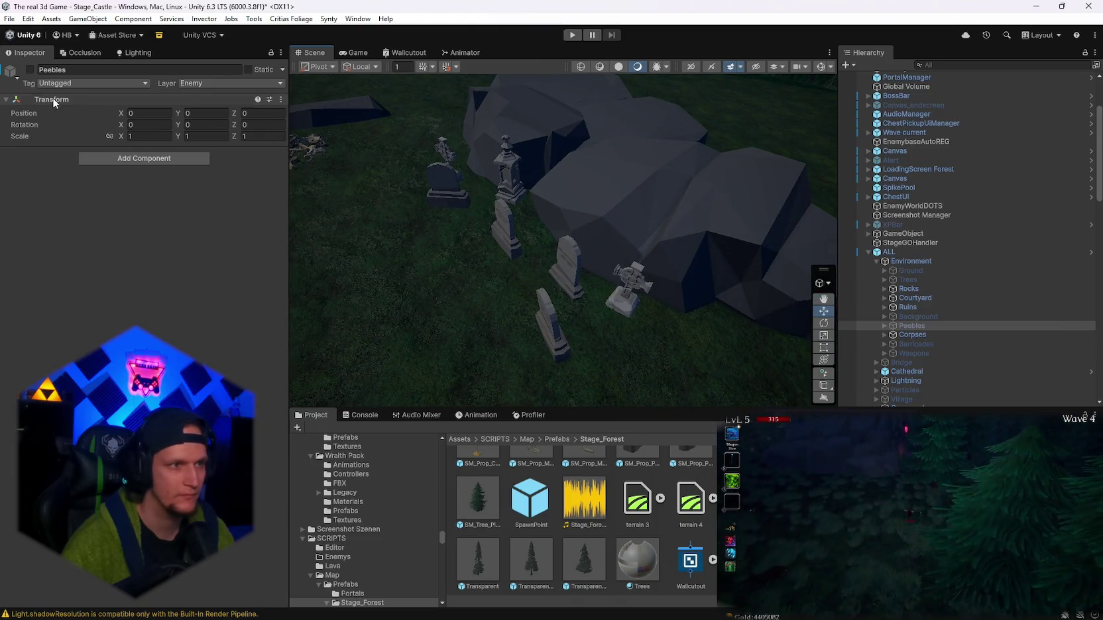
click(29, 69)
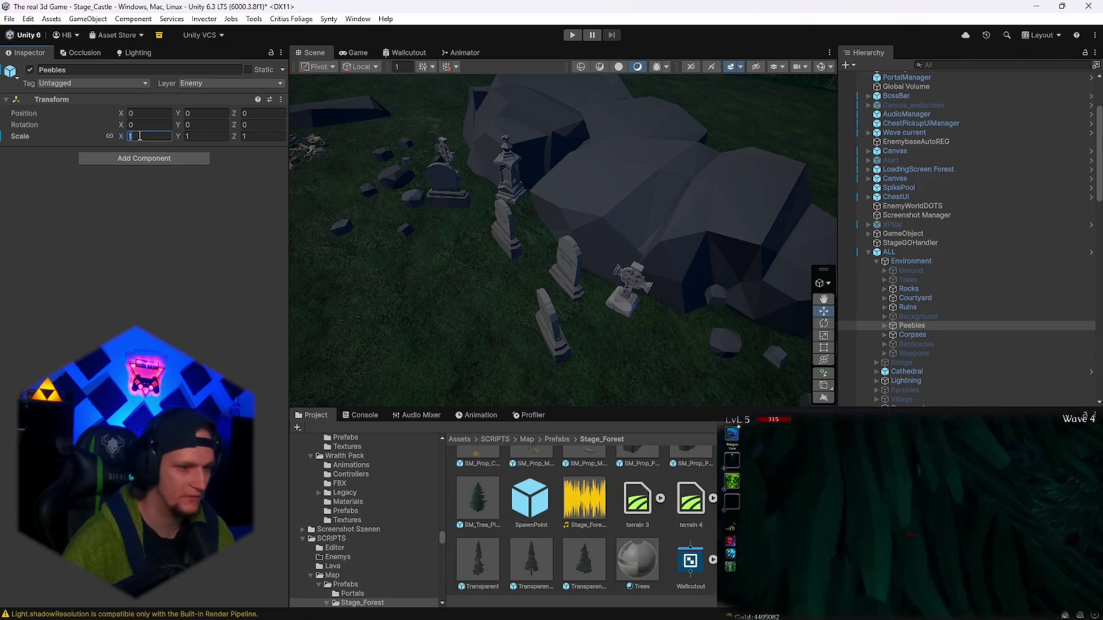
text(0.5)
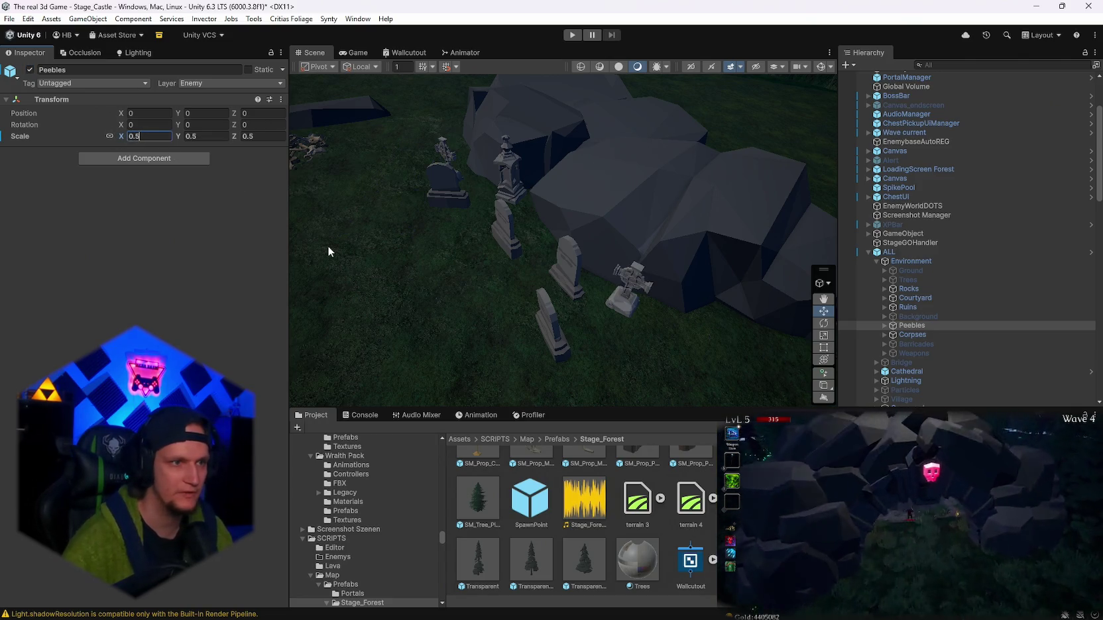
mouse_move(326, 217)
mouse_down()
mouse_move(738, 228)
mouse_move(320, 204)
mouse_up()
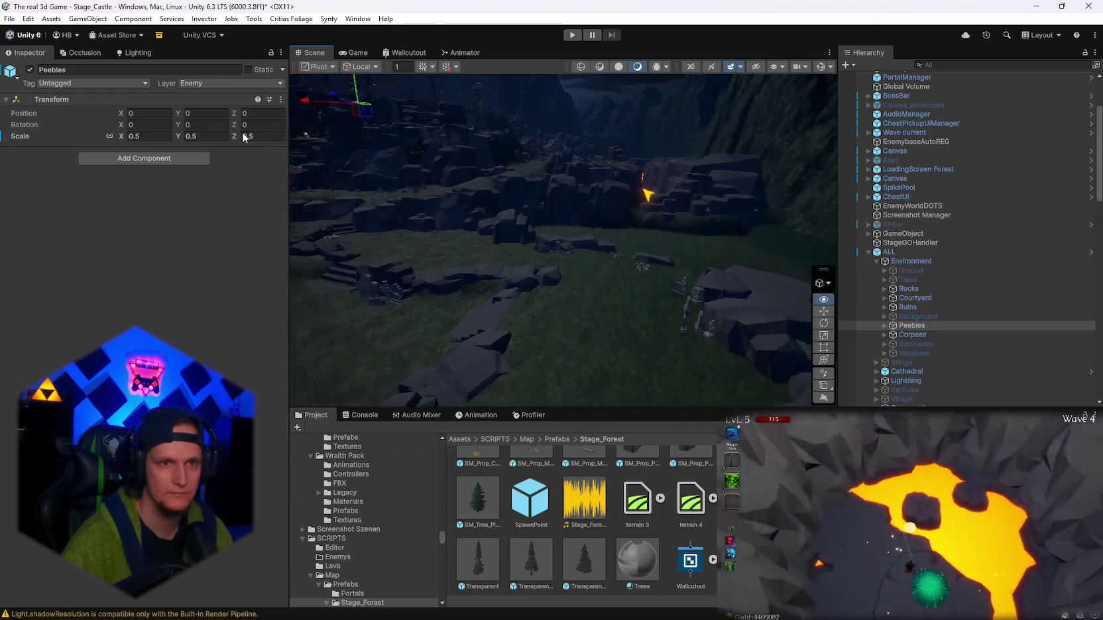
mouse_move(508, 114)
mouse_down()
mouse_move(522, 67)
mouse_move(520, 84)
mouse_up()
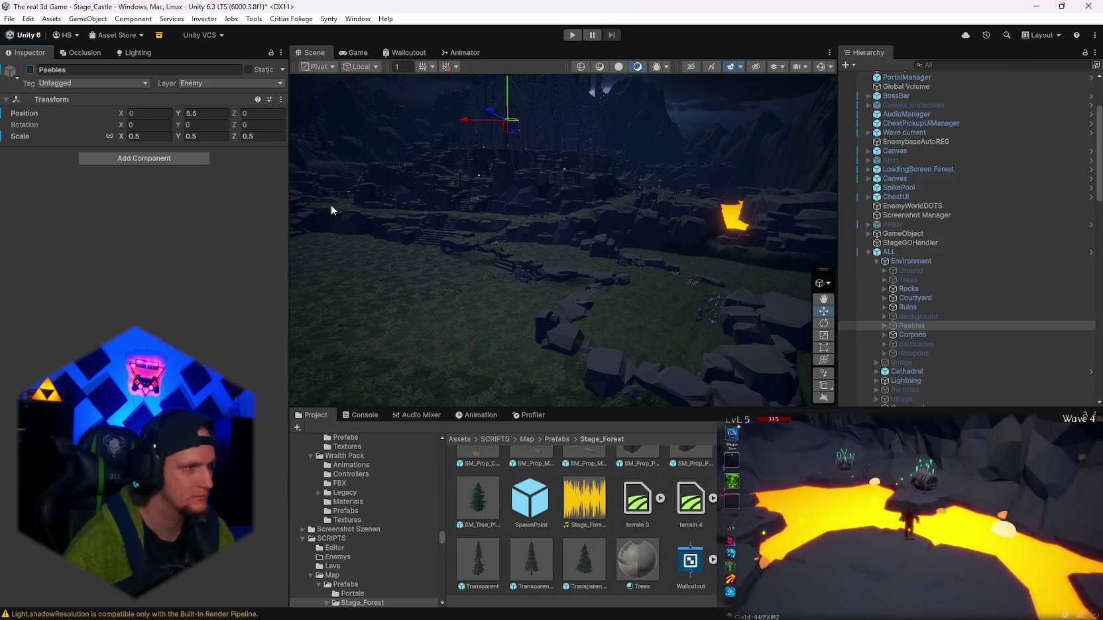
mouse_move(515, 220)
mouse_down()
mouse_move(590, 240)
mouse_move(745, 239)
mouse_move(713, 226)
mouse_up()
- Inspect the stone cross, left tombstone and bone piles such as SM_Prop_Bone_Pile_01 (2)
click(716, 228)
click(544, 194)
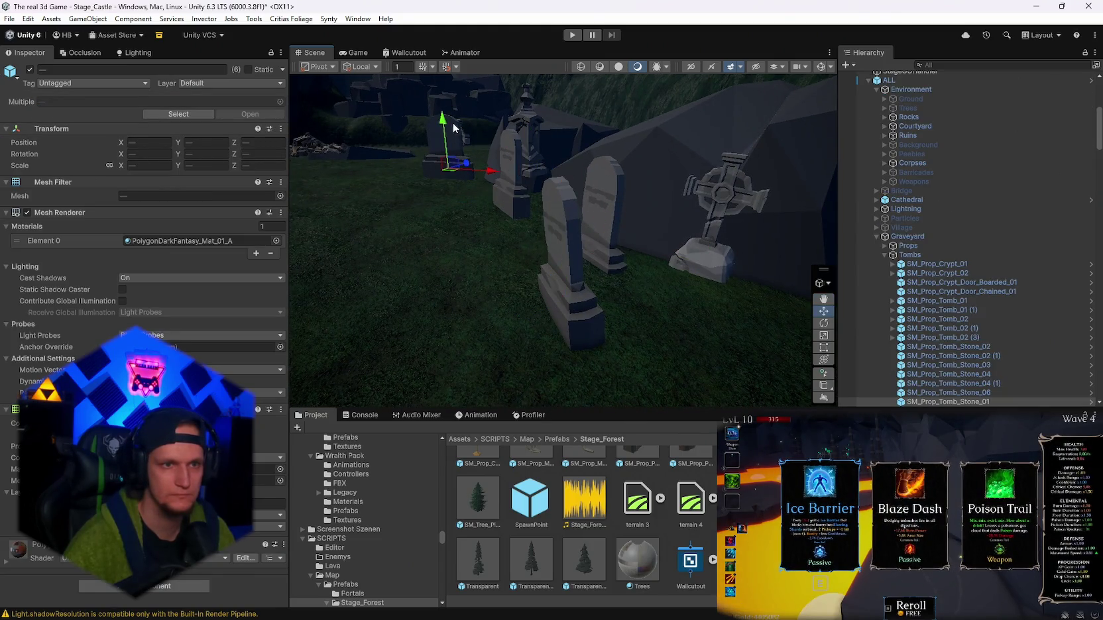
scroll(445, 146, down, 5)
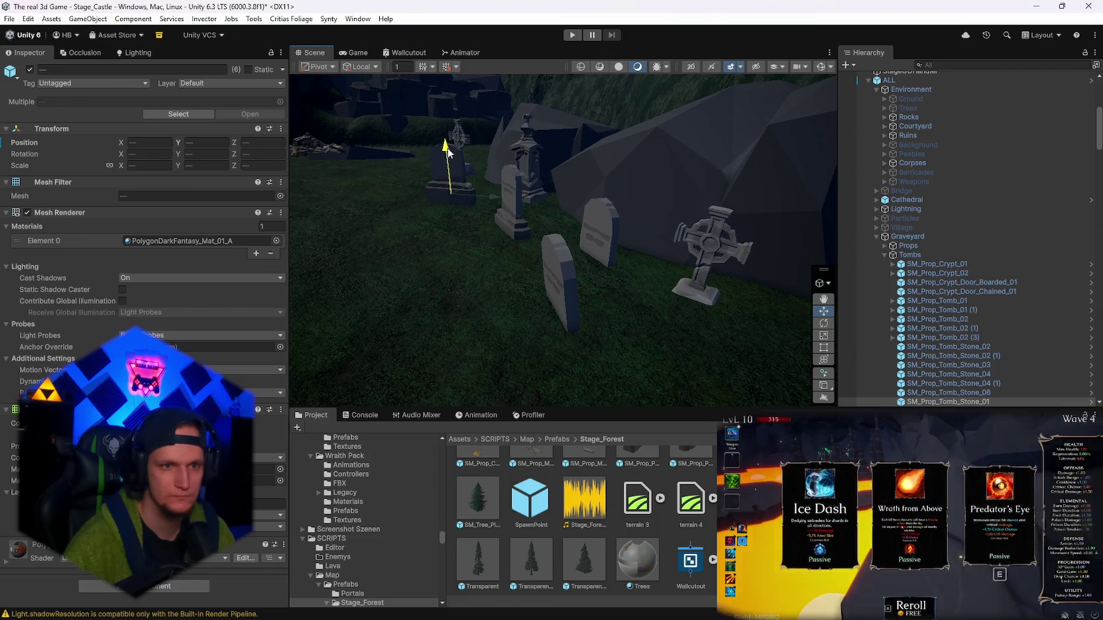
mouse_move(445, 148)
mouse_down()
mouse_move(618, 231)
mouse_move(730, 235)
mouse_move(560, 230)
mouse_up()
click(560, 231)
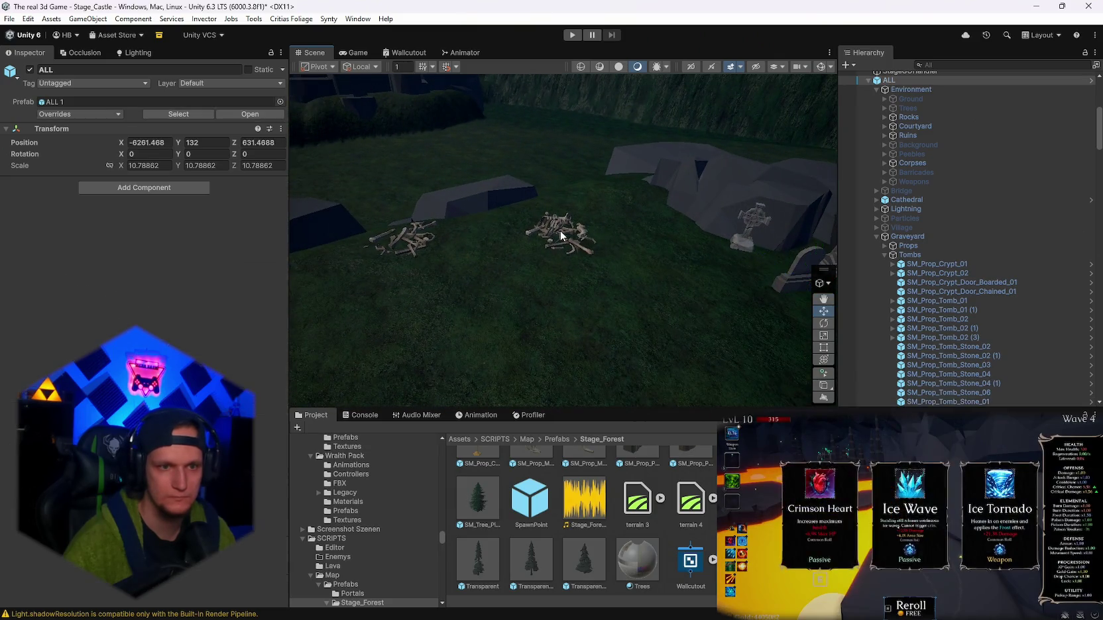
click(636, 228)
click(577, 228)
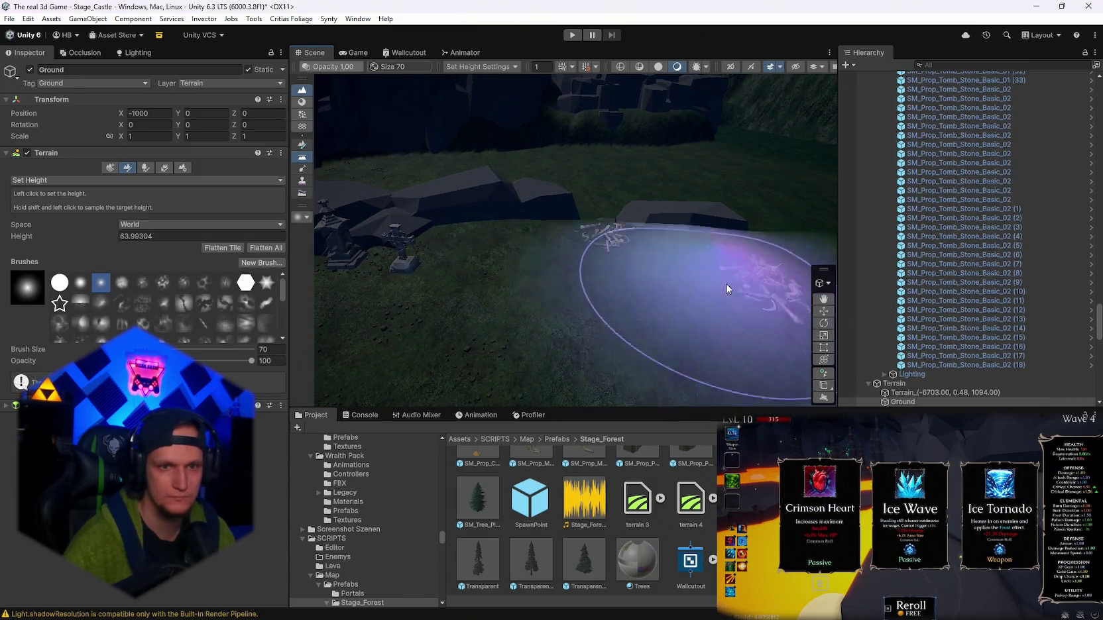
click(727, 285)
ctrl+click(595, 230)
mouse_move(594, 231)
mouse_down()
mouse_move(394, 283)
mouse_move(560, 208)
mouse_up()
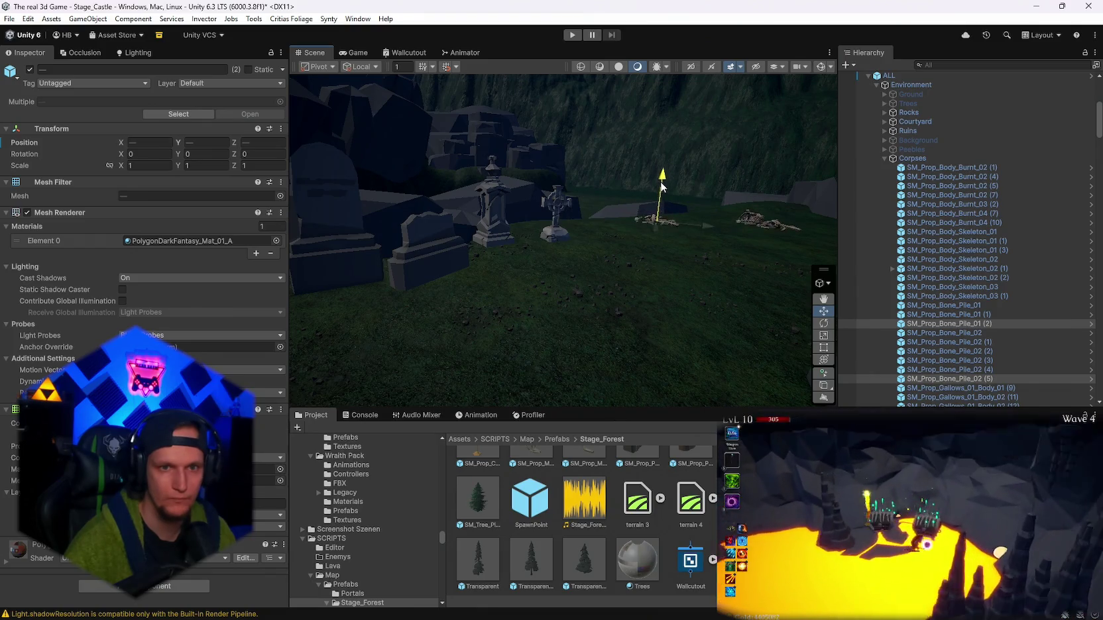
- Lower the selected tombstones deeper into the grass
click(556, 205)
ctrl+click(492, 203)
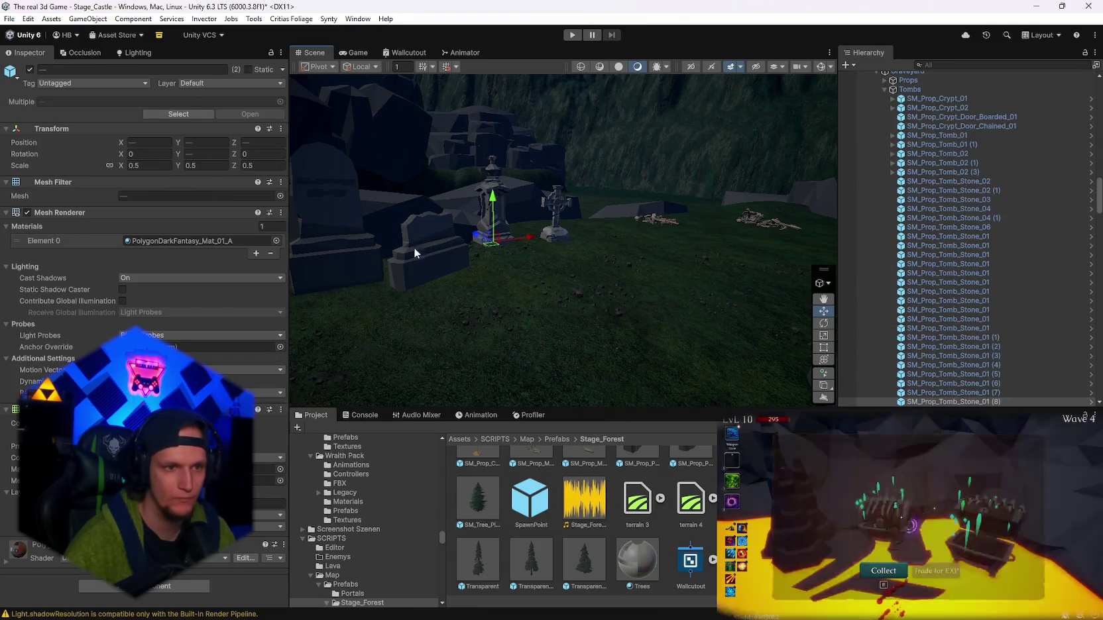
drag(333, 229, 333, 250)
mouse_move(587, 241)
mouse_down()
mouse_move(394, 254)
mouse_move(340, 288)
mouse_move(234, 280)
mouse_up()
- Undo the accidental terrain flattening over skull pile SM_Prop_Skull_Pile_02 (5) and reselect the Ground terrain
click(572, 289)
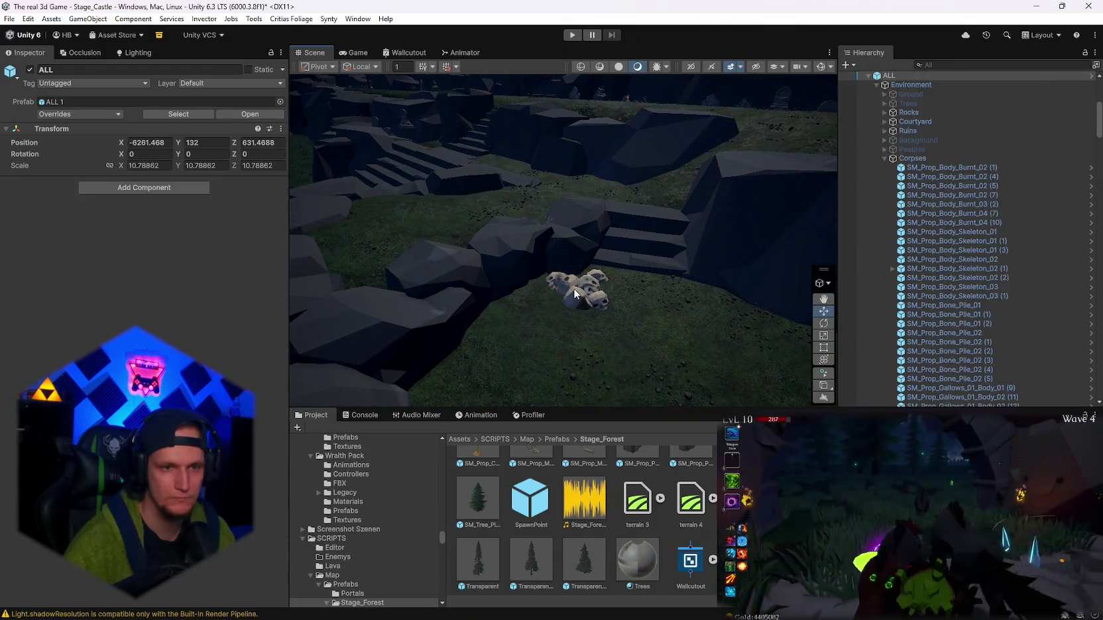
click(585, 263)
click(579, 283)
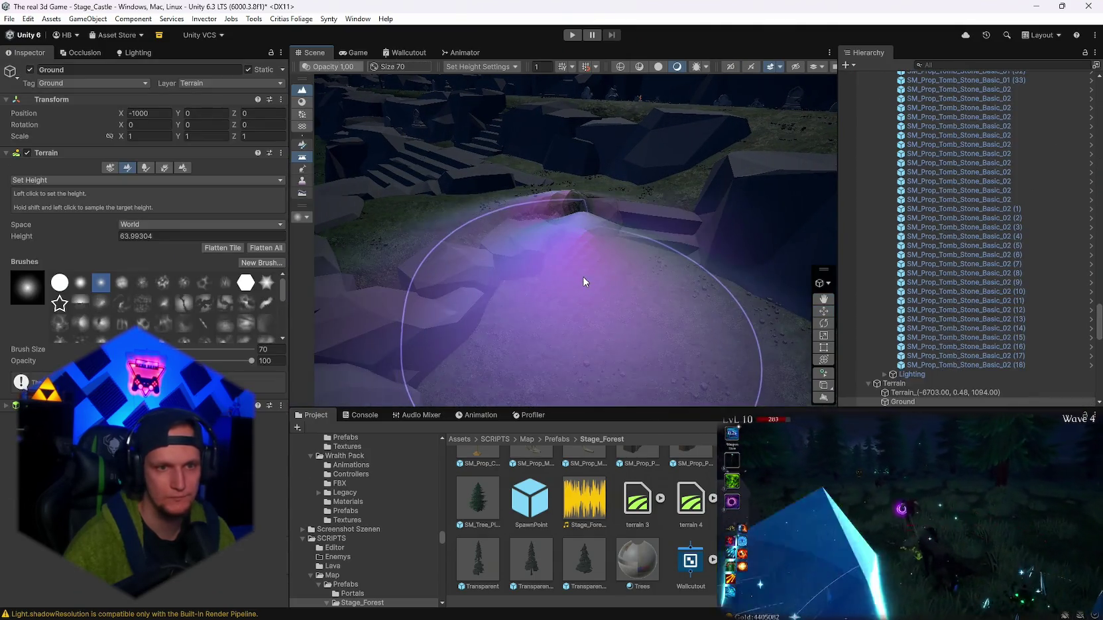
mouse_move(712, 212)
mouse_down()
mouse_move(595, 298)
mouse_move(587, 263)
mouse_up()
key(ctrl+z)
key(ctrl+z)
click(580, 283)
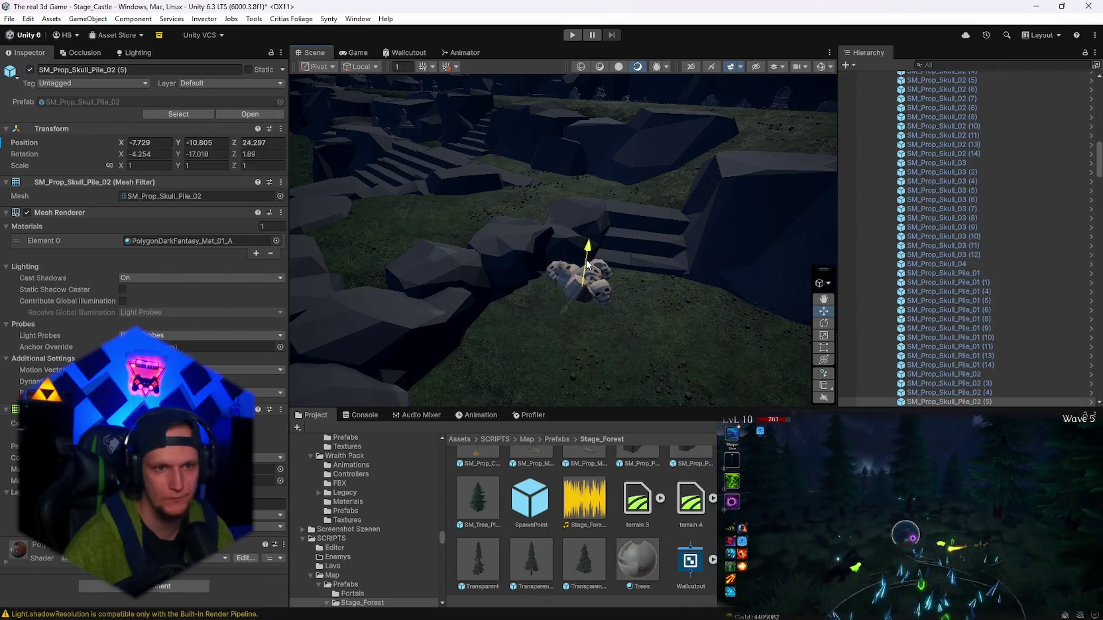
mouse_move(618, 228)
mouse_down()
mouse_move(819, 234)
mouse_move(926, 222)
mouse_move(918, 205)
mouse_move(587, 298)
mouse_up()
click(587, 299)
click(64, 182)
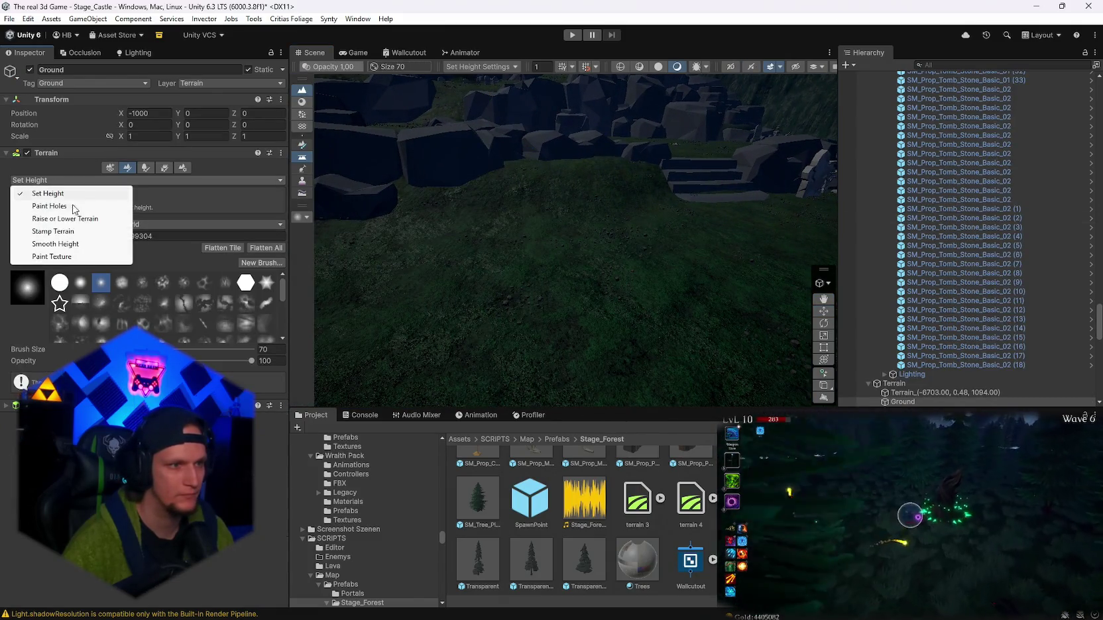
- Switch the Ground terrain brush to Smooth Height
click(56, 244)
mouse_move(517, 192)
mouse_down()
mouse_move(552, 202)
mouse_move(607, 288)
mouse_move(483, 286)
mouse_move(455, 327)
mouse_move(655, 215)
mouse_move(626, 202)
mouse_move(616, 239)
mouse_move(630, 262)
mouse_move(696, 254)
mouse_move(635, 222)
mouse_move(468, 207)
mouse_move(519, 217)
mouse_move(616, 271)
mouse_move(561, 218)
mouse_move(642, 293)
mouse_move(734, 288)
mouse_move(621, 286)
mouse_up()
scroll(621, 286, up, 5)
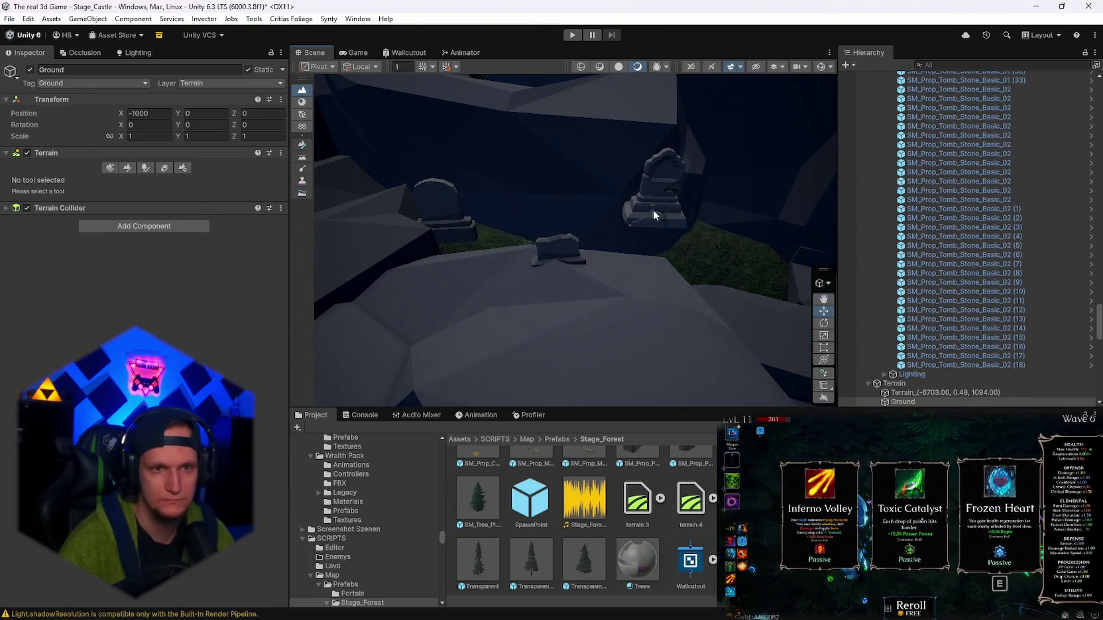
- Slide SM_Prop_Tomb_Stone_04 and the small tombstone down onto the grassy patch
click(653, 210)
shift+click(542, 248)
mouse_move(430, 211)
mouse_down()
mouse_move(430, 267)
mouse_move(438, 175)
mouse_move(431, 265)
mouse_move(385, 284)
mouse_move(379, 252)
mouse_move(379, 268)
mouse_move(437, 219)
mouse_up()
mouse_move(612, 236)
mouse_down()
mouse_move(518, 242)
mouse_move(612, 195)
mouse_up()
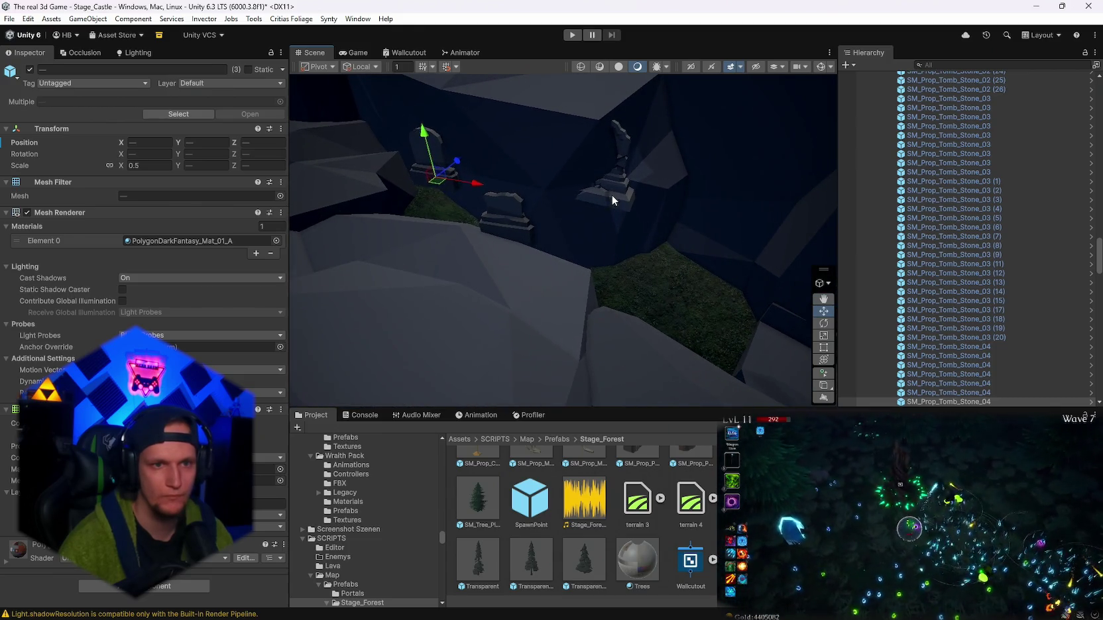
click(612, 195)
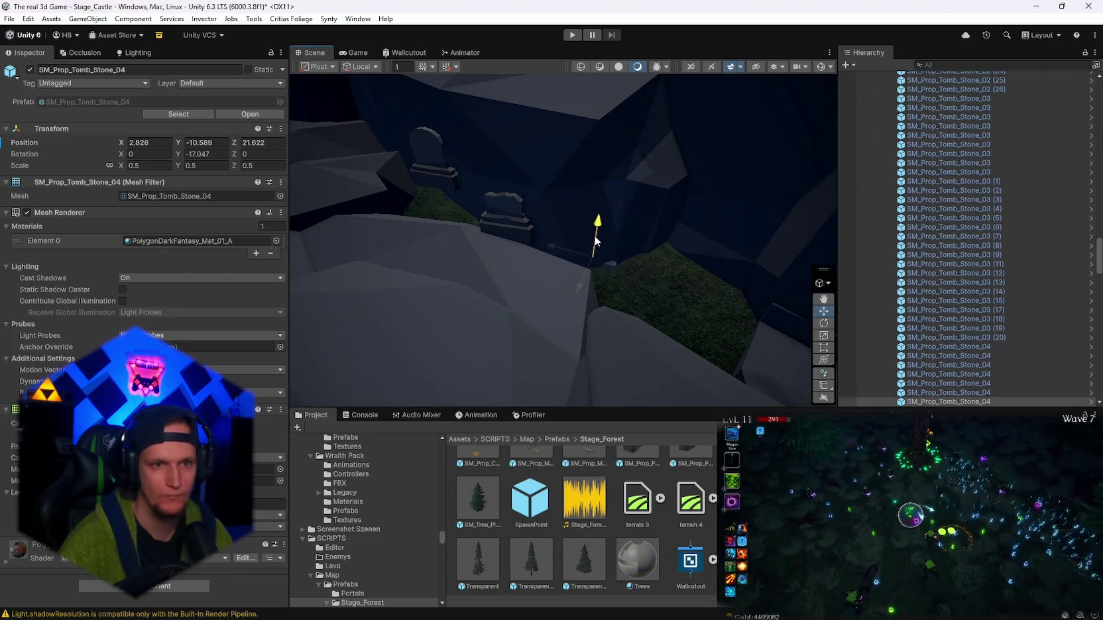
drag(663, 284, 681, 295)
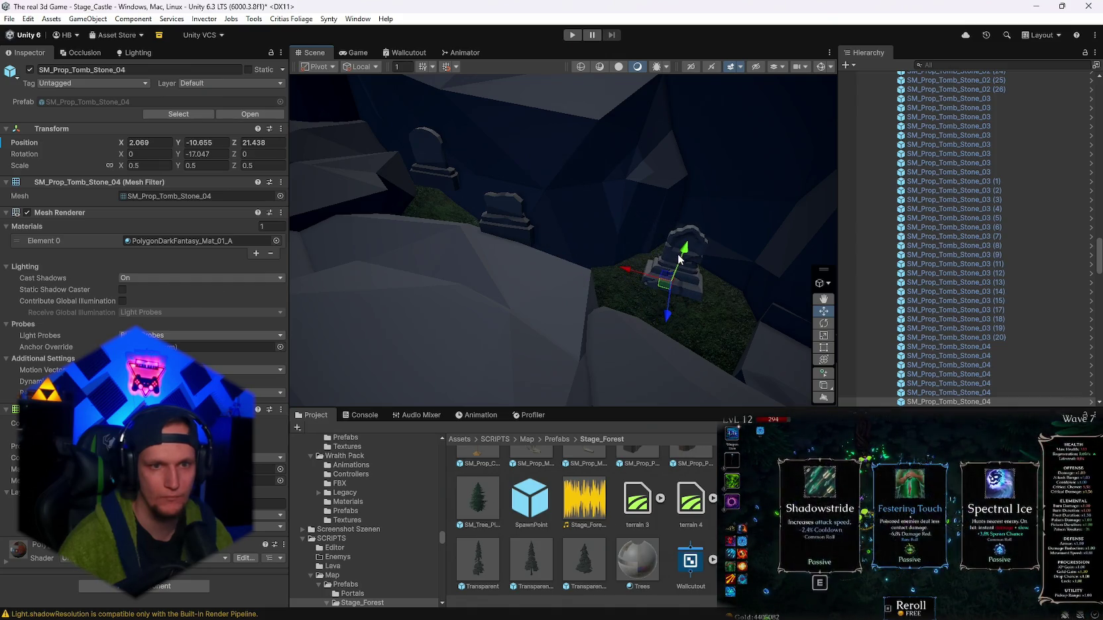
- Sink SM_Prop_Tomb_Stone_Basic_01 lower into the ground and raise a tombstone on the grass
click(507, 228)
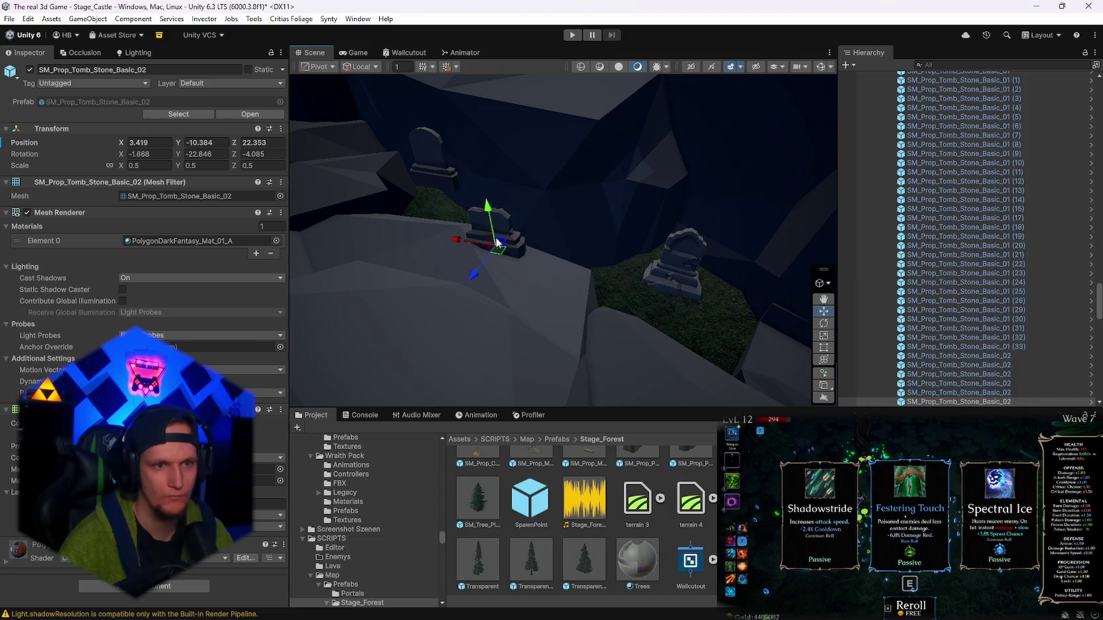
mouse_move(577, 235)
mouse_down()
mouse_move(466, 319)
mouse_move(467, 261)
mouse_move(529, 257)
mouse_up()
click(516, 211)
drag(514, 197, 518, 240)
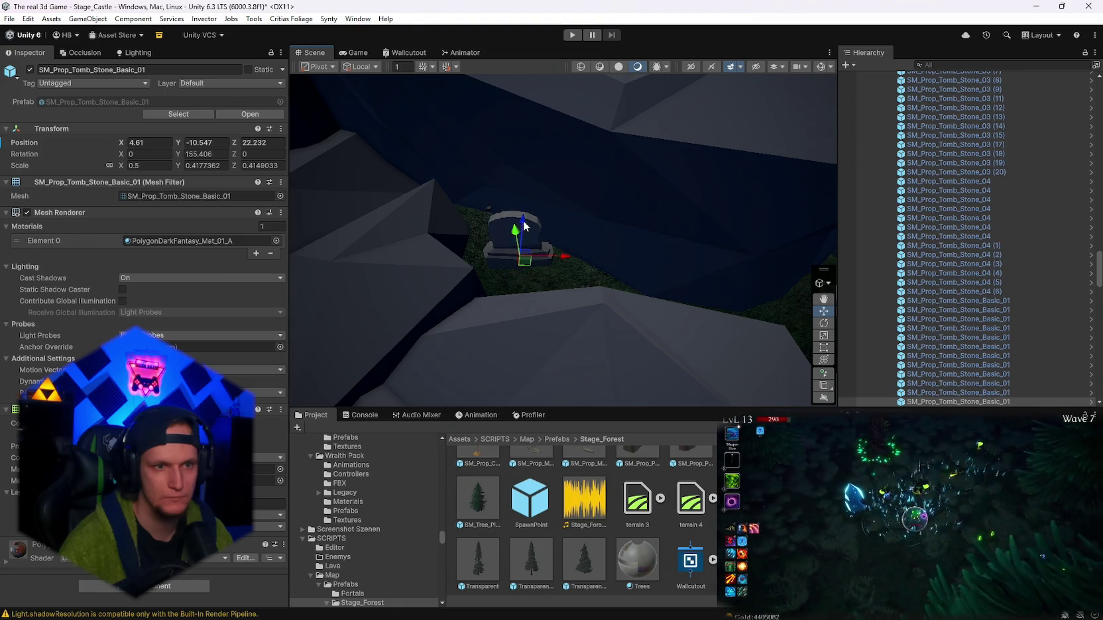
mouse_move(516, 240)
mouse_down()
mouse_move(633, 227)
mouse_move(581, 216)
mouse_move(590, 222)
mouse_move(603, 187)
mouse_move(657, 173)
mouse_move(469, 104)
mouse_move(544, 129)
mouse_move(682, 289)
mouse_move(672, 289)
mouse_move(811, 247)
mouse_move(754, 234)
mouse_move(566, 245)
mouse_move(453, 232)
mouse_move(546, 209)
mouse_move(650, 217)
mouse_move(710, 242)
mouse_up()
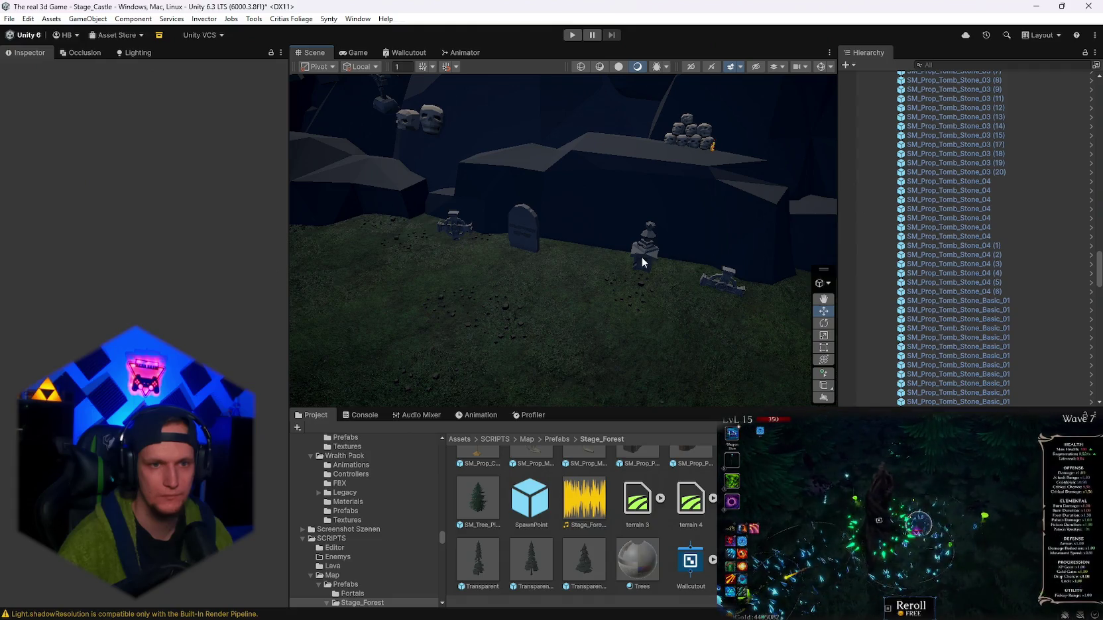
click(722, 282)
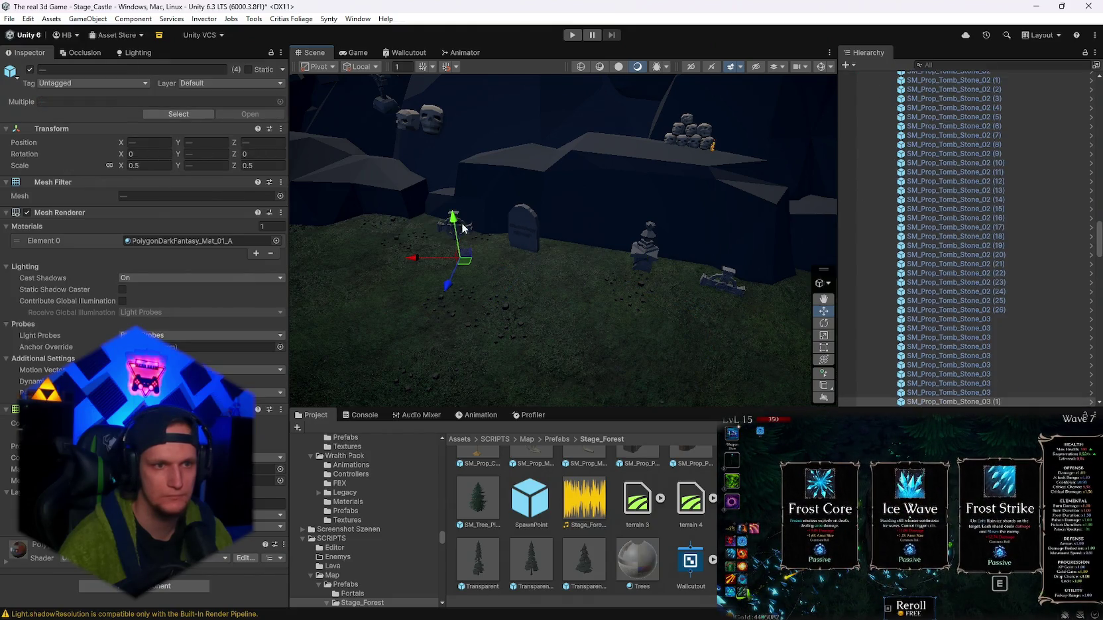
mouse_move(457, 226)
mouse_down()
mouse_move(452, 191)
mouse_move(451, 204)
mouse_up()
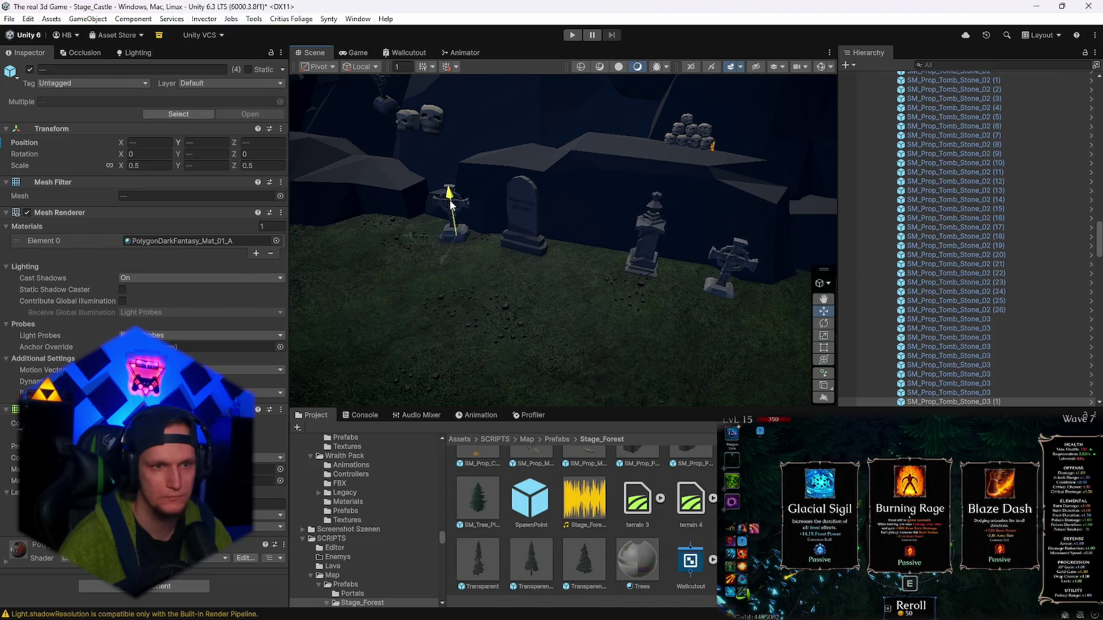
- Lower the tomb cross SM_Prop_Tomb_Stone_01 (10), lantern tomb, left, tall and middle tombstones onto the rock
mouse_move(707, 160)
mouse_down()
mouse_move(637, 177)
mouse_move(647, 138)
mouse_move(564, 186)
mouse_up()
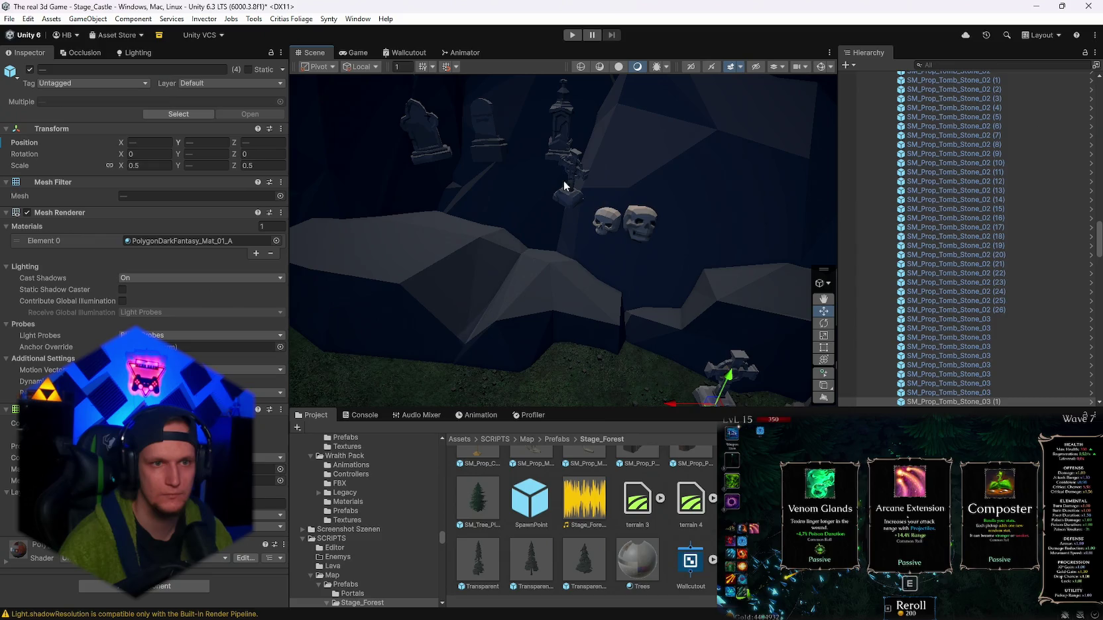
click(574, 174)
mouse_move(564, 128)
mouse_down()
mouse_move(608, 117)
mouse_move(612, 147)
mouse_up()
shift+click(612, 147)
shift+click(467, 150)
mouse_move(475, 145)
mouse_down()
mouse_move(481, 207)
mouse_move(445, 284)
mouse_move(427, 292)
mouse_move(428, 246)
mouse_move(411, 229)
mouse_up()
click(592, 220)
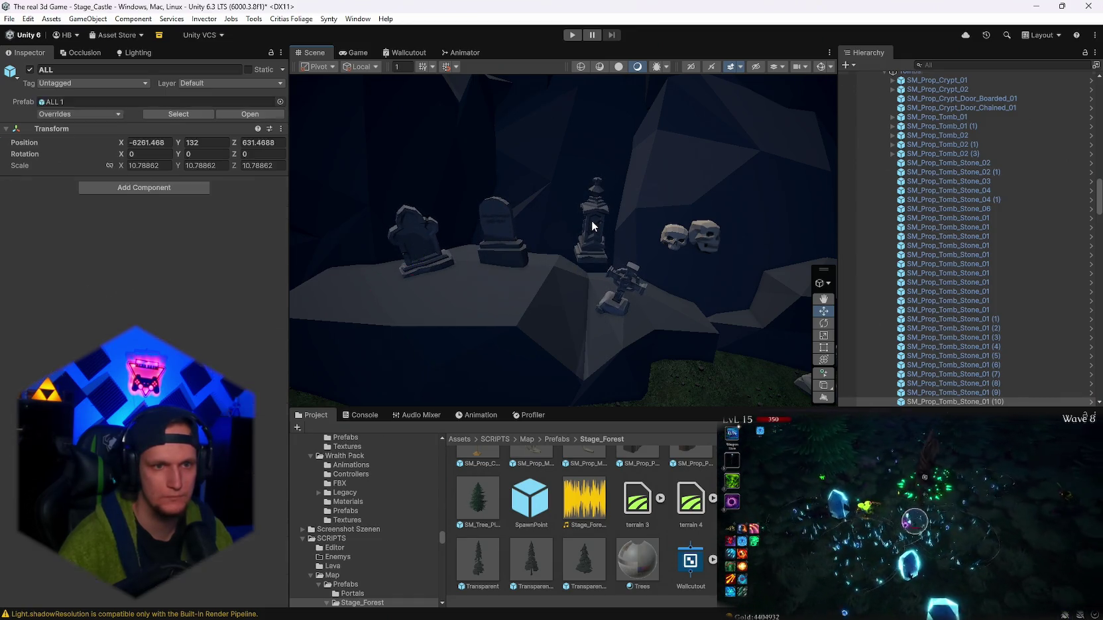
drag(594, 220, 590, 235)
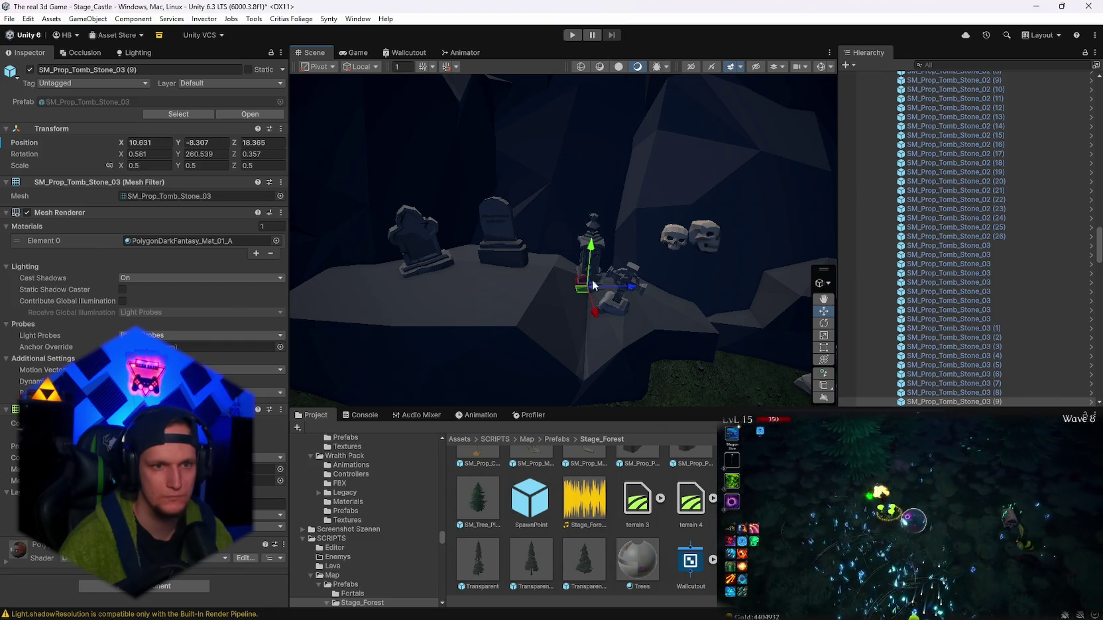
click(489, 241)
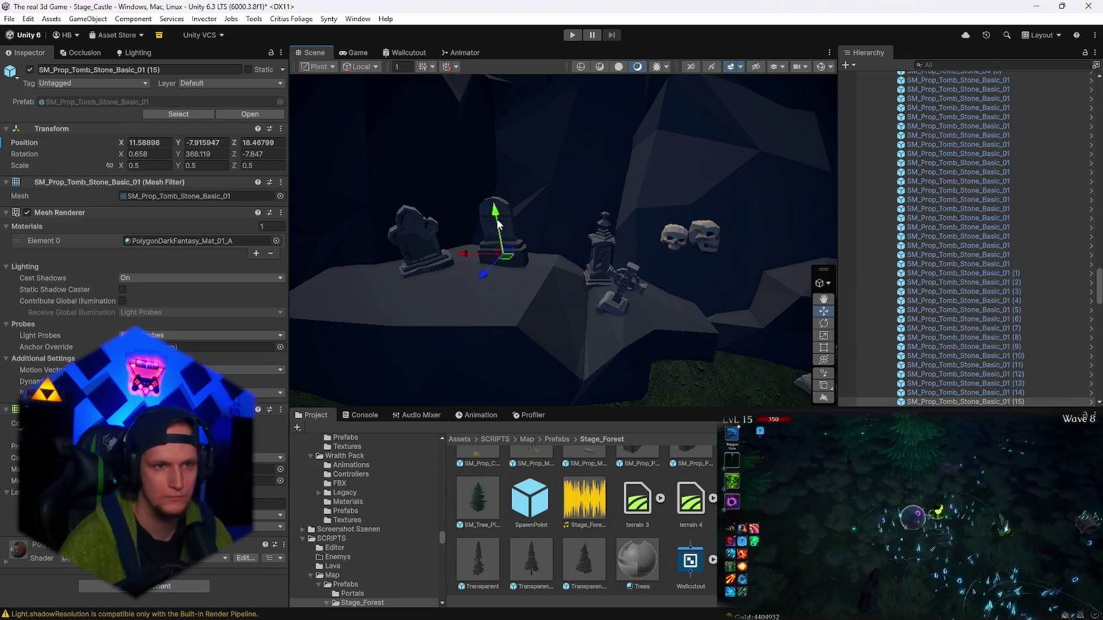
drag(498, 229, 499, 232)
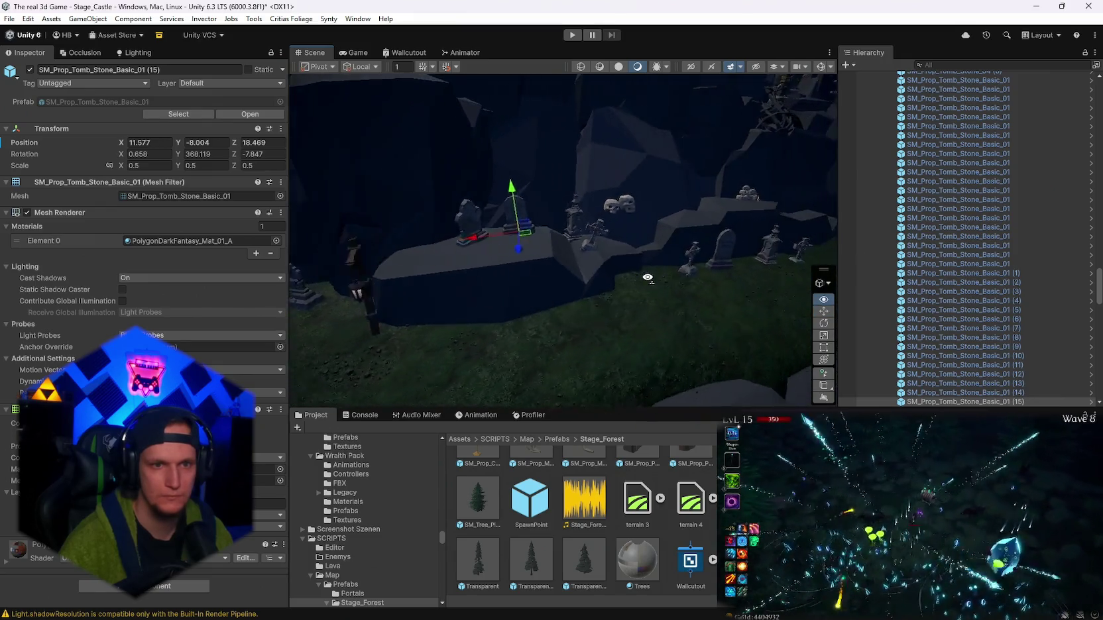
- Inspect skulls SM_Prop_Skull_03 (2) and SM_Prop_Skull_02 (3), then select the Ground near the lamp post
click(588, 212)
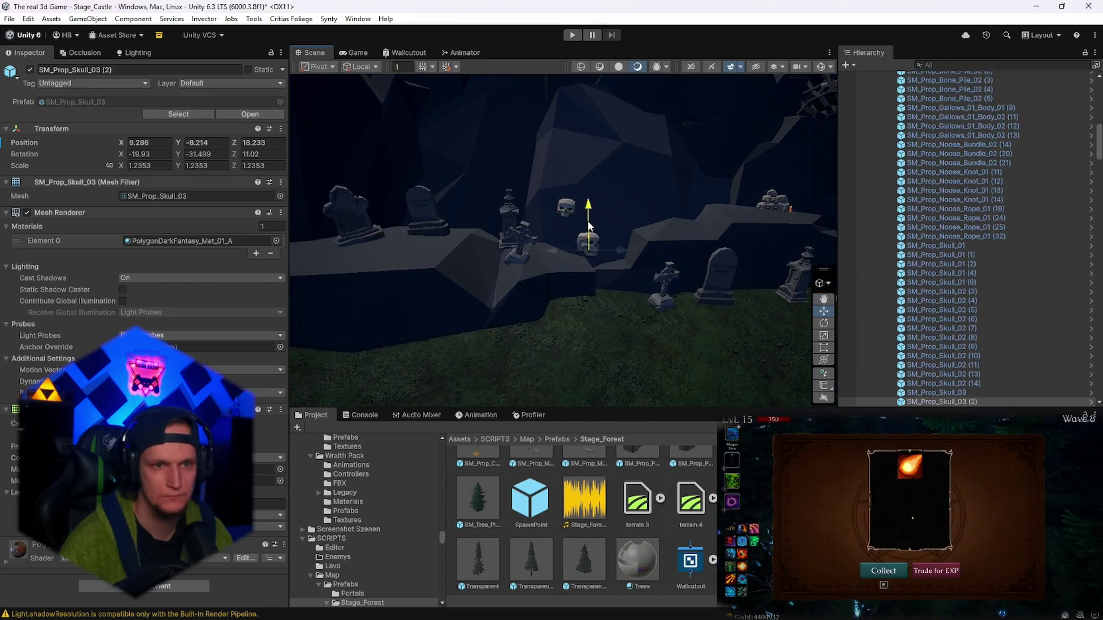
click(566, 206)
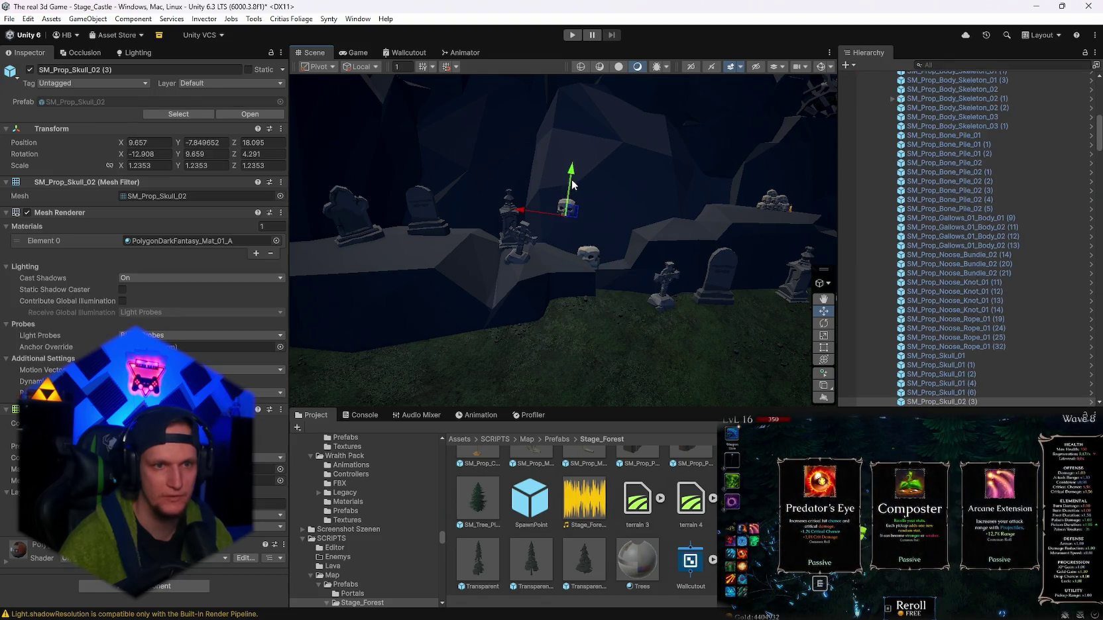
scroll(564, 220, up, 5)
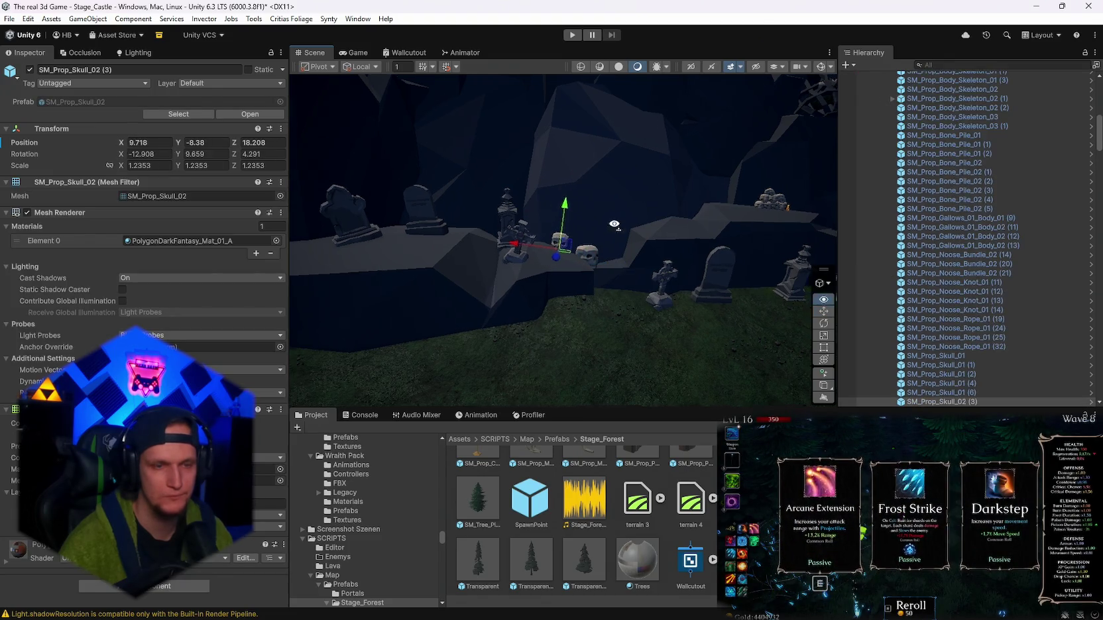
mouse_move(533, 221)
mouse_down()
mouse_move(486, 240)
mouse_move(510, 251)
mouse_move(555, 245)
mouse_up()
drag(453, 207, 565, 274)
click(563, 275)
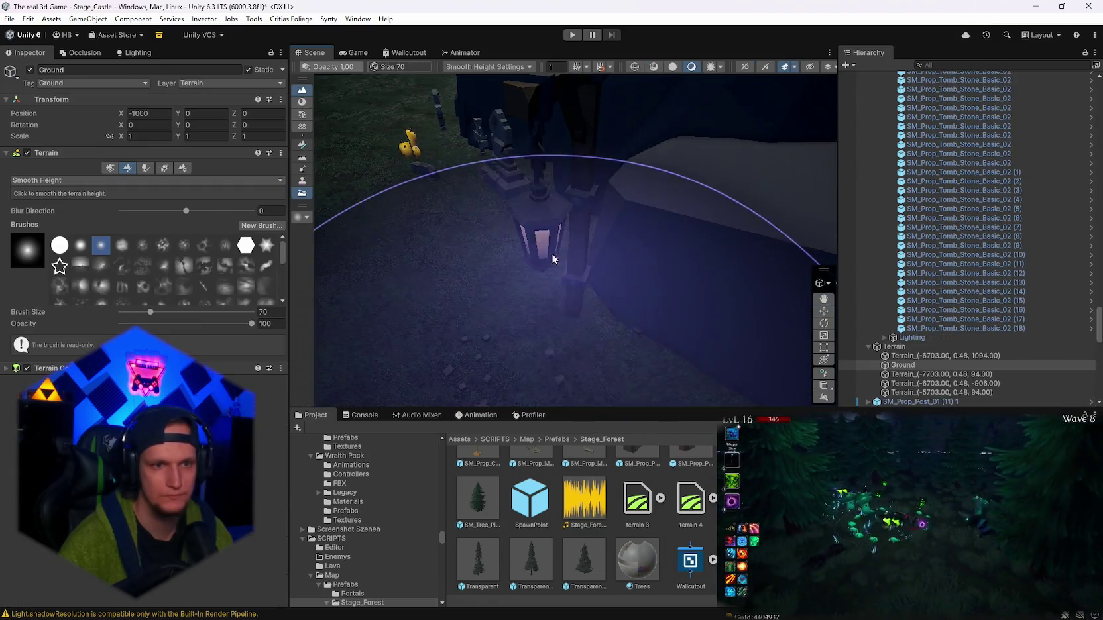
- Move lamp post SM_Prop_Post_01 (11) 1 to Position Y 36.37
click(574, 264)
click(565, 256)
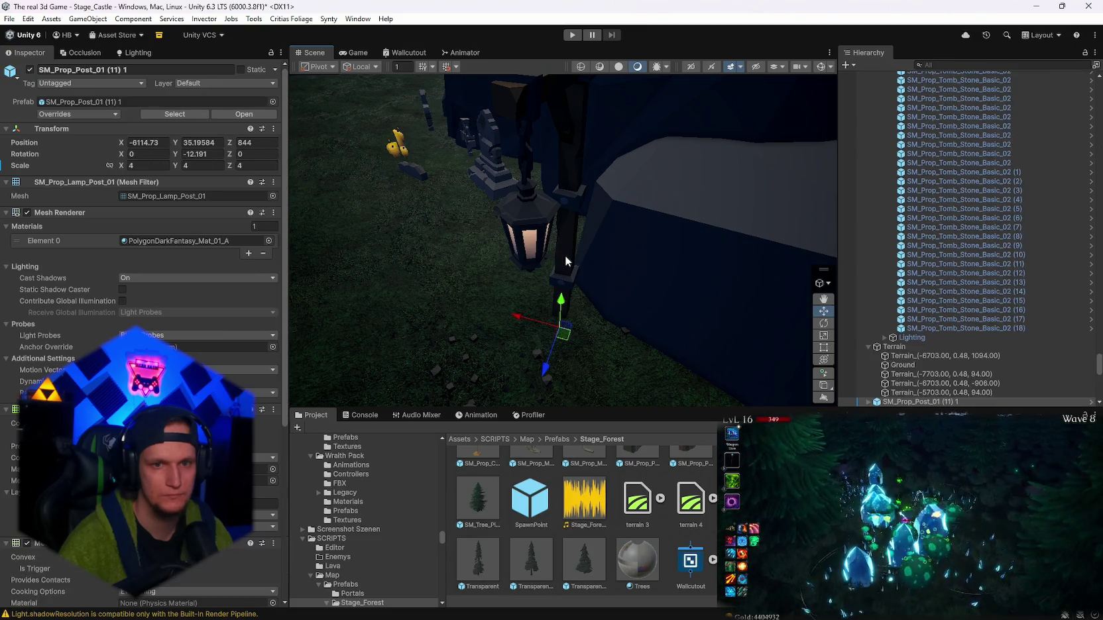
click(523, 169)
click(570, 271)
click(578, 266)
scroll(579, 265, up, 3)
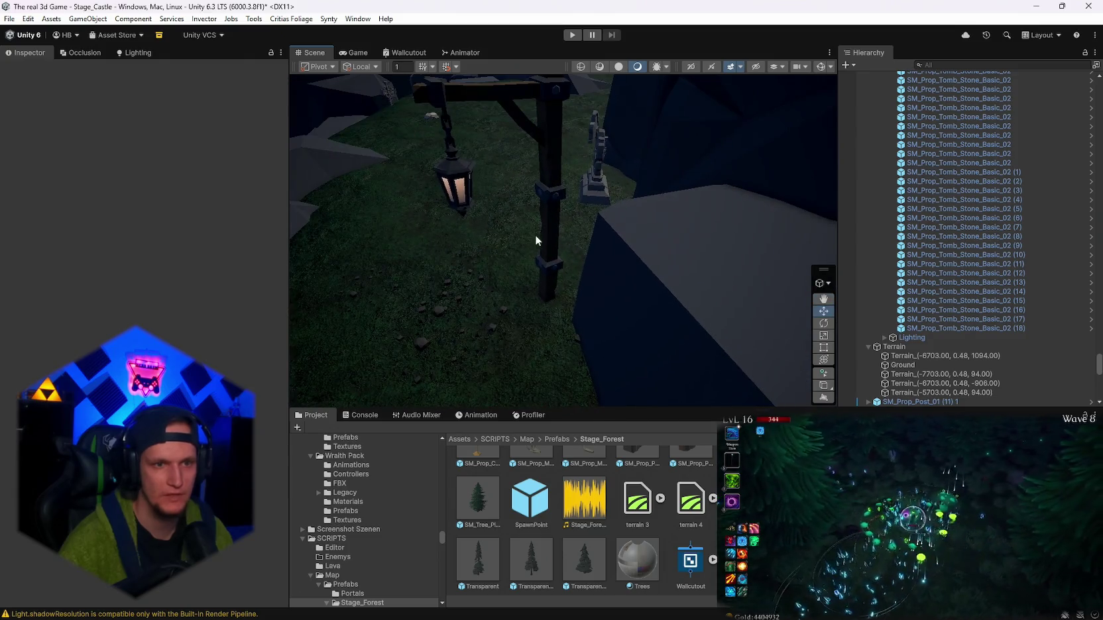
click(536, 240)
mouse_move(548, 288)
mouse_down()
mouse_move(548, 271)
mouse_move(733, 242)
mouse_up()
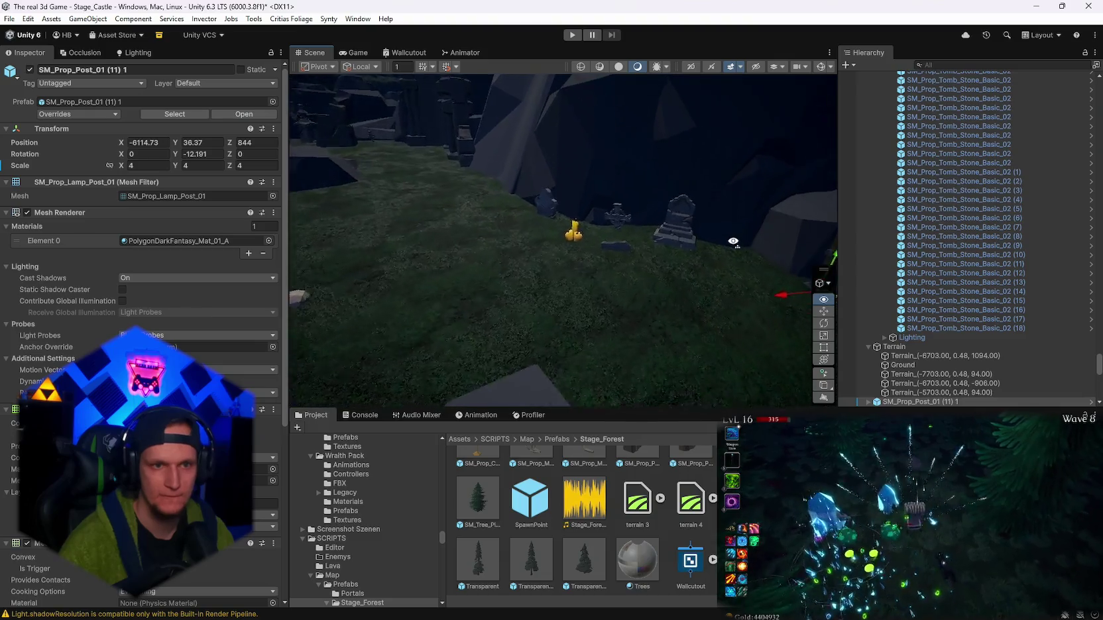
- Raise tall tombstone SM_Prop_Tomb_Stone_04 (3) and the stone cross out of the ground
click(687, 212)
click(679, 205)
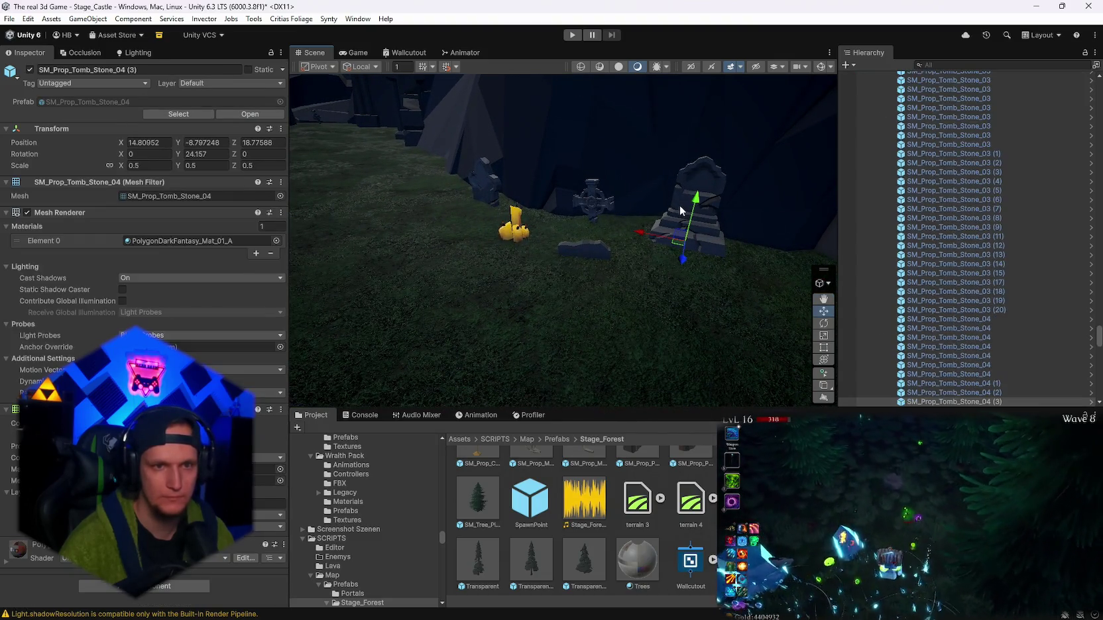
shift+click(568, 210)
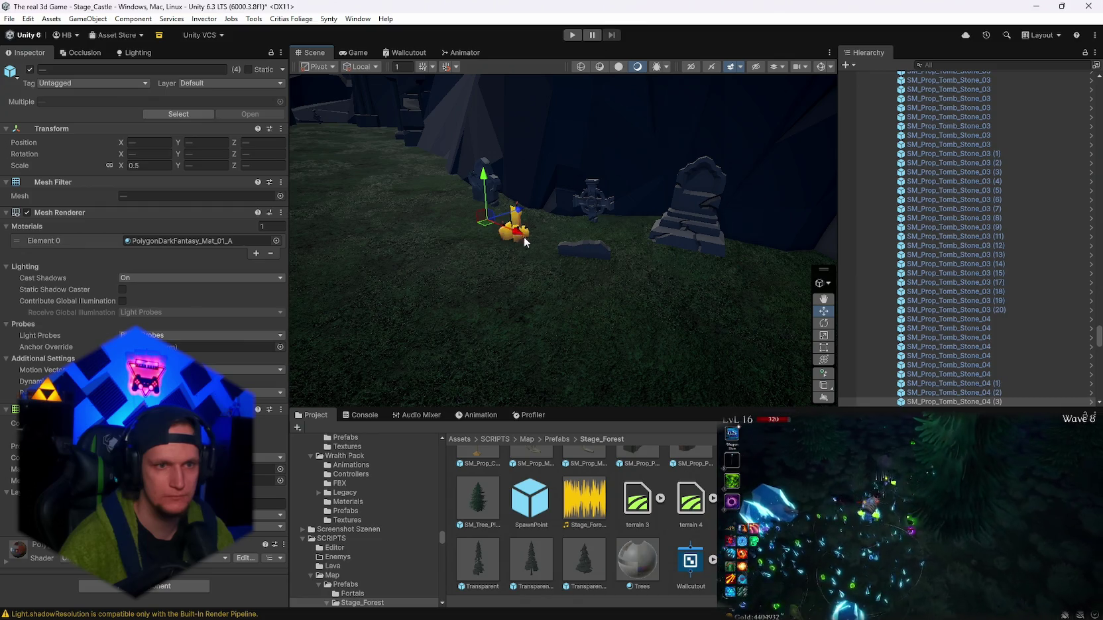
drag(515, 215, 511, 202)
drag(586, 217, 680, 196)
scroll(640, 177, up, 3)
click(633, 170)
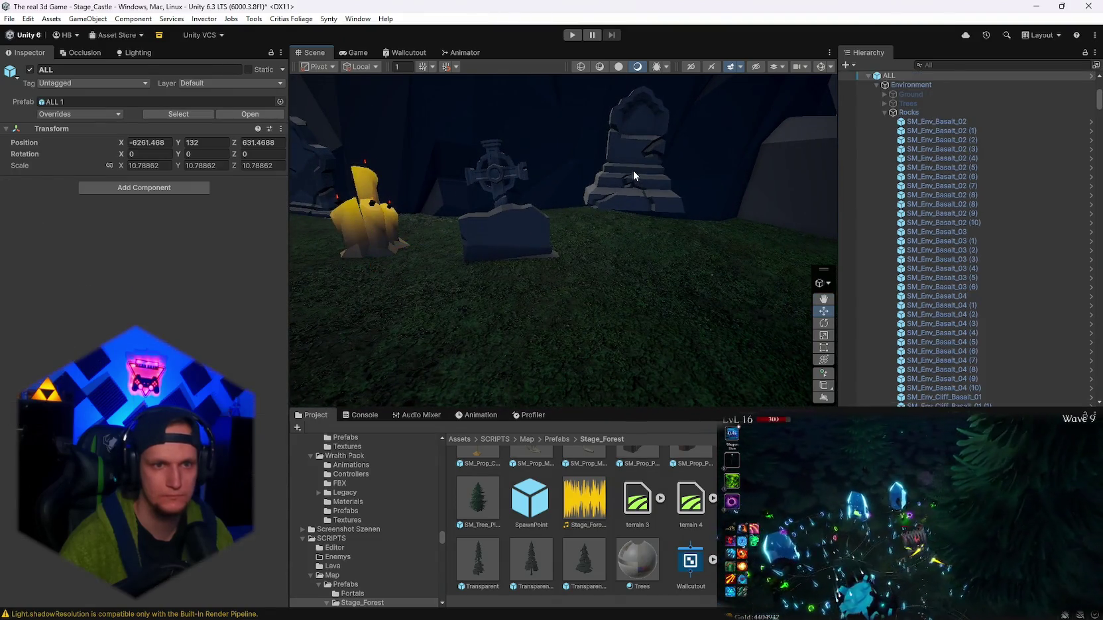
- Inspect SM_Prop_Tomb_Stone_04 (3), the flat tombstone, candle cluster and skull on the grass
click(634, 170)
mouse_move(632, 206)
mouse_down()
mouse_move(593, 209)
mouse_move(702, 357)
mouse_move(675, 272)
mouse_up()
click(675, 273)
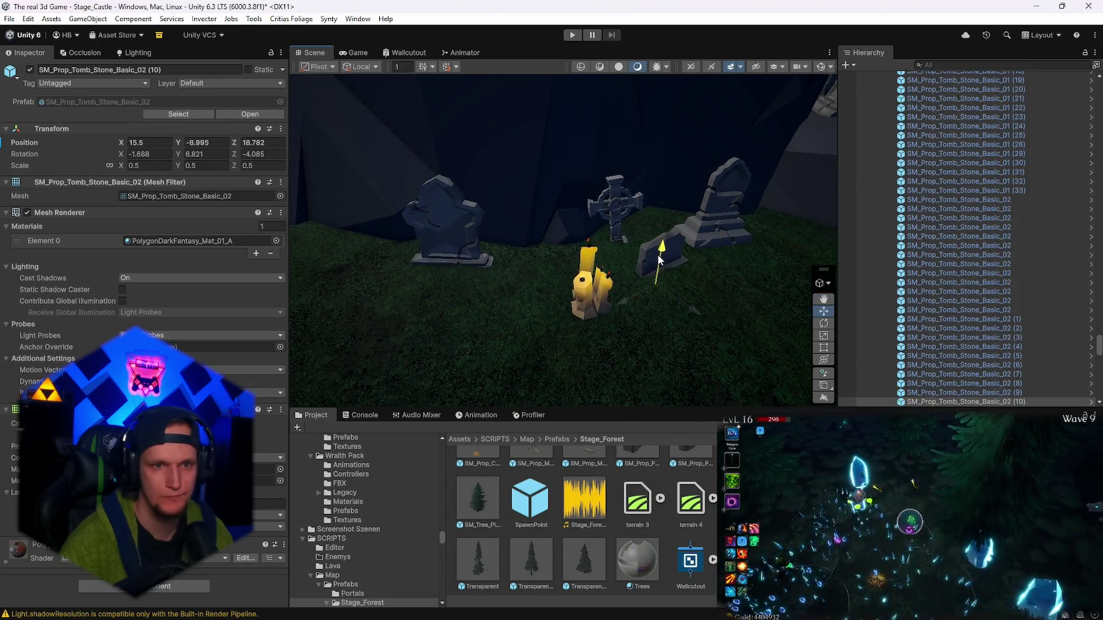
click(595, 315)
mouse_move(560, 275)
mouse_down()
mouse_move(582, 273)
mouse_move(523, 294)
mouse_up()
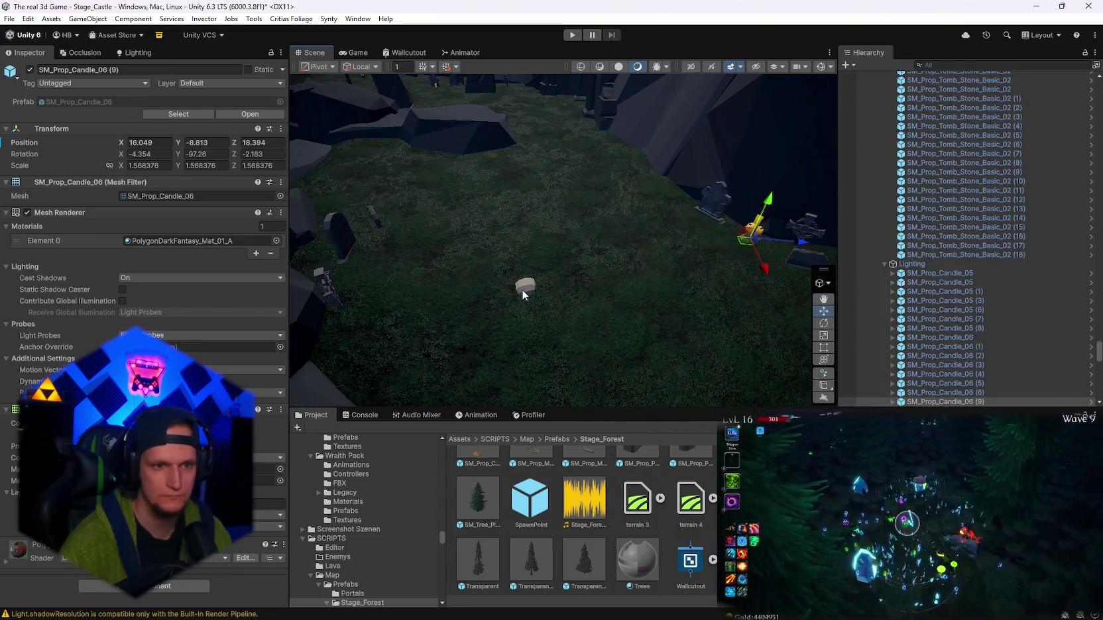
click(525, 288)
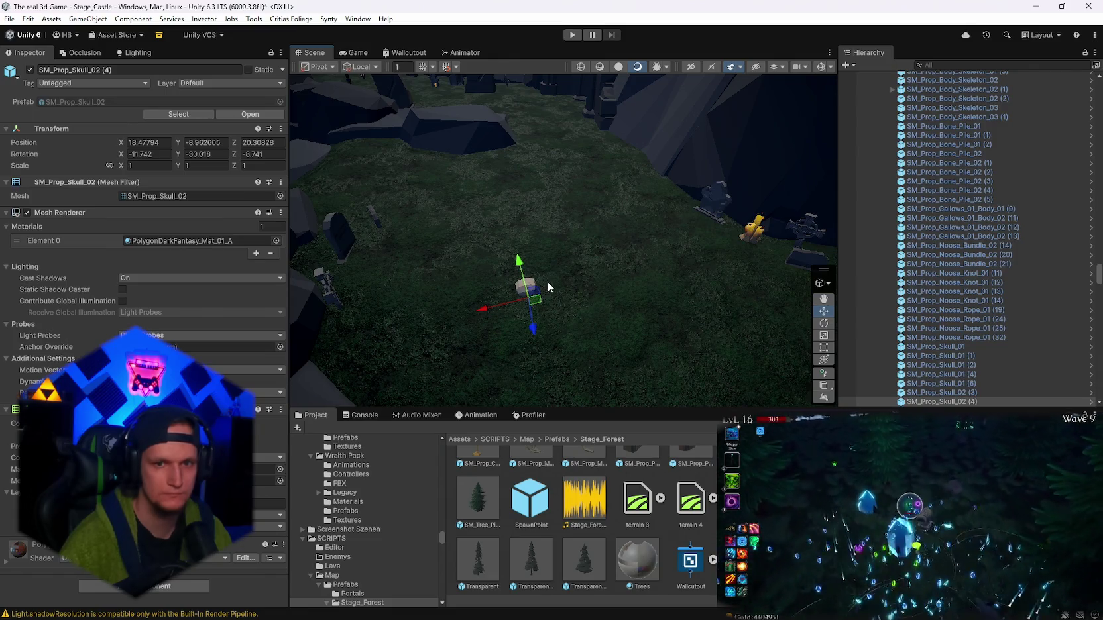
click(548, 281)
drag(548, 281, 97, 255)
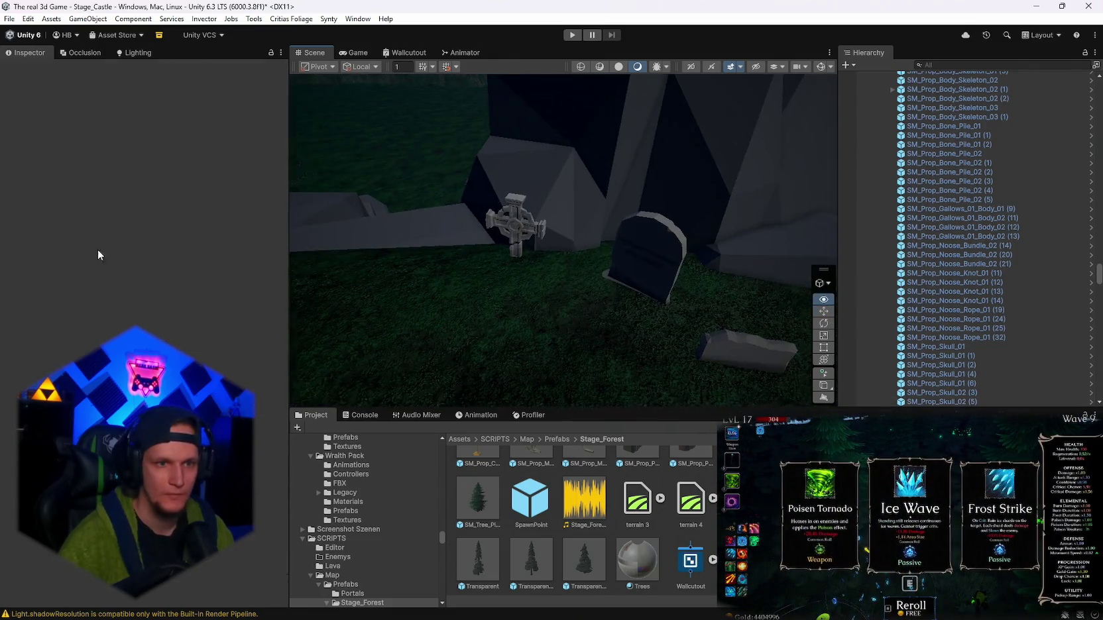
- Lift the stone cross, rounded gravestone and stone slab upward out of the ground
click(507, 228)
ctrl+click(649, 257)
ctrl+click(709, 334)
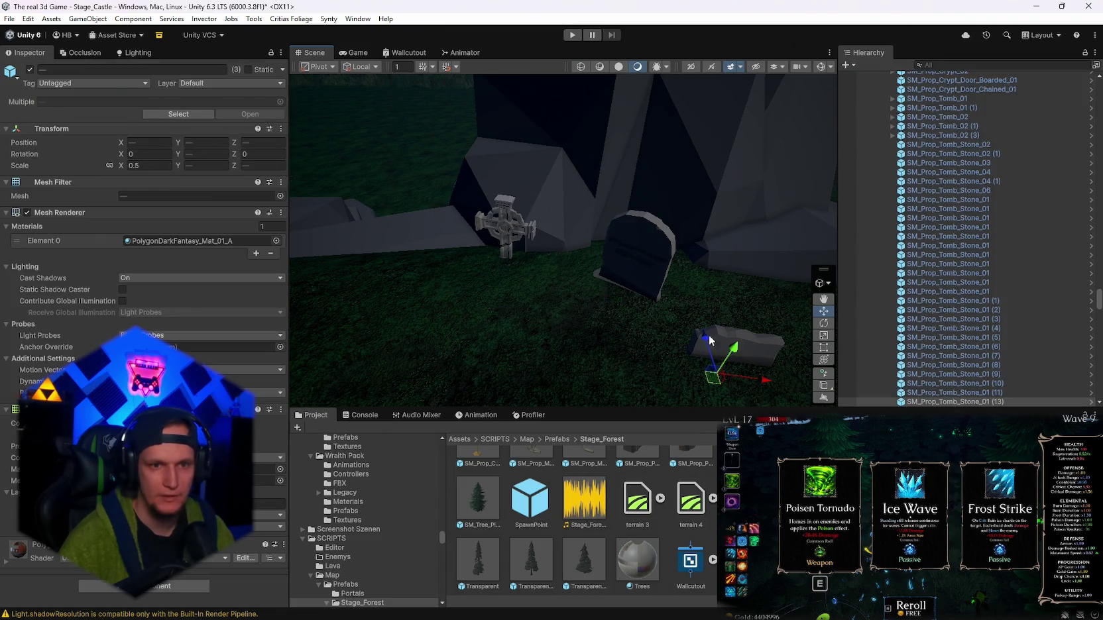
mouse_move(732, 359)
mouse_down()
mouse_move(728, 254)
mouse_move(131, 259)
mouse_move(66, 250)
mouse_move(65, 227)
mouse_move(55, 244)
mouse_move(1054, 239)
mouse_move(215, 263)
mouse_move(576, 258)
mouse_move(672, 235)
mouse_up()
- Inspect tombstones SM_Prop_Tomb_Stone_03 (20), SM_Prop_Tomb_Stone_02 (25), SM_Prop_Tomb_Stone_03 (19) and the lamppost
click(578, 275)
click(517, 258)
click(672, 235)
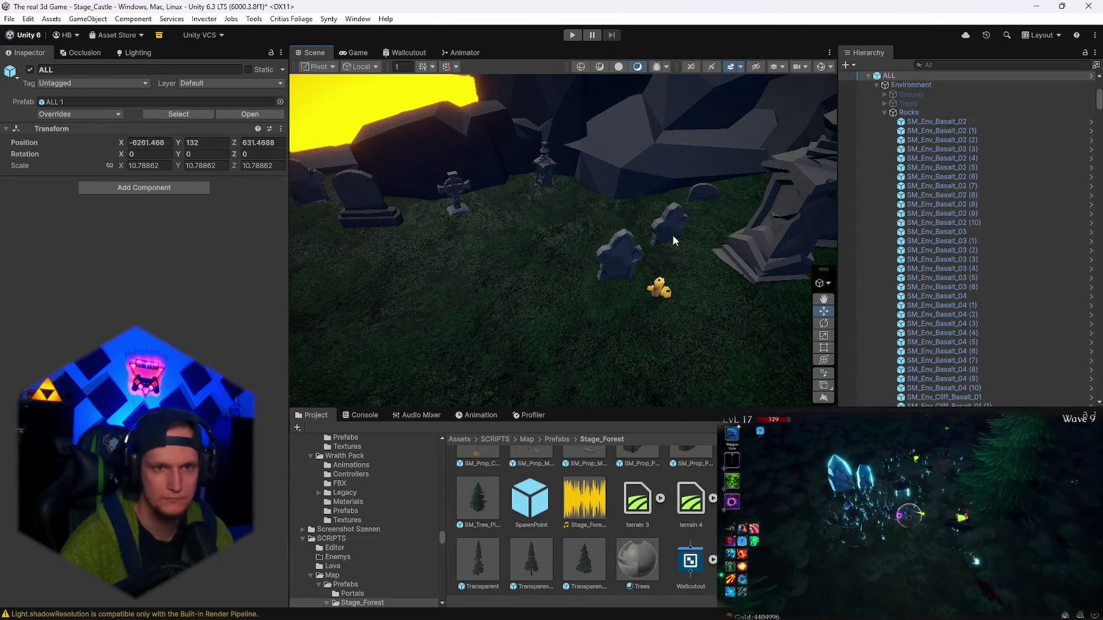
click(669, 229)
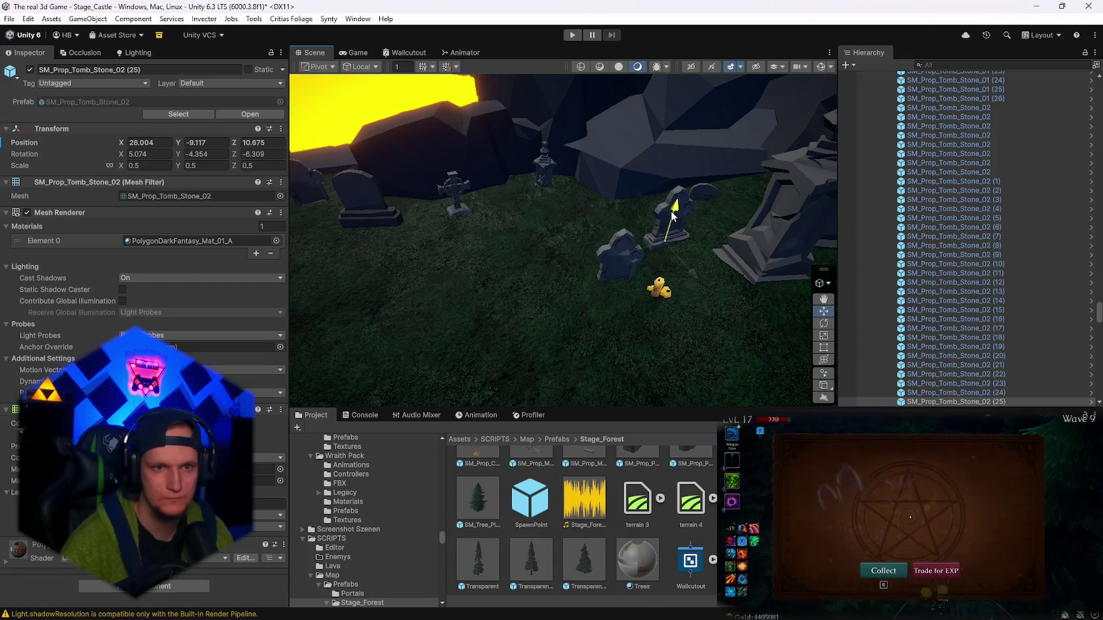
click(548, 169)
click(548, 169)
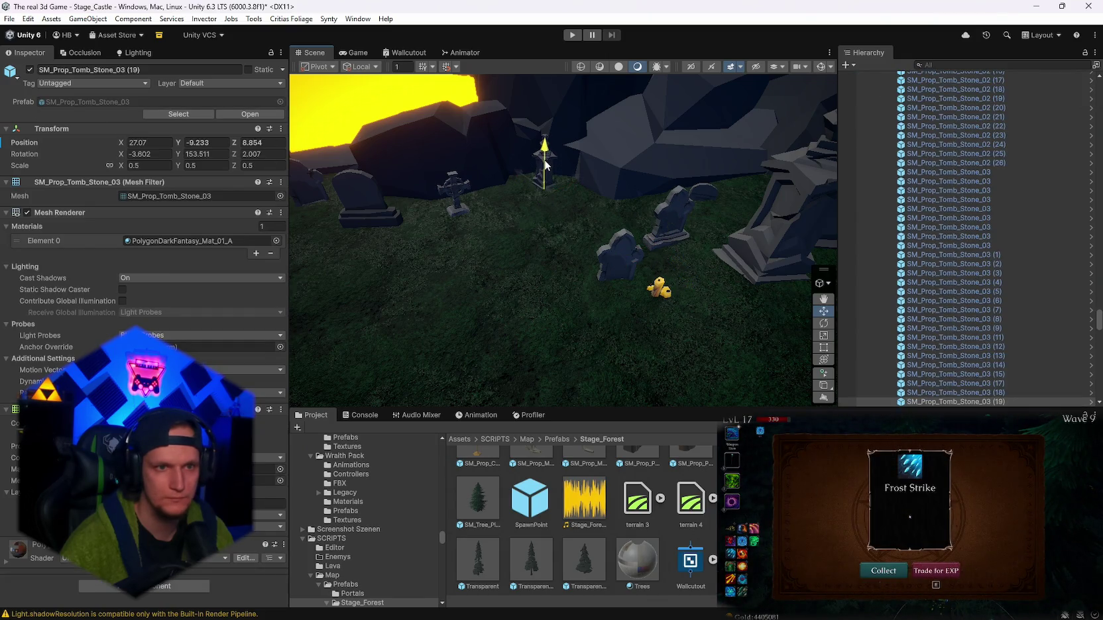
mouse_move(543, 159)
mouse_down()
mouse_move(531, 135)
mouse_move(476, 252)
mouse_move(552, 172)
mouse_move(524, 189)
mouse_move(524, 212)
mouse_move(484, 182)
mouse_up()
click(476, 252)
mouse_move(909, 158)
mouse_down()
mouse_move(858, 210)
mouse_move(722, 192)
mouse_move(778, 167)
mouse_move(769, 156)
mouse_move(707, 186)
mouse_up()
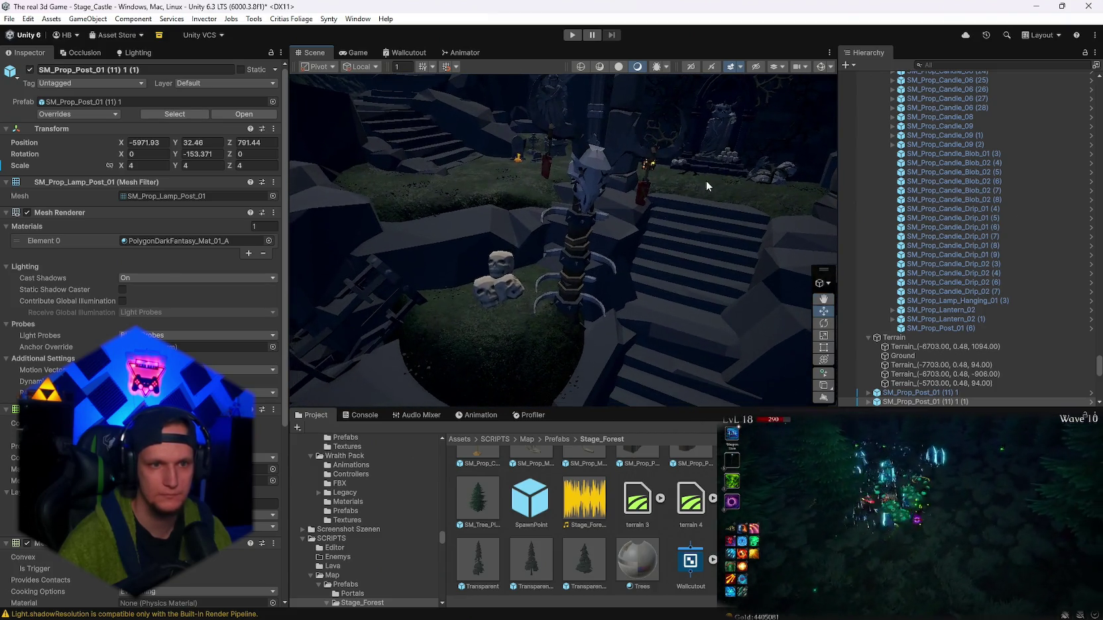
- Raise the spiked demon ward post higher
click(568, 290)
mouse_move(577, 297)
mouse_down()
mouse_move(578, 277)
mouse_move(537, 284)
mouse_move(680, 270)
mouse_move(667, 320)
mouse_move(668, 302)
mouse_move(591, 285)
mouse_move(572, 340)
mouse_move(581, 306)
mouse_move(503, 285)
mouse_move(433, 248)
mouse_move(476, 251)
mouse_move(574, 354)
mouse_move(545, 304)
mouse_move(542, 315)
mouse_move(482, 330)
mouse_up()
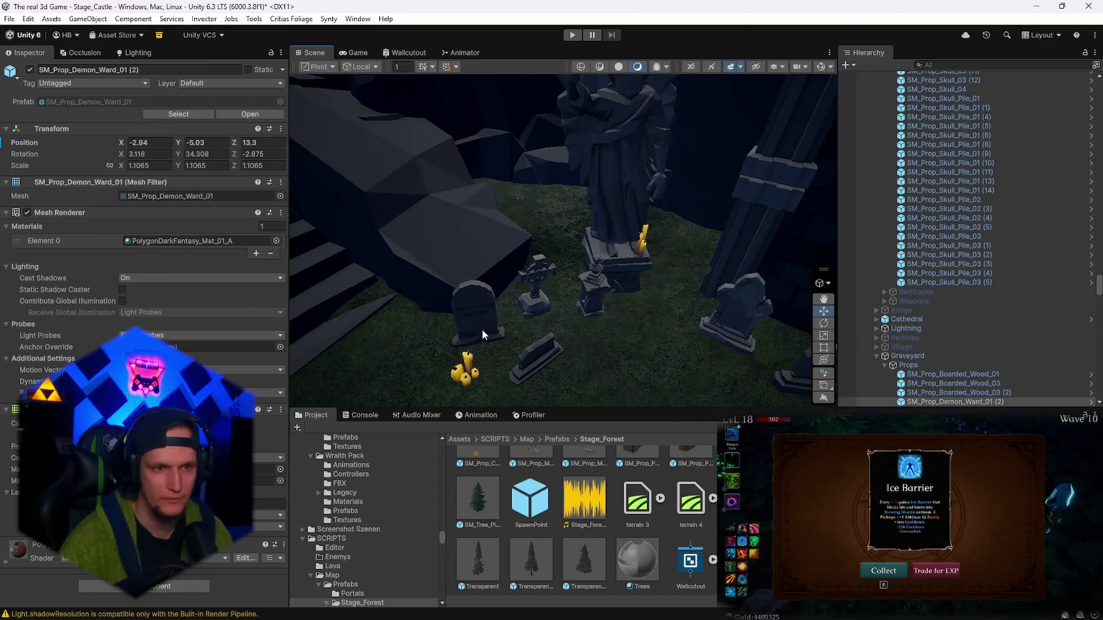
click(521, 284)
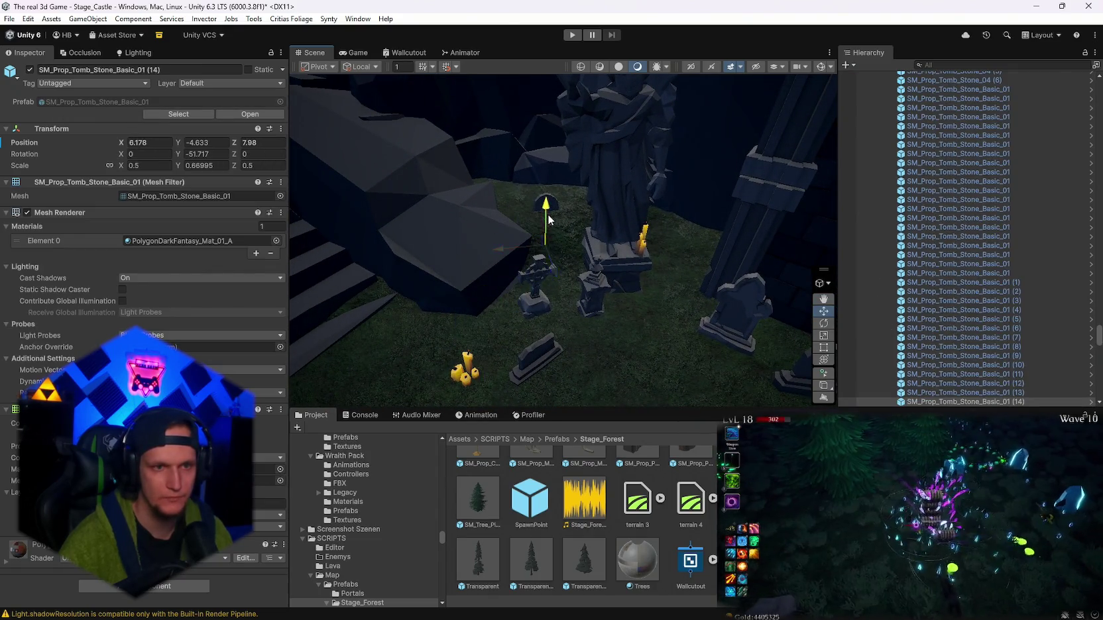
click(468, 368)
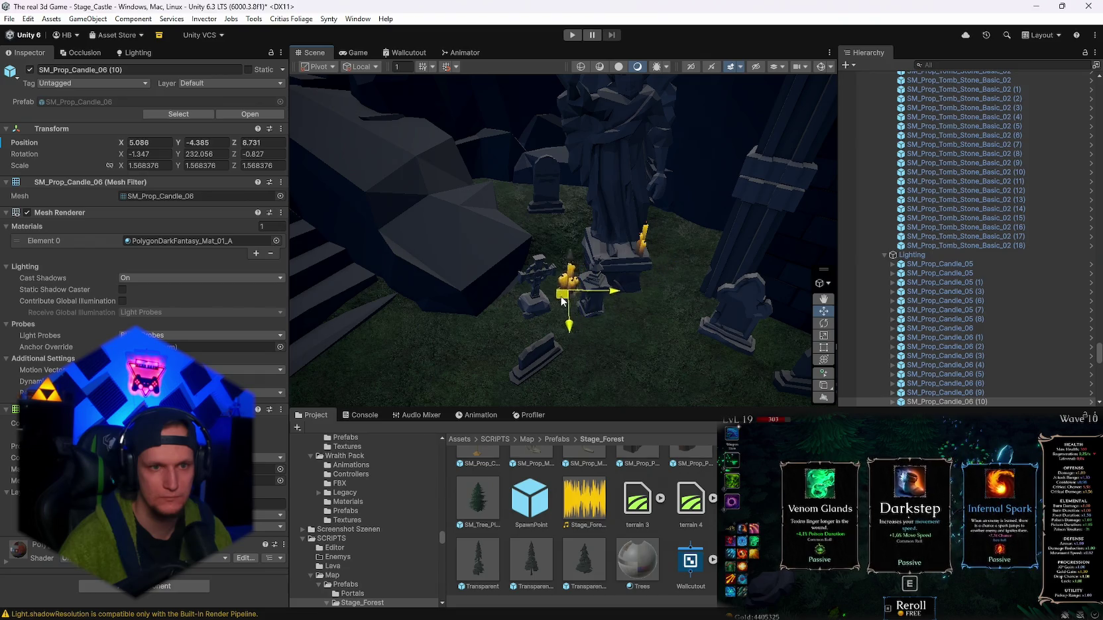
- Reposition the two small tombstones by the statue, including SM_Prop_Tomb_Stone_Basic_01 (13)
click(528, 360)
drag(530, 358, 666, 295)
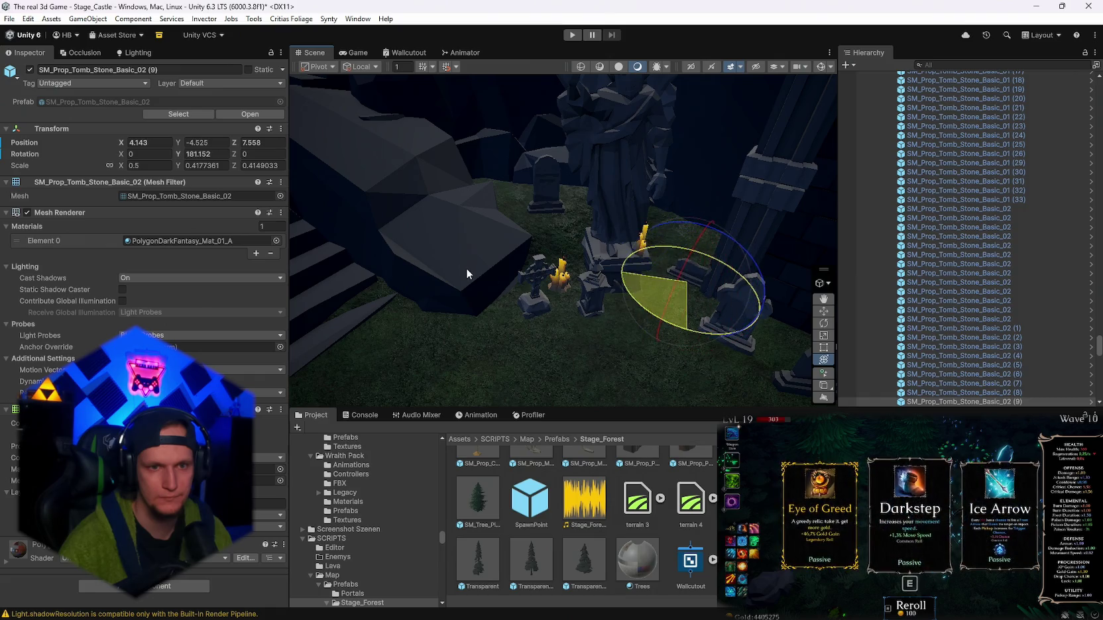
drag(466, 272, 467, 273)
key(f)
click(711, 302)
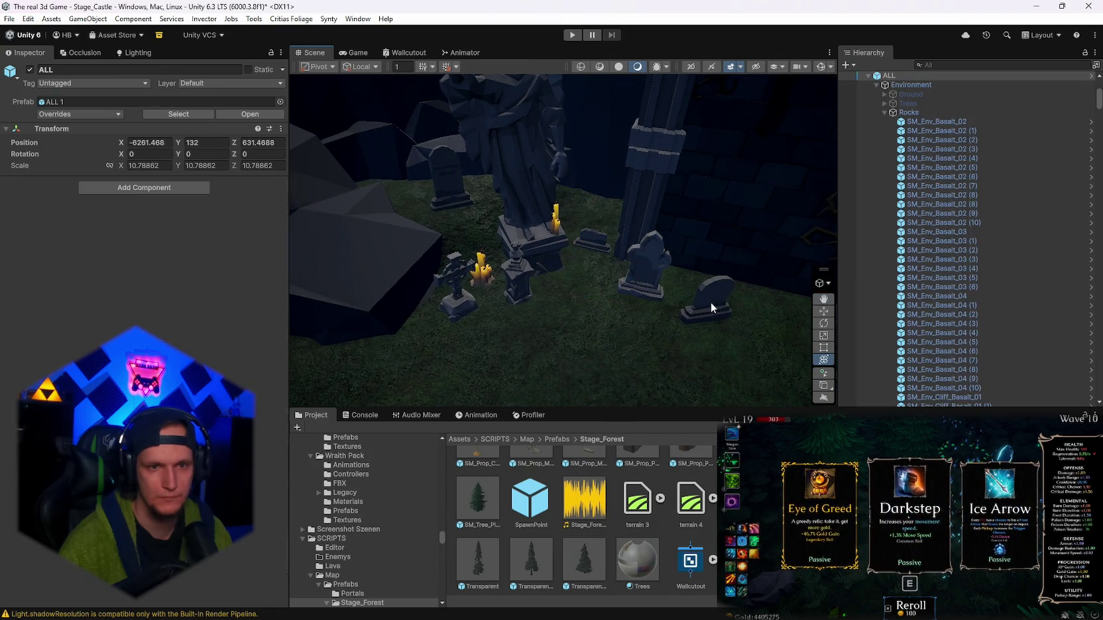
click(704, 325)
drag(703, 328, 699, 296)
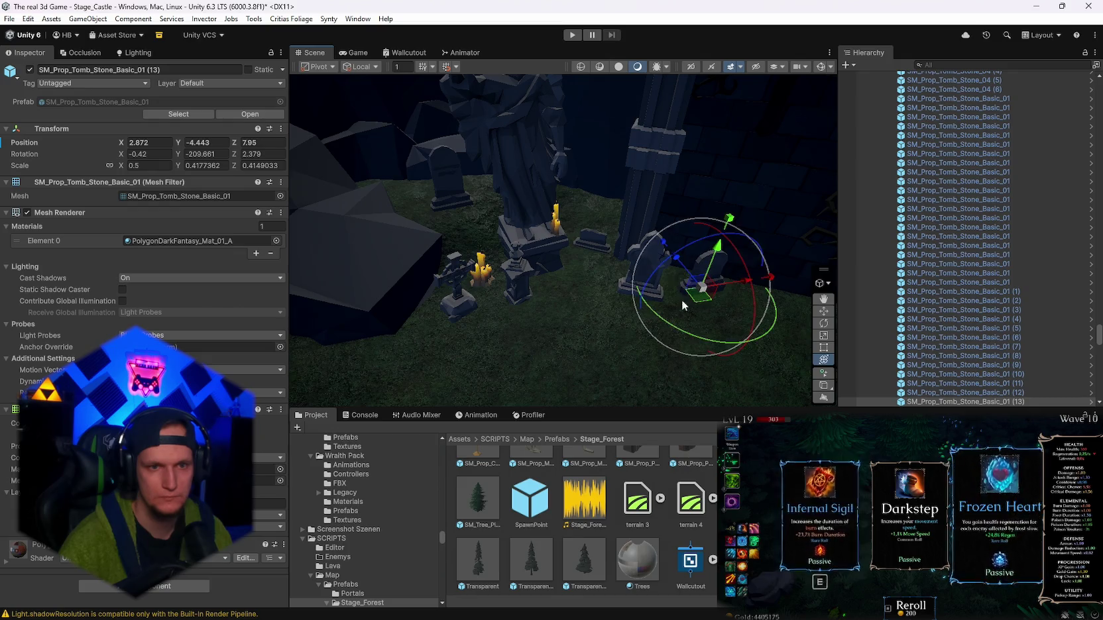
- Move a brazier across the ground, then select SM_Prop_Camp_Brazier_01 (3)
mouse_move(578, 309)
mouse_down()
mouse_move(605, 310)
mouse_move(513, 302)
mouse_move(564, 271)
mouse_move(561, 242)
mouse_up()
click(565, 271)
mouse_move(562, 292)
mouse_down()
mouse_move(598, 260)
mouse_move(557, 244)
mouse_move(573, 309)
mouse_move(547, 272)
mouse_up()
click(575, 307)
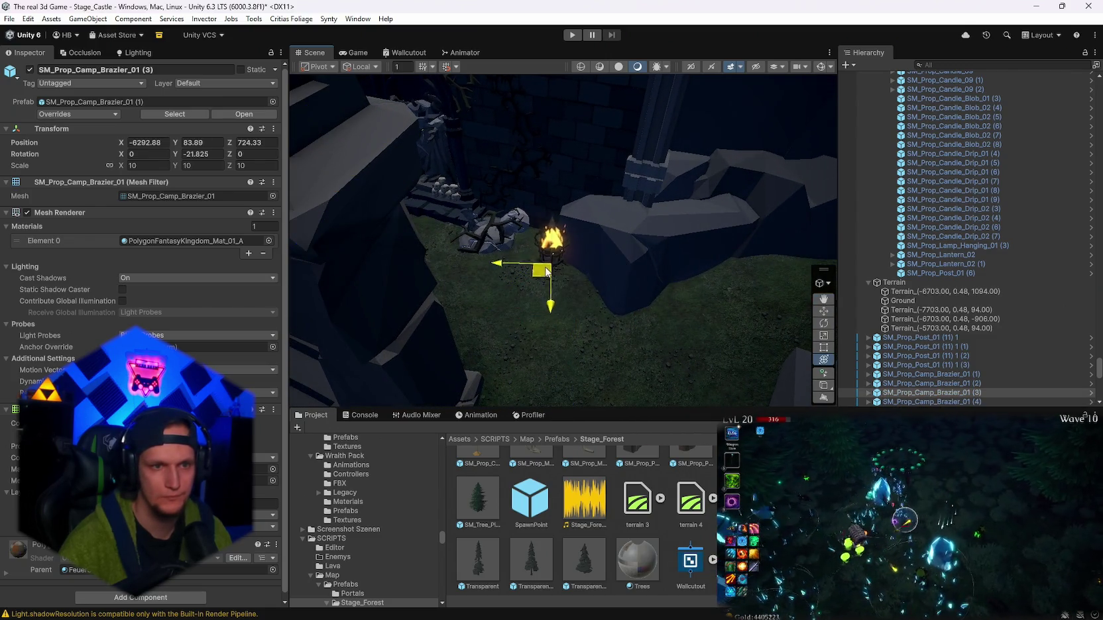
- Select brazier SM_Prop_Camp_Brazier_01 (4) and nudge it slightly left with the Move gizmo
key(e)
click(467, 246)
drag(502, 255, 471, 257)
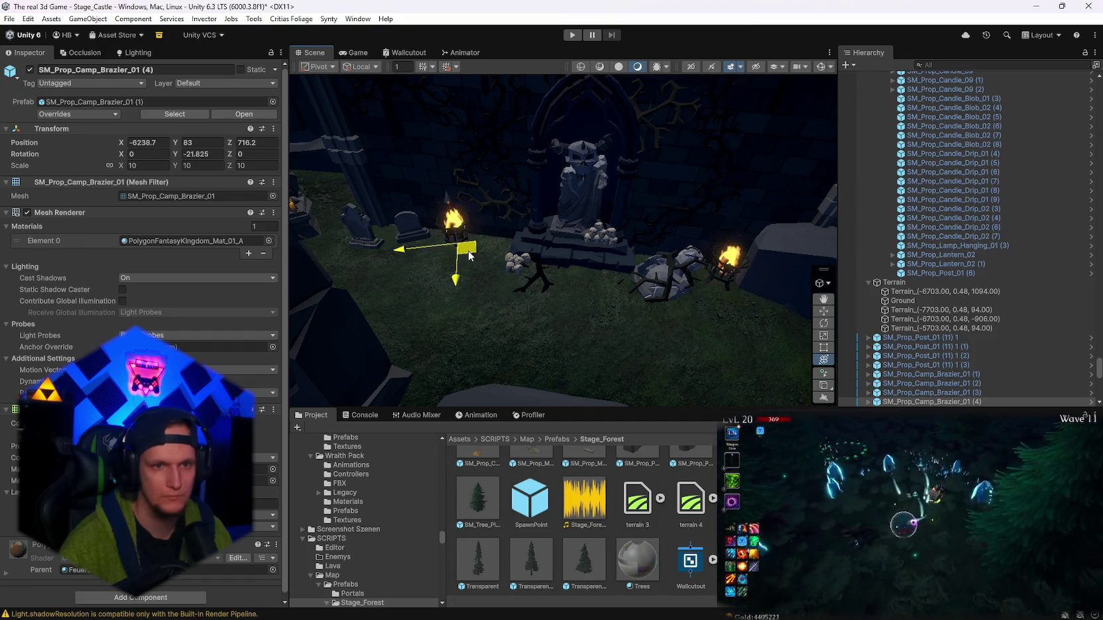
- Select brazier SM_Prop_Camp_Brazier_01 (2) near the wall
mouse_move(474, 258)
mouse_down()
mouse_move(524, 290)
mouse_move(504, 292)
mouse_move(511, 319)
mouse_move(479, 297)
mouse_move(489, 296)
mouse_move(447, 296)
mouse_up()
mouse_move(691, 307)
mouse_down()
mouse_move(607, 304)
mouse_move(621, 175)
mouse_move(609, 123)
mouse_move(597, 149)
mouse_move(523, 205)
mouse_move(714, 216)
mouse_move(588, 270)
mouse_move(607, 244)
mouse_move(499, 230)
mouse_up()
click(499, 231)
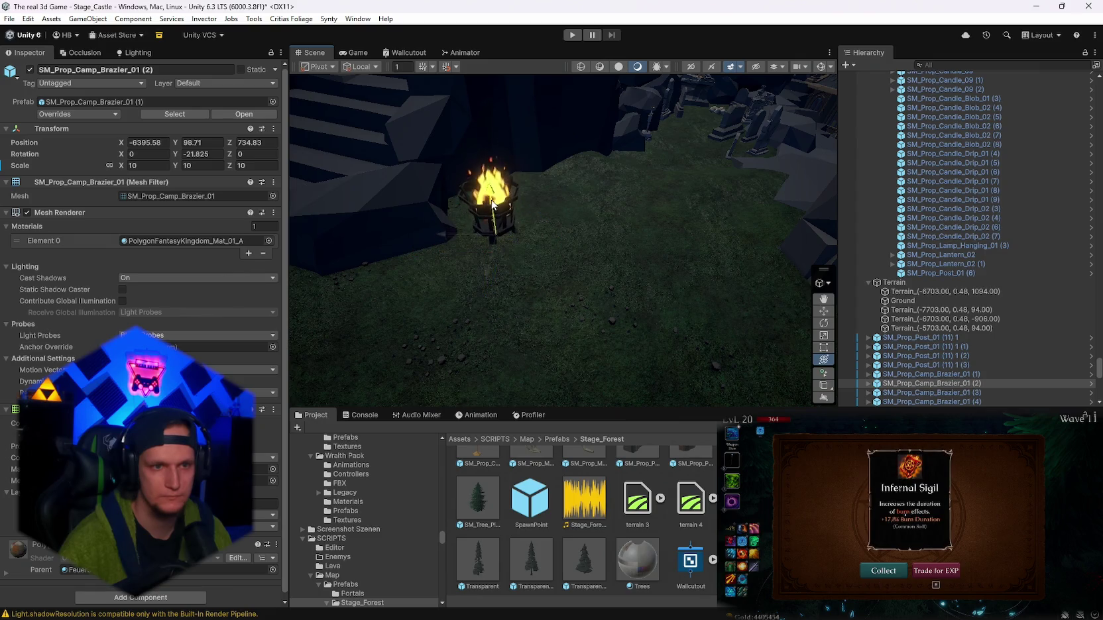
- Add a tombstone, the candles and the cross tombstone in the graveyard to the selection
mouse_move(490, 202)
mouse_down()
mouse_move(971, 192)
mouse_move(644, 241)
mouse_move(670, 242)
mouse_move(598, 228)
mouse_move(497, 173)
mouse_move(383, 174)
mouse_up()
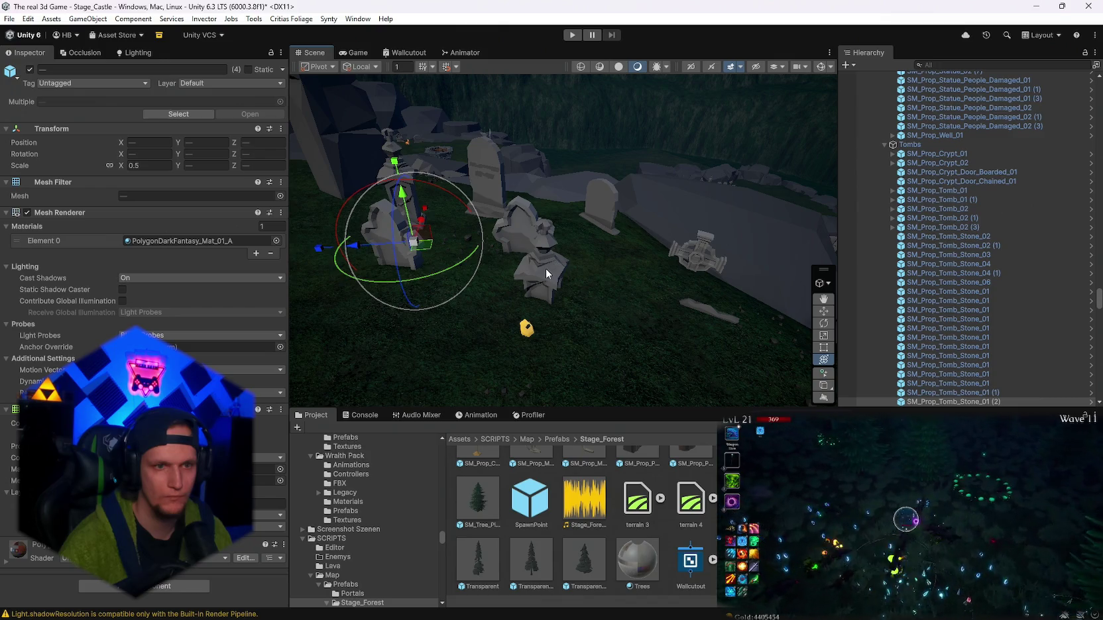
shift+click(393, 237)
shift+click(526, 327)
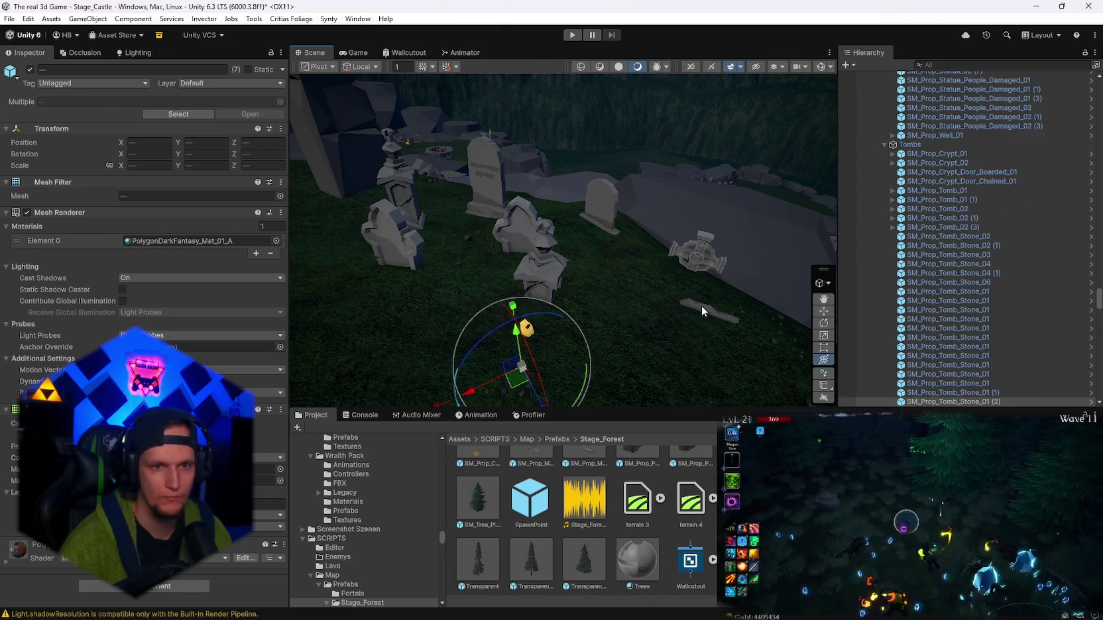
shift+click(703, 305)
scroll(712, 292, up, 2)
scroll(710, 265, up, 2)
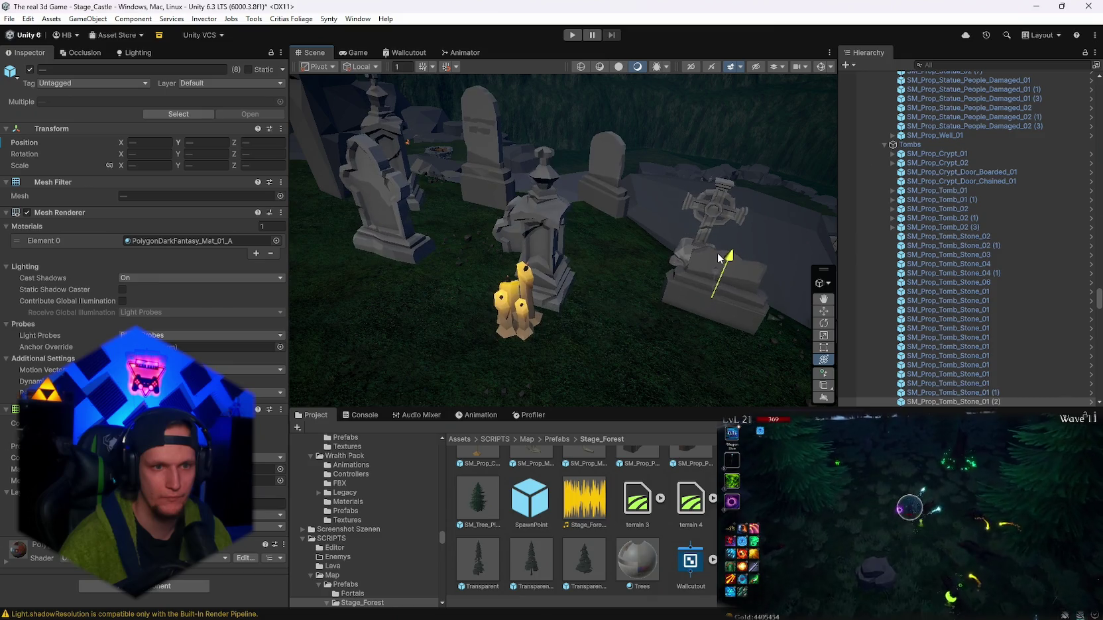